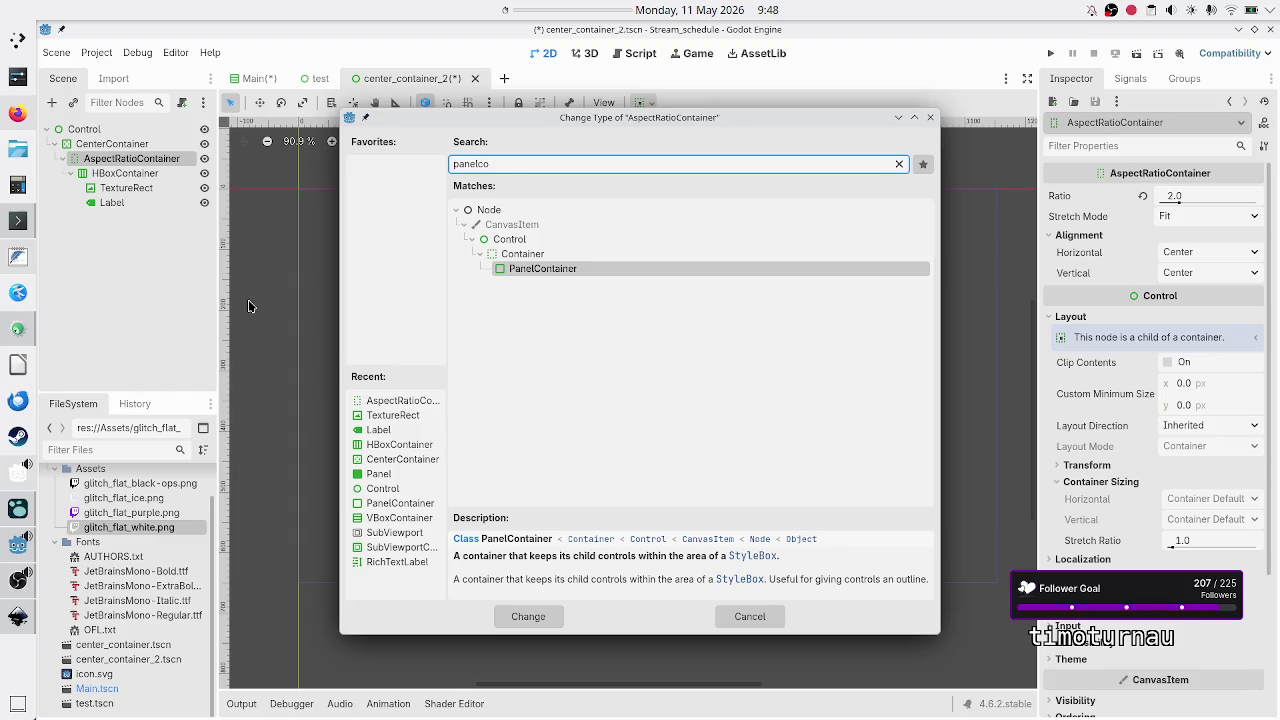
# Change the AspectRatioContainer node's type to Panel, keeping its original name.
pyautogui.press('BackSpace')
pyautogui.press('BackSpace')
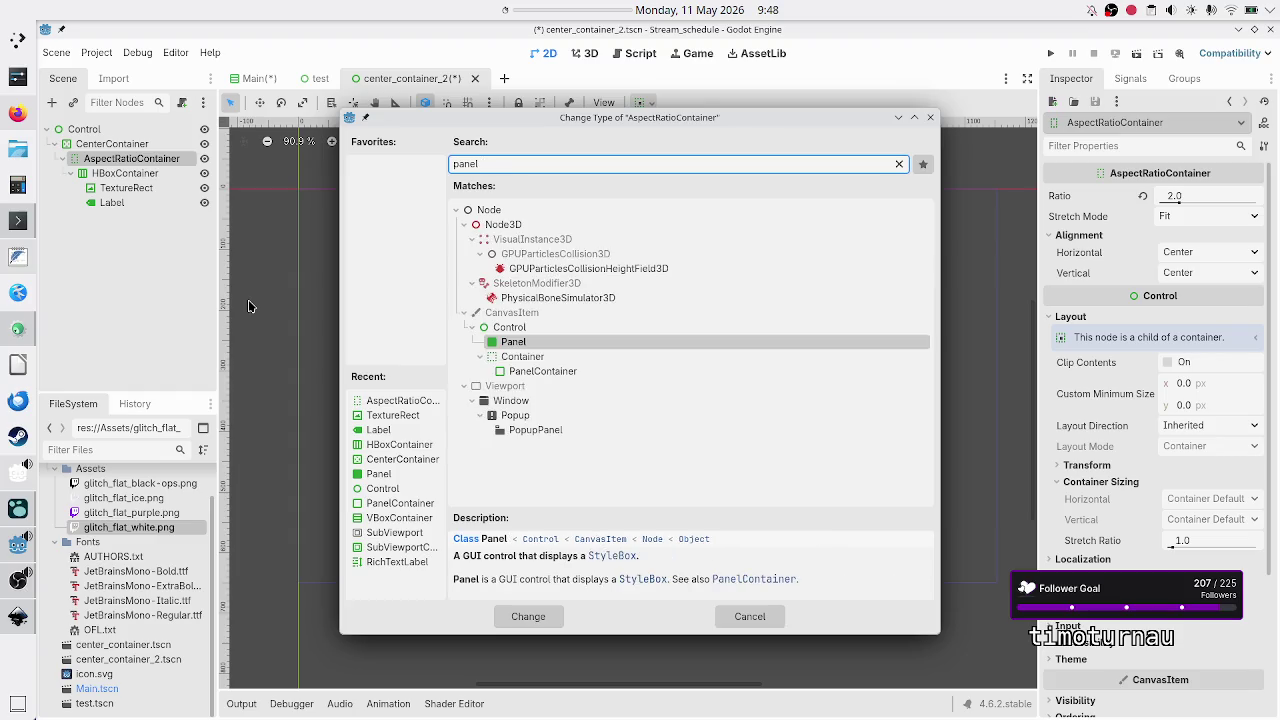
pyautogui.press('Return')
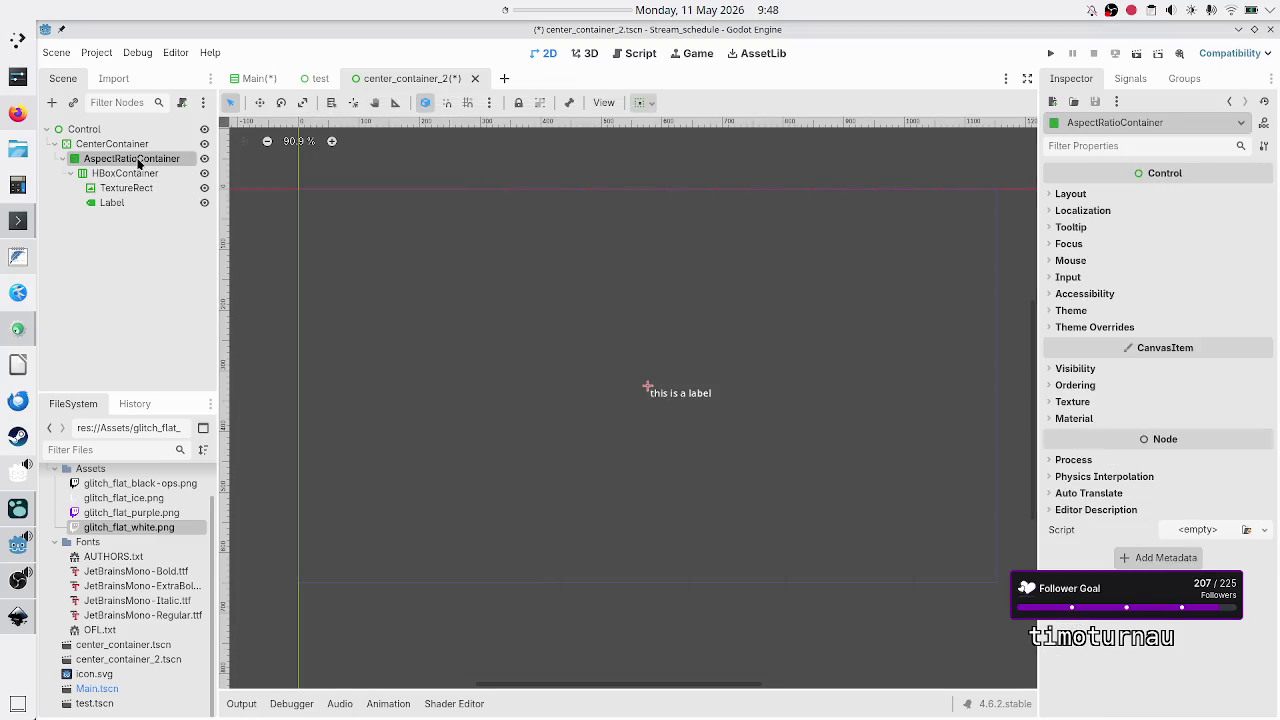
# Anchor the HBoxContainer with the Full Rect preset so it fills its parent.
pyautogui.click(1083, 197)
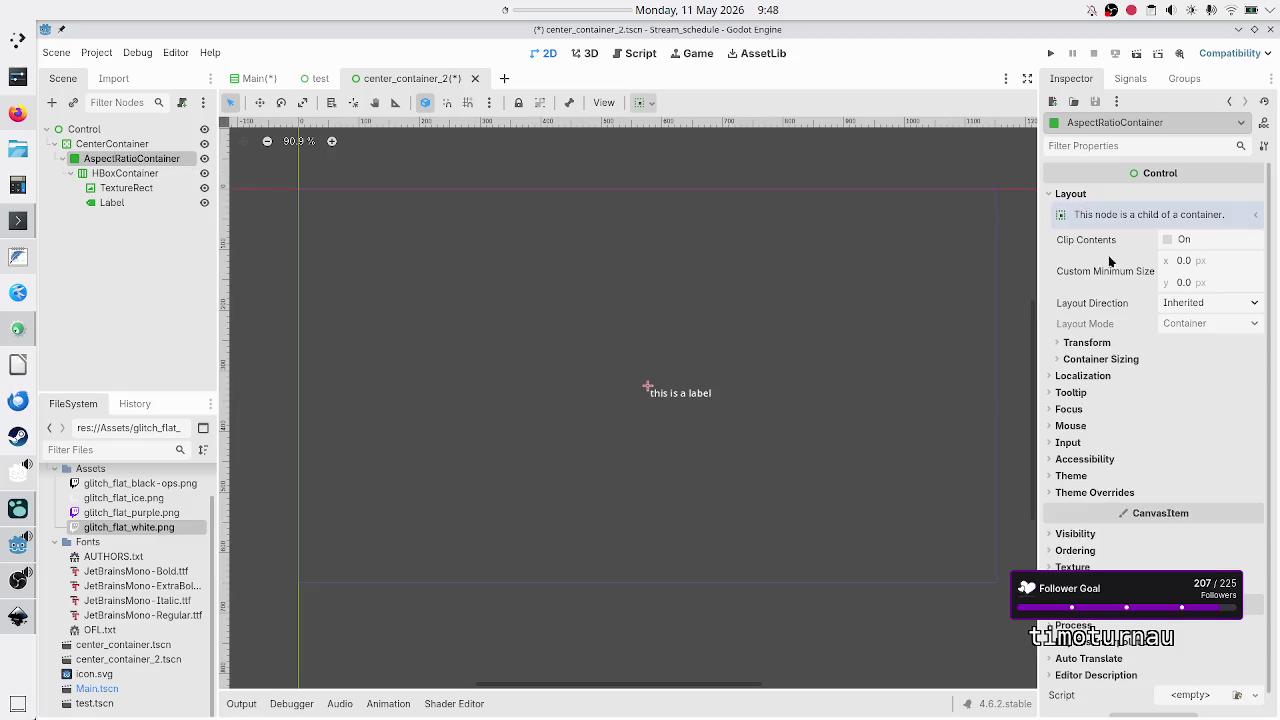
pyautogui.click(1153, 359)
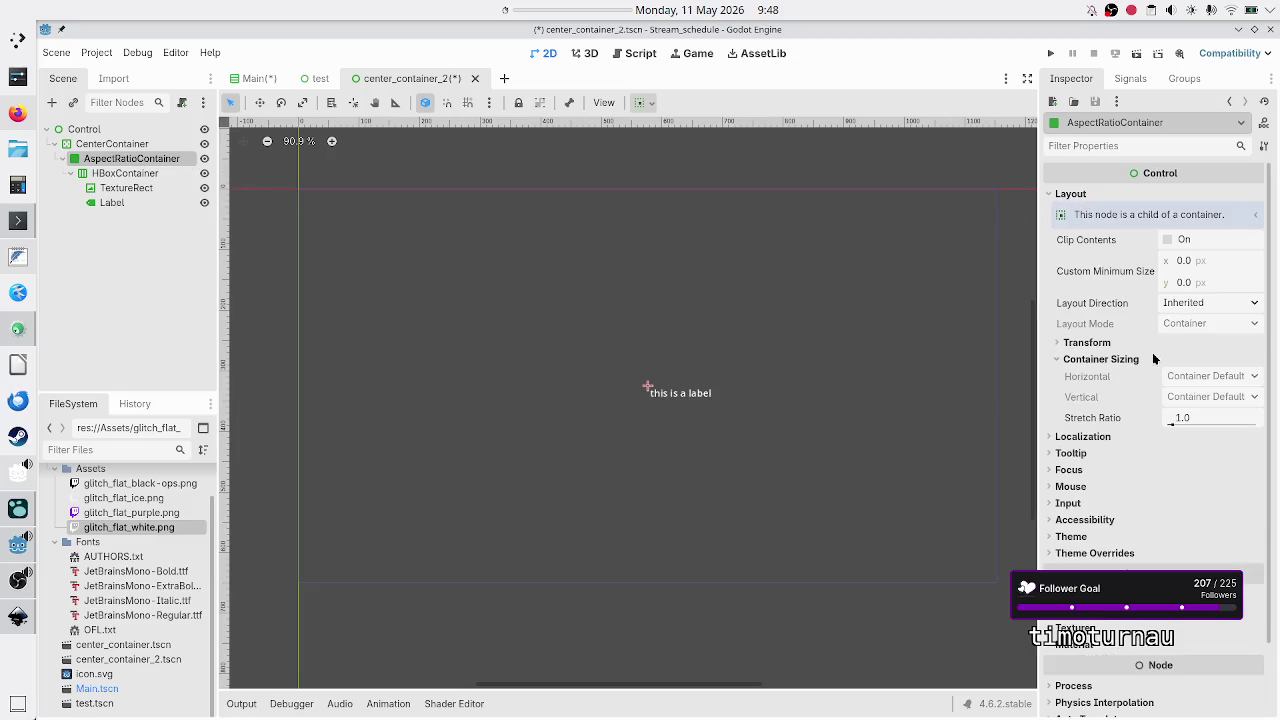
pyautogui.click(169, 174)
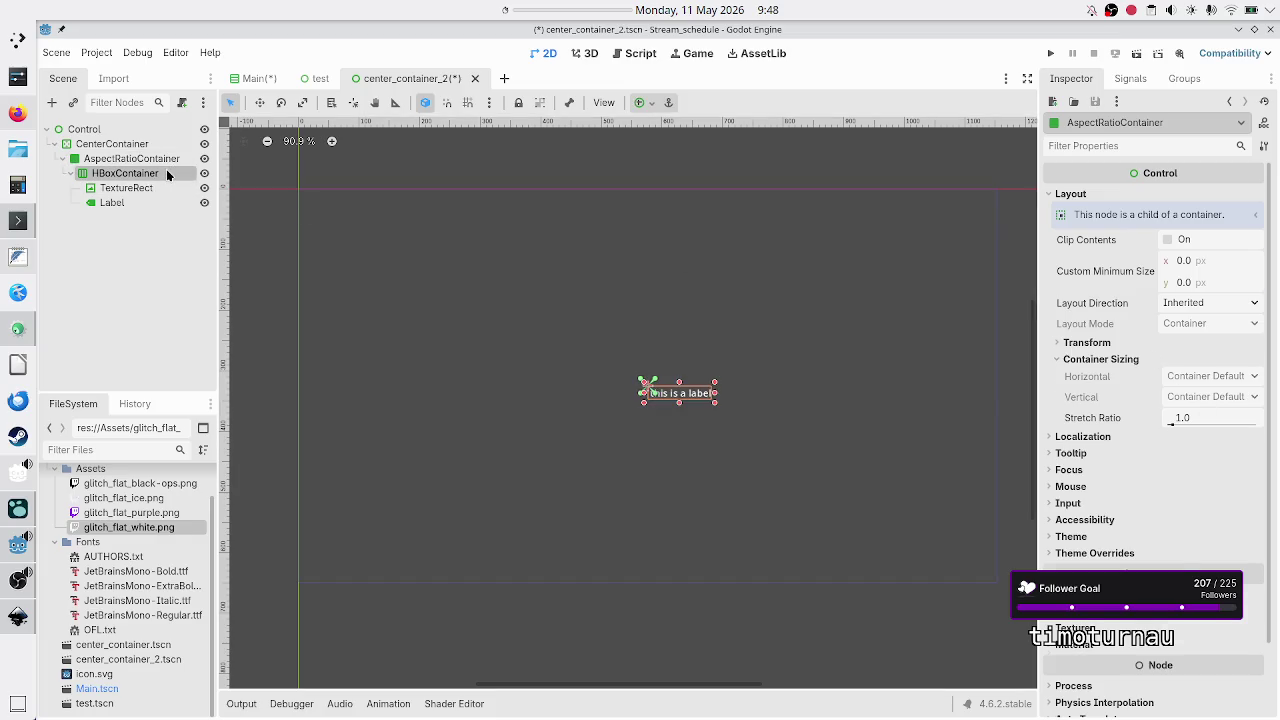
pyautogui.click(644, 103)
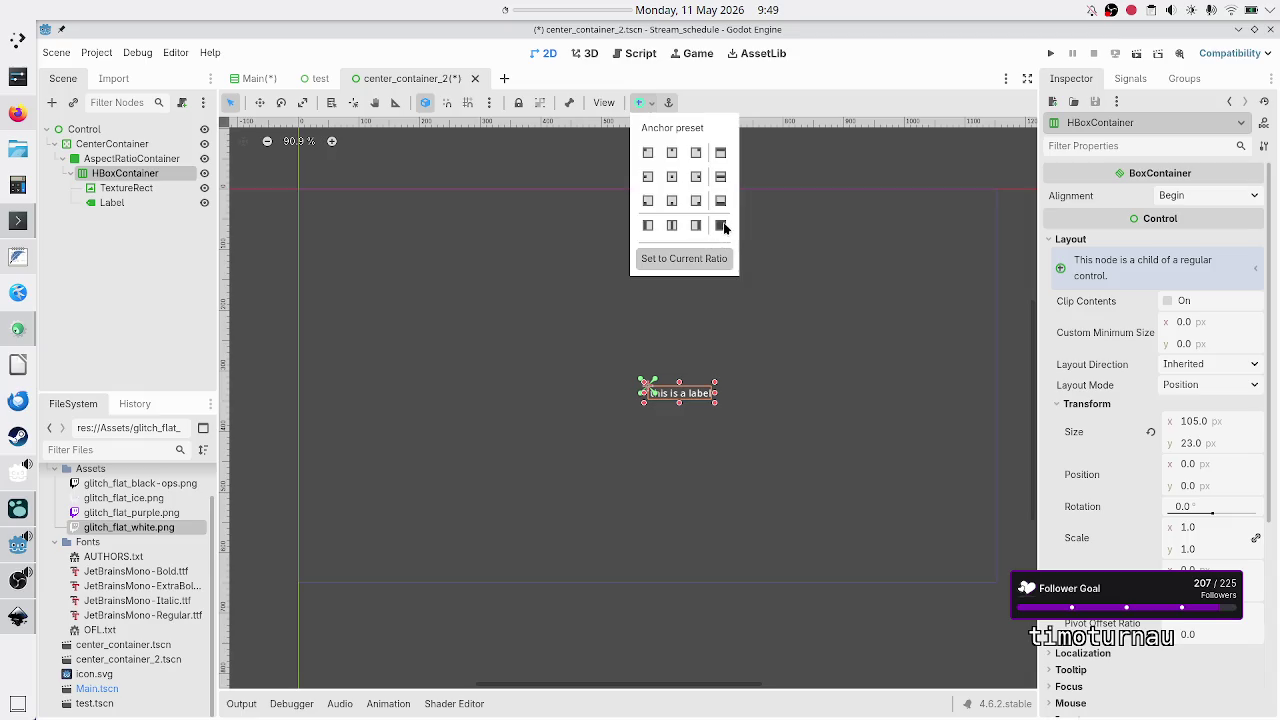
pyautogui.click(721, 226)
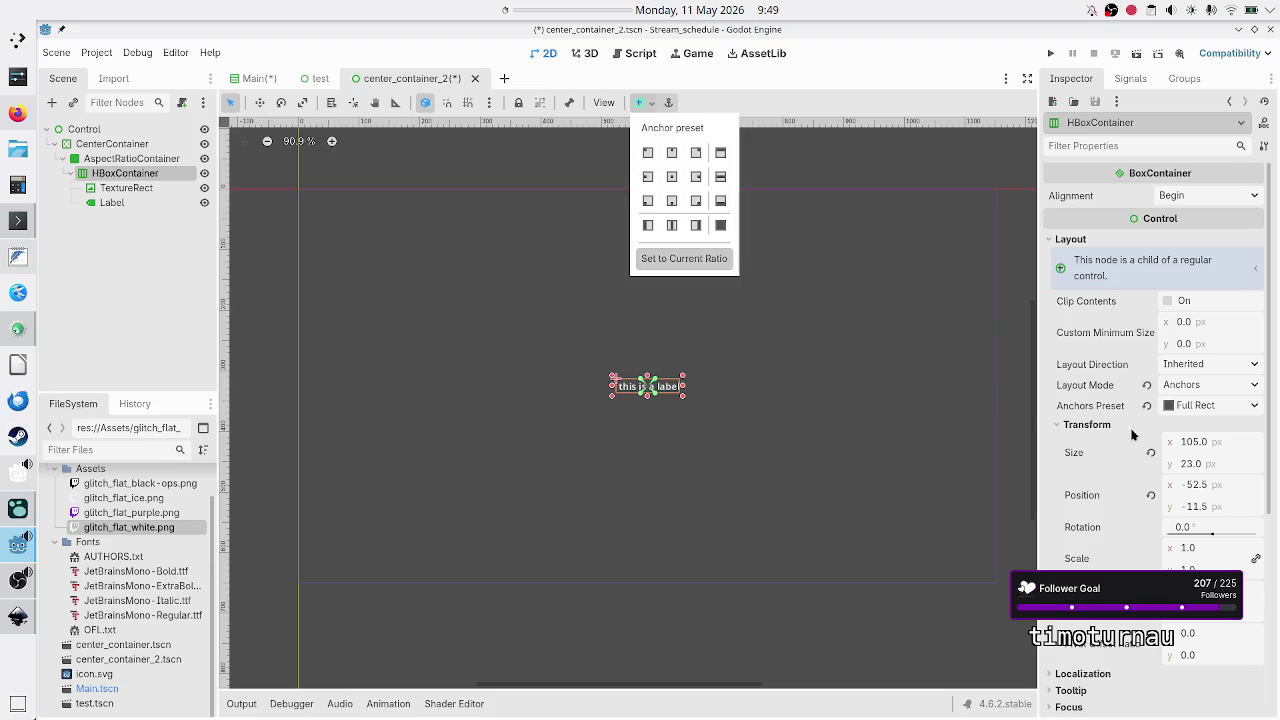
pyautogui.click(147, 229)
pyautogui.click(147, 159)
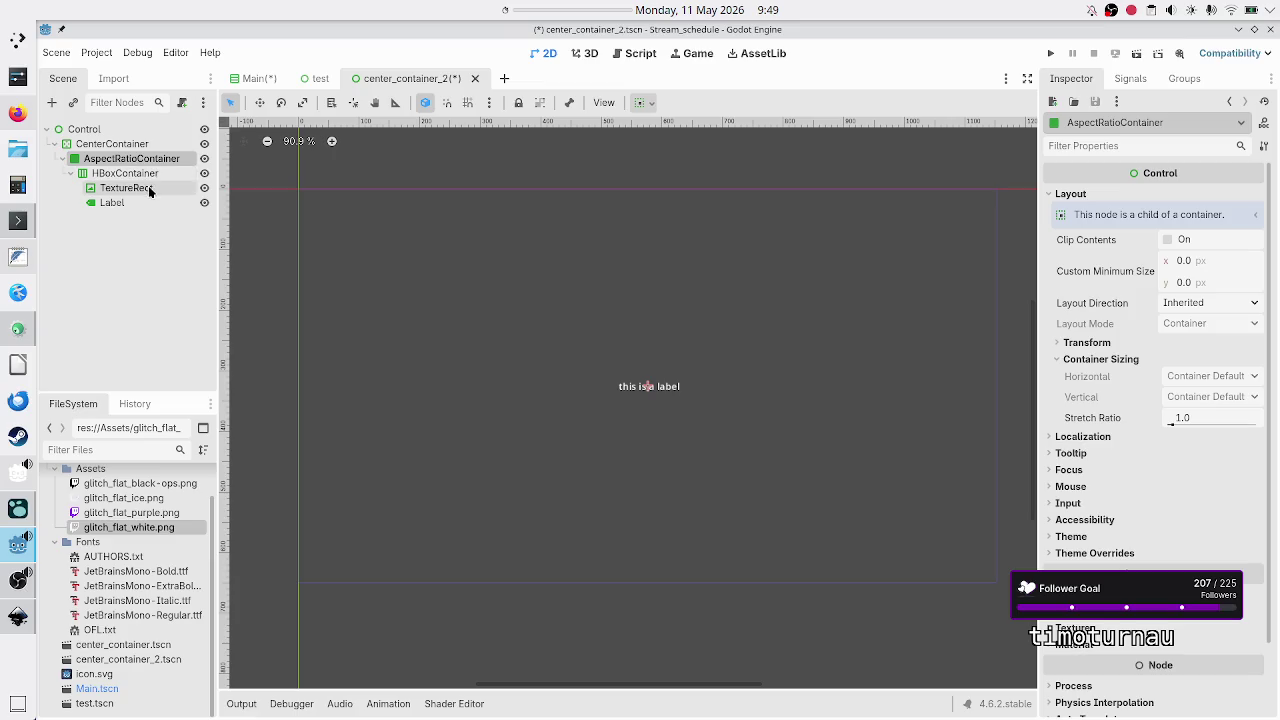
pyautogui.click(116, 175)
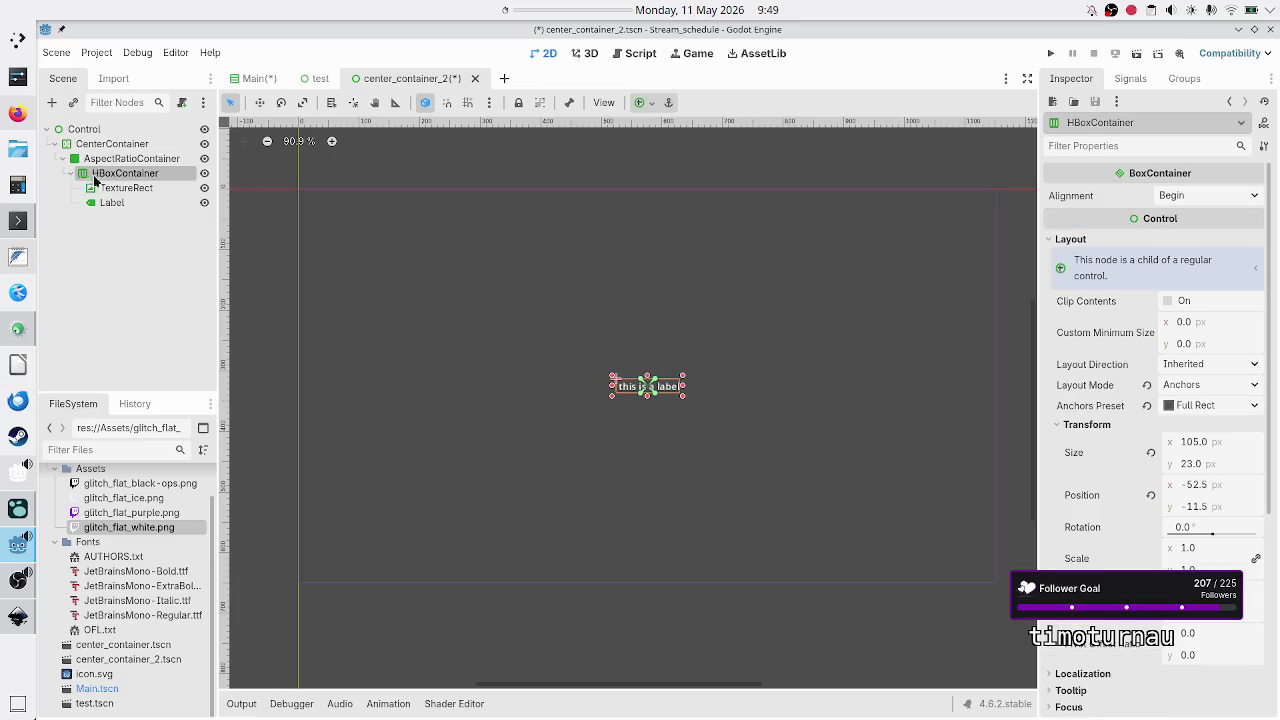
# Give the TextureRect a 50 × 50 px custom minimum size.
pyautogui.click(112, 189)
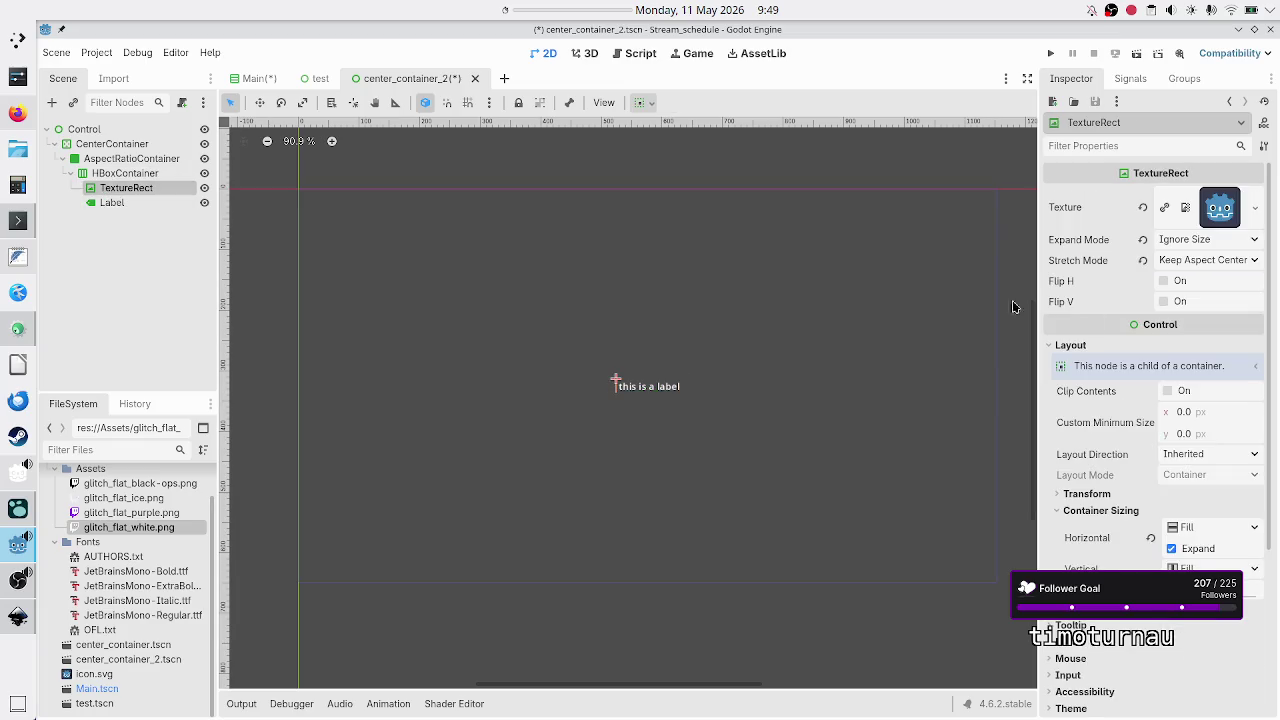
pyautogui.click(1218, 418)
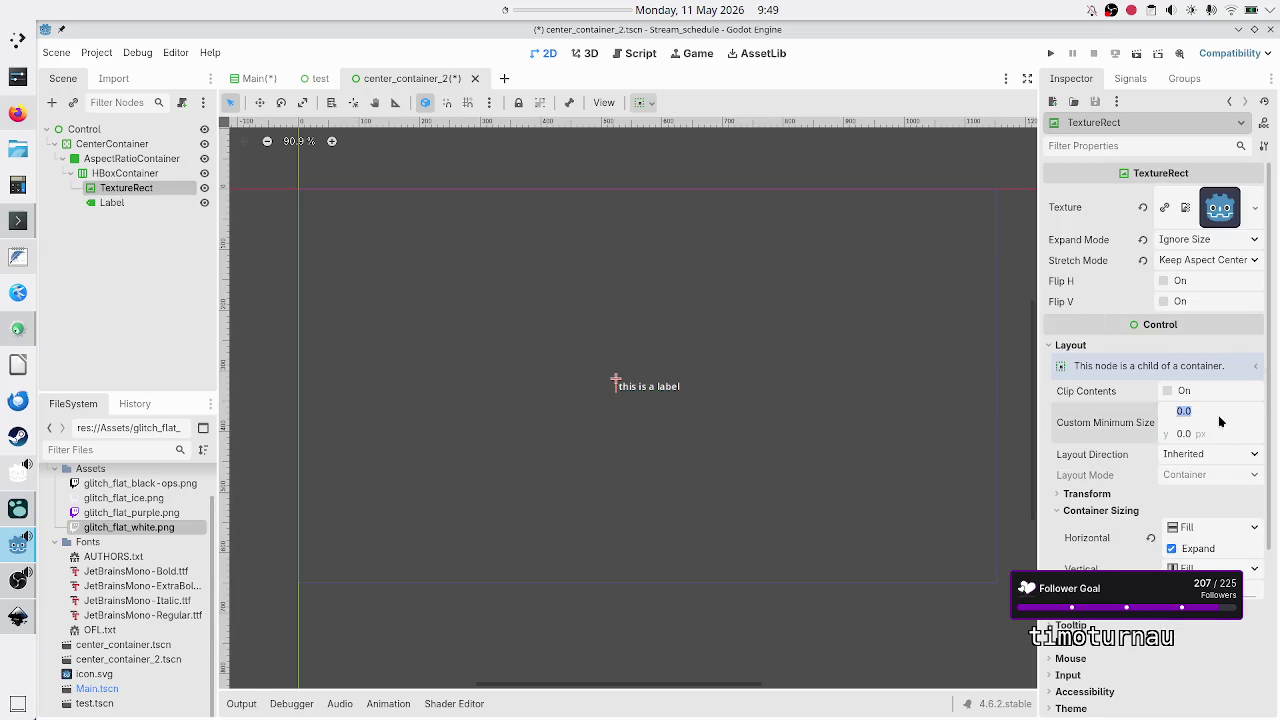
pyautogui.write('50')
pyautogui.press('Return')
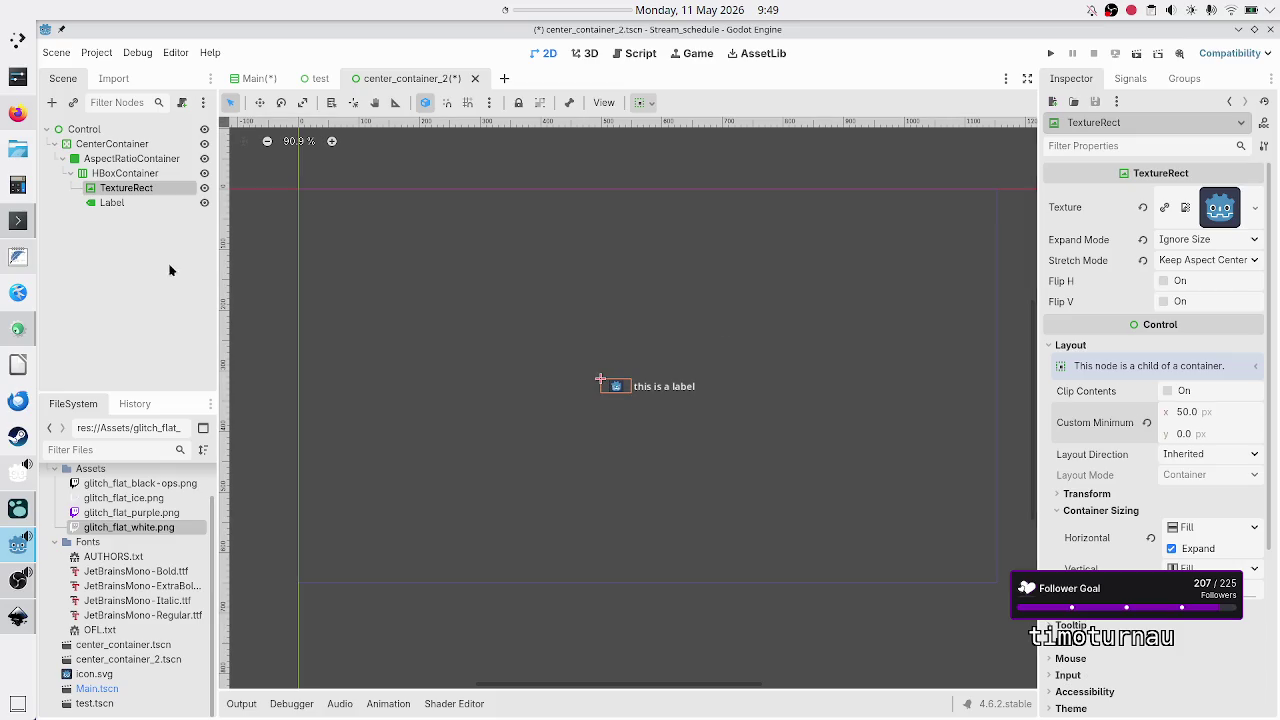
pyautogui.click(1204, 435)
pyautogui.write('50')
pyautogui.press('Return')
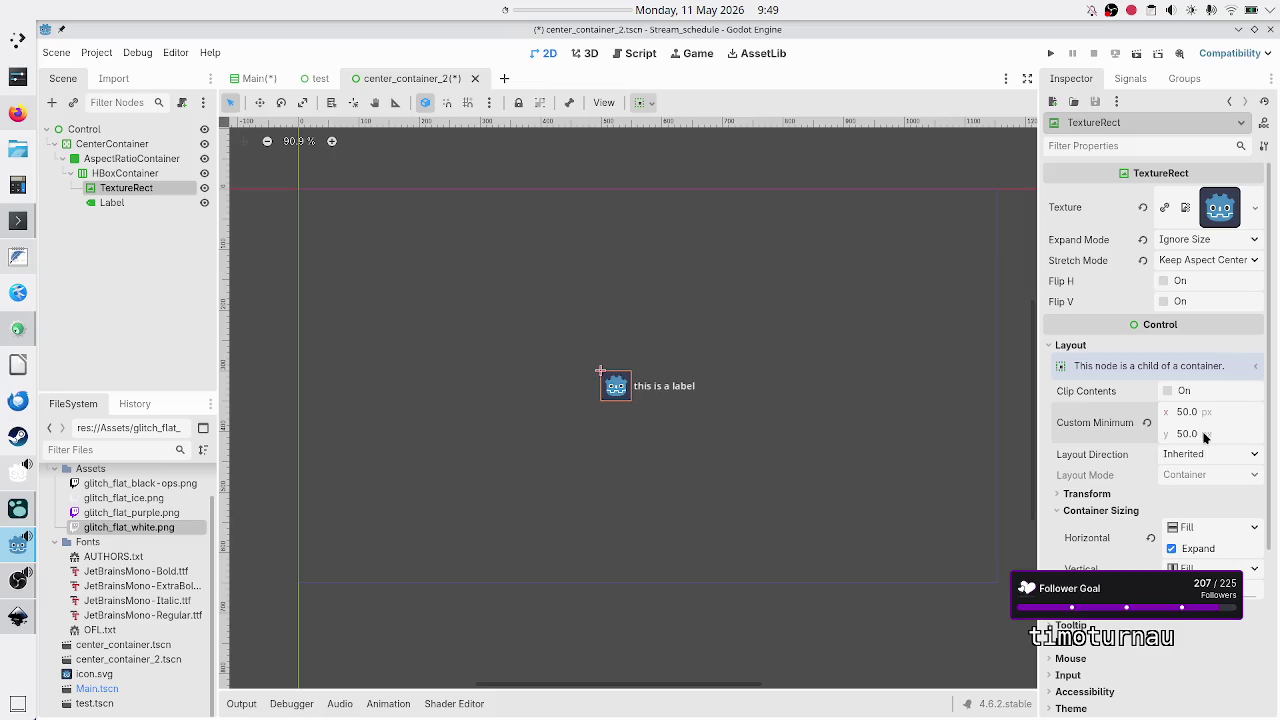
# Move the HBoxContainer under the AspectRatioContainer and inspect the container's size and transform.
pyautogui.click(125, 198)
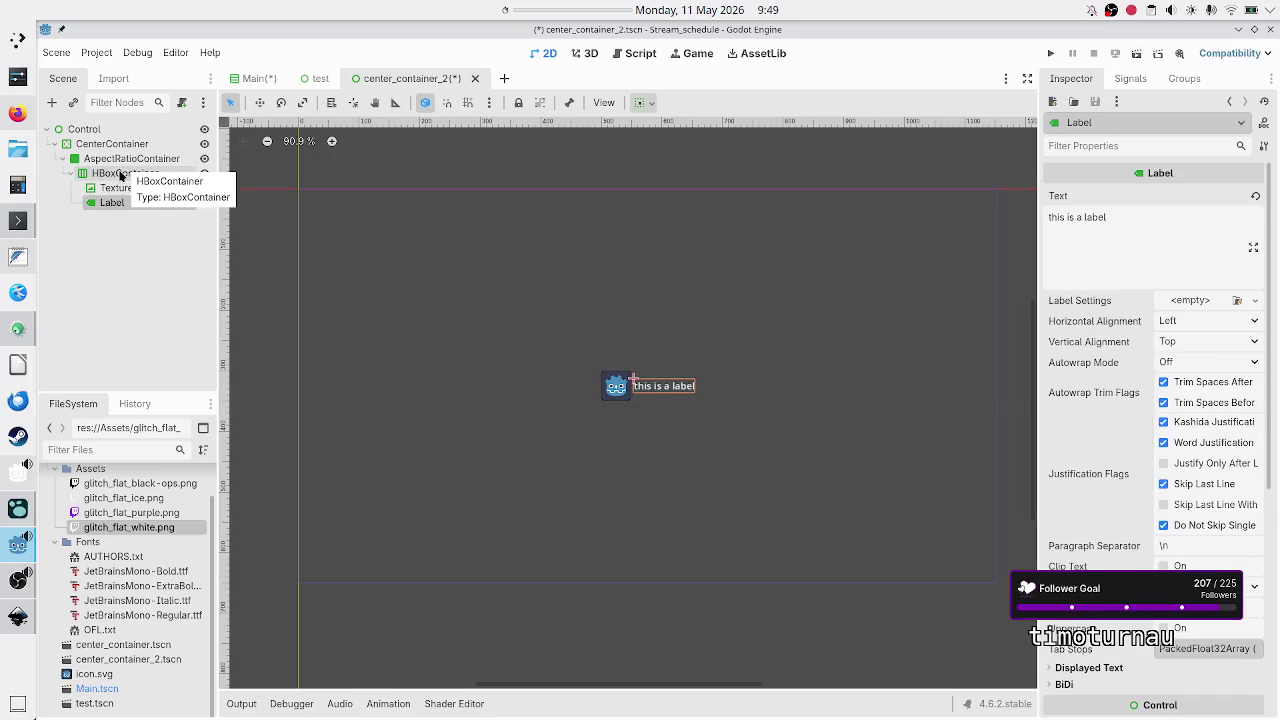
pyautogui.click(120, 175)
pyautogui.moveTo(120, 175)
pyautogui.mouseDown()
pyautogui.moveTo(115, 162)
pyautogui.moveTo(94, 165)
pyautogui.mouseUp()
pyautogui.click(95, 162)
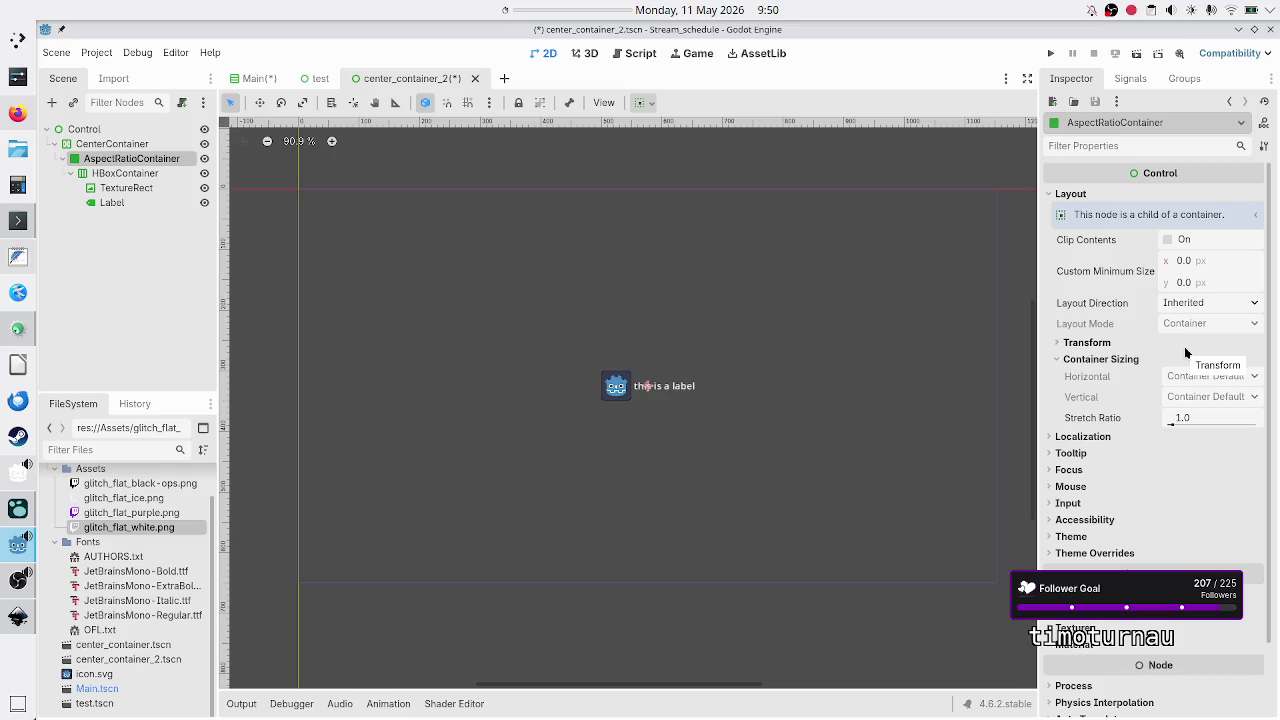
pyautogui.click(1207, 263)
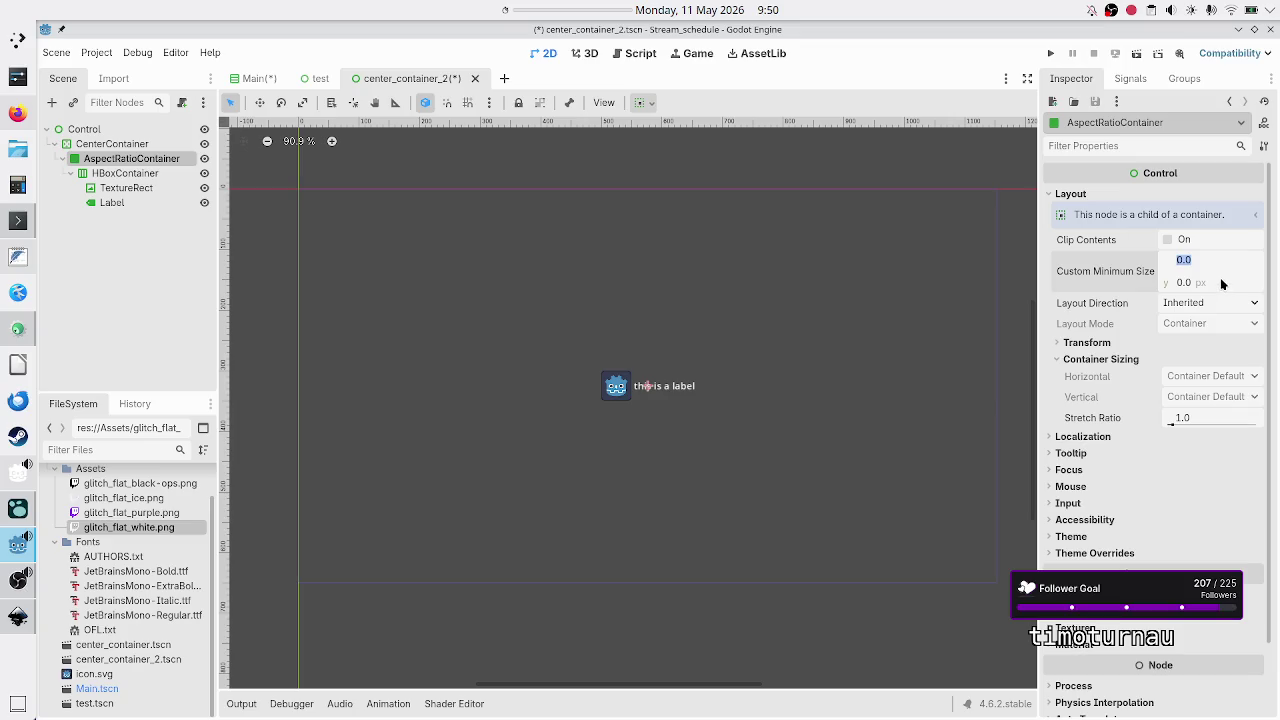
pyautogui.click(1141, 344)
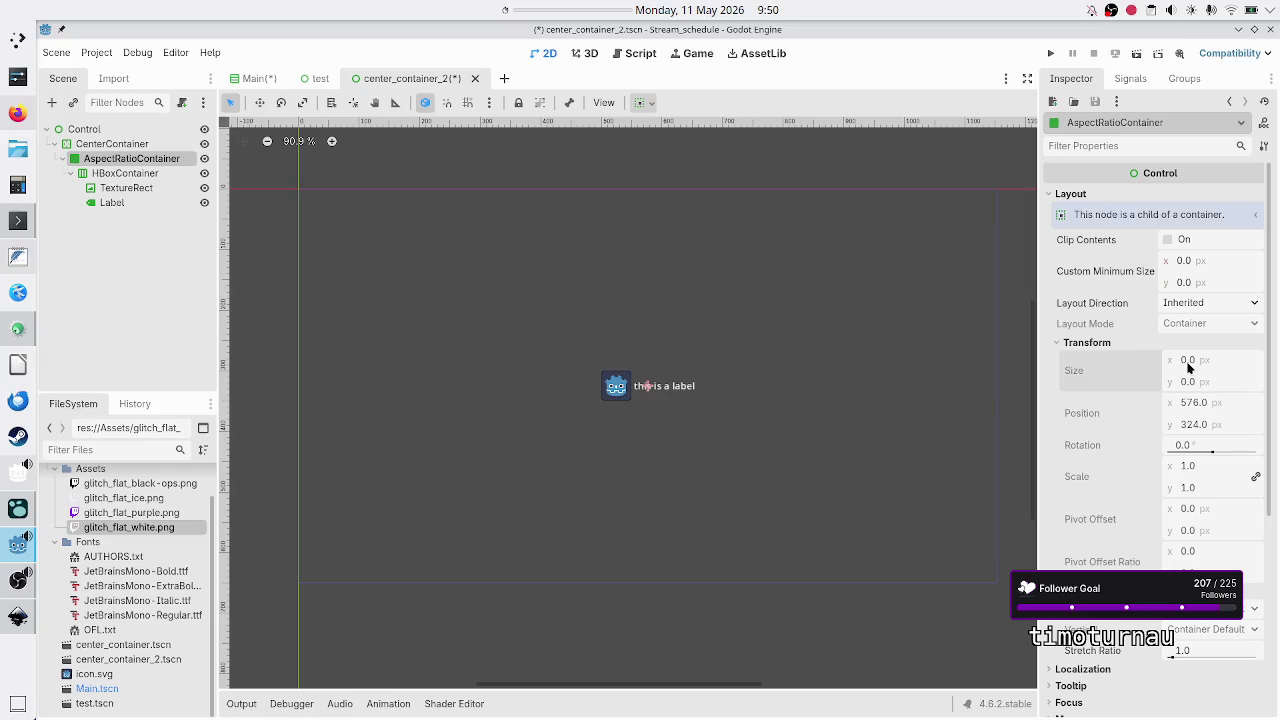
# Rename the AspectRatioContainer node to 'Panel'.
pyautogui.doubleClick(145, 161)
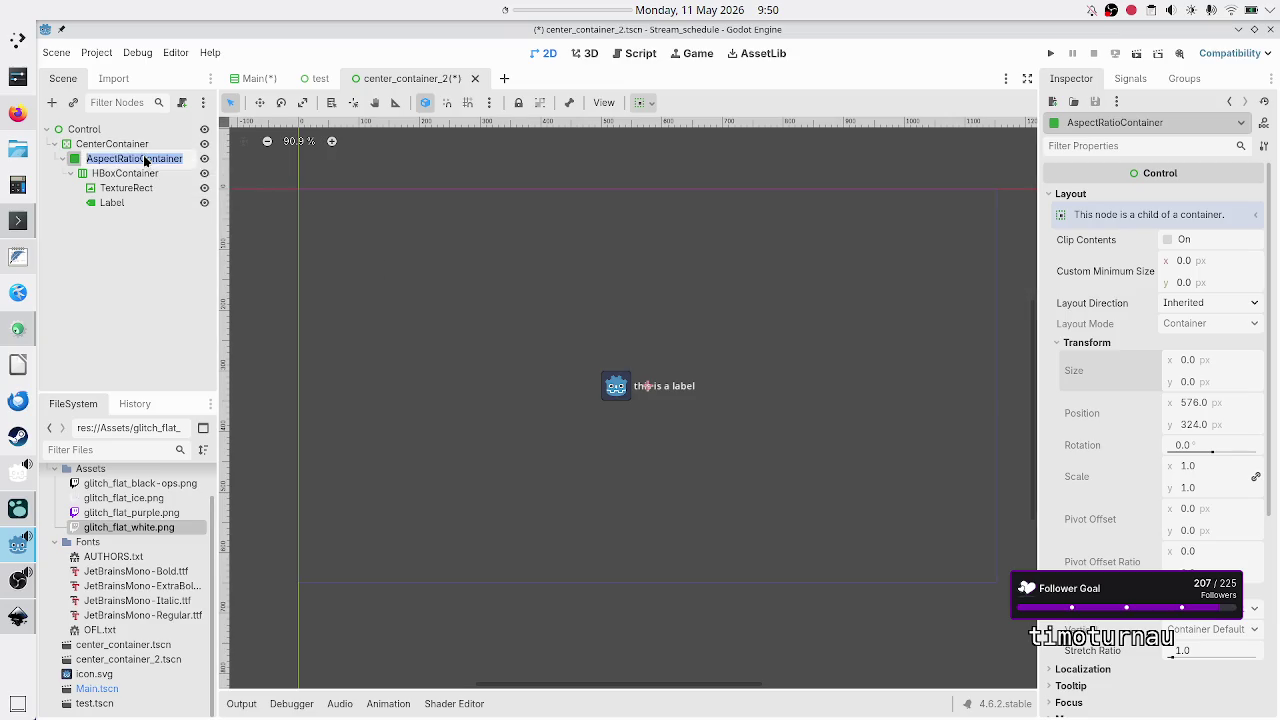
pyautogui.write('Pa')
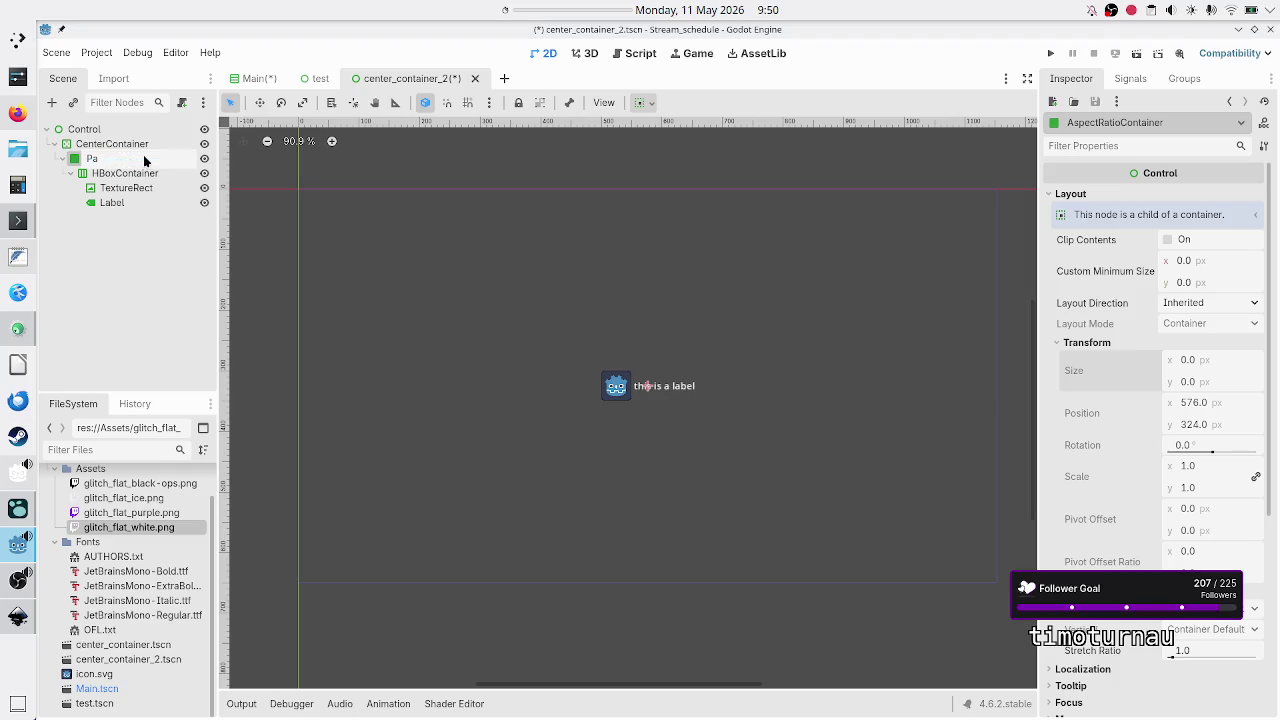
pyautogui.write('nel')
pyautogui.press('Return')
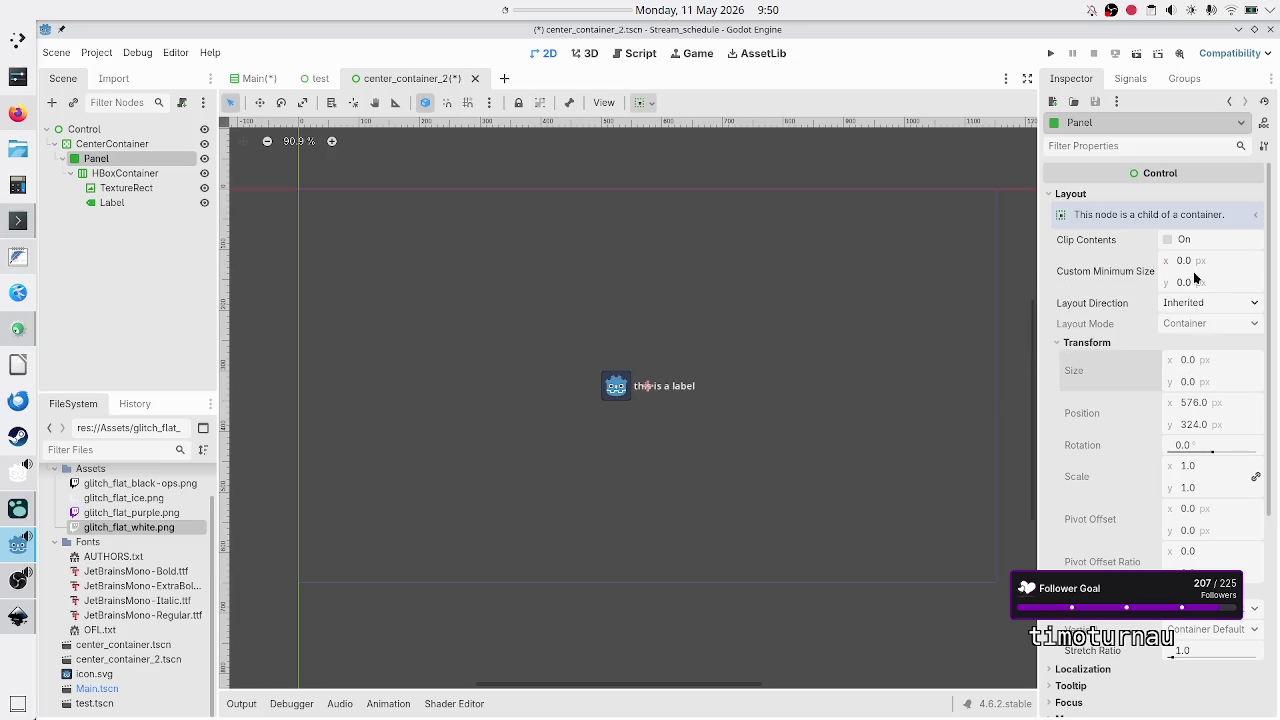
pyautogui.click(1200, 260)
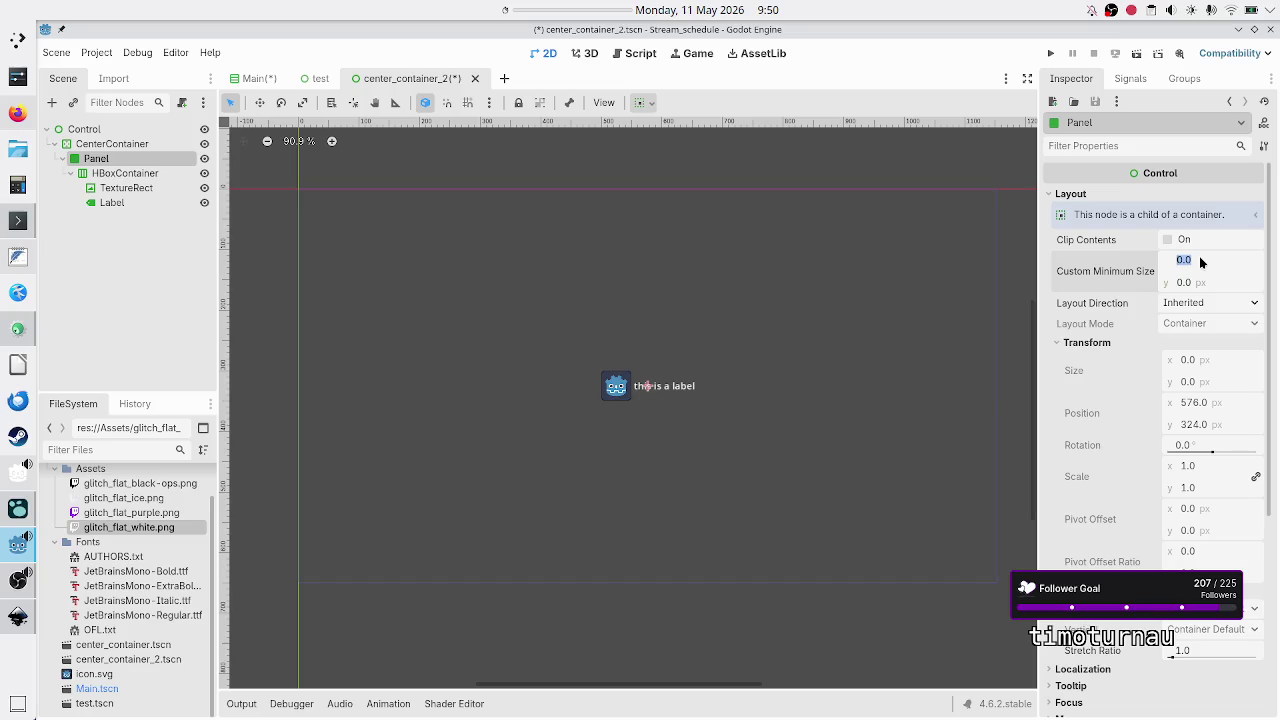
# Set the Panel's custom minimum size to 600 × 400 px.
pyautogui.write('60')
pyautogui.click(1199, 284)
pyautogui.write('400')
pyautogui.press('Return')
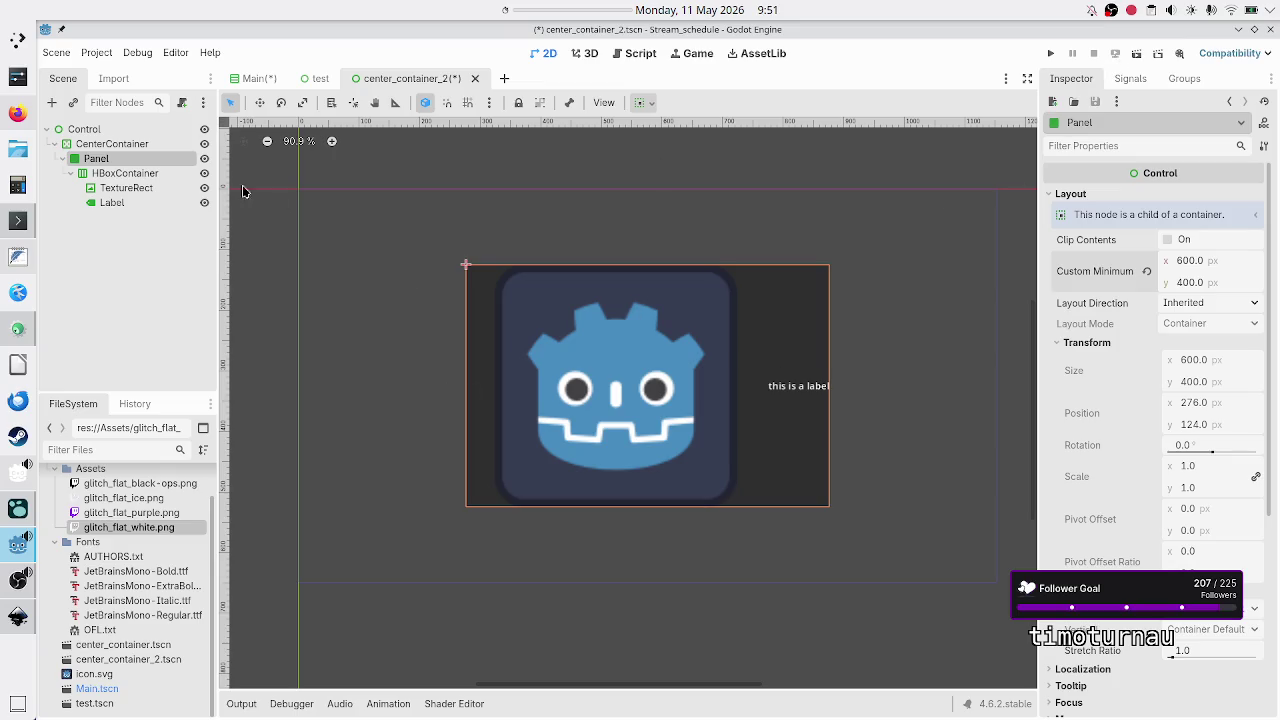
# Run the current scene, shrink the game window's width and height, then close it.
pyautogui.click(1132, 54)
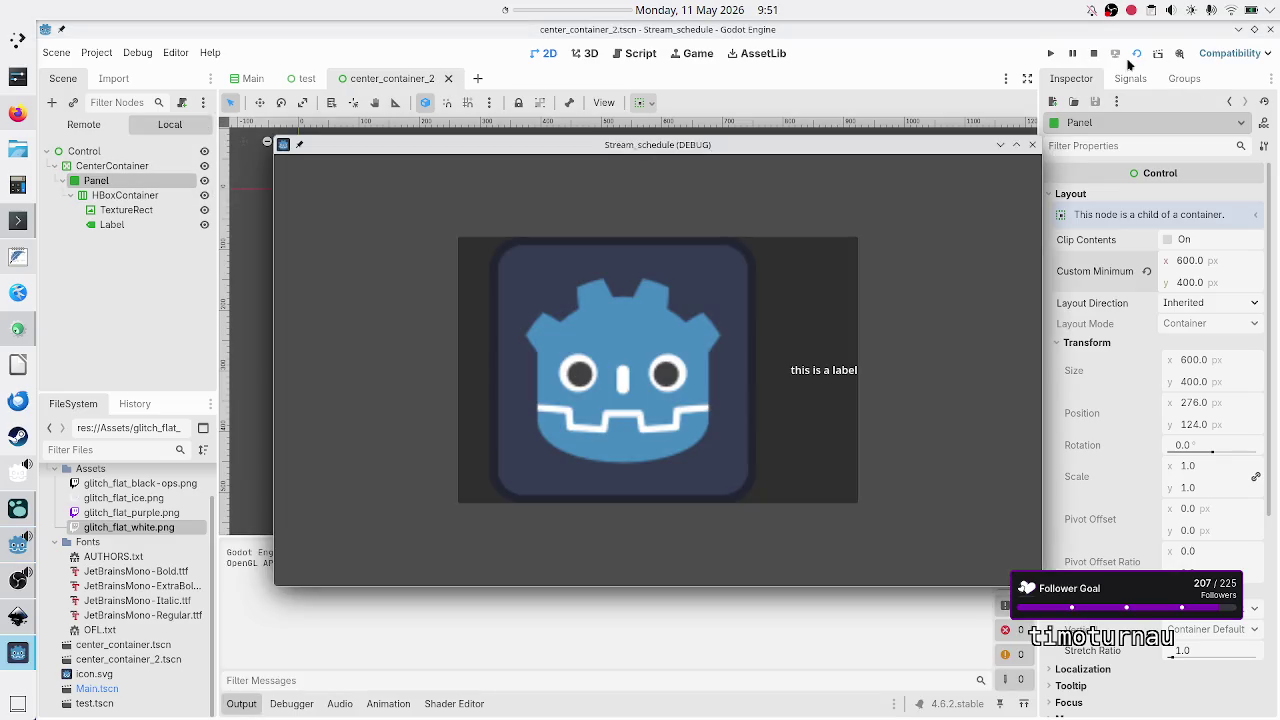
pyautogui.moveTo(1042, 527); pyautogui.dragTo(712, 538)
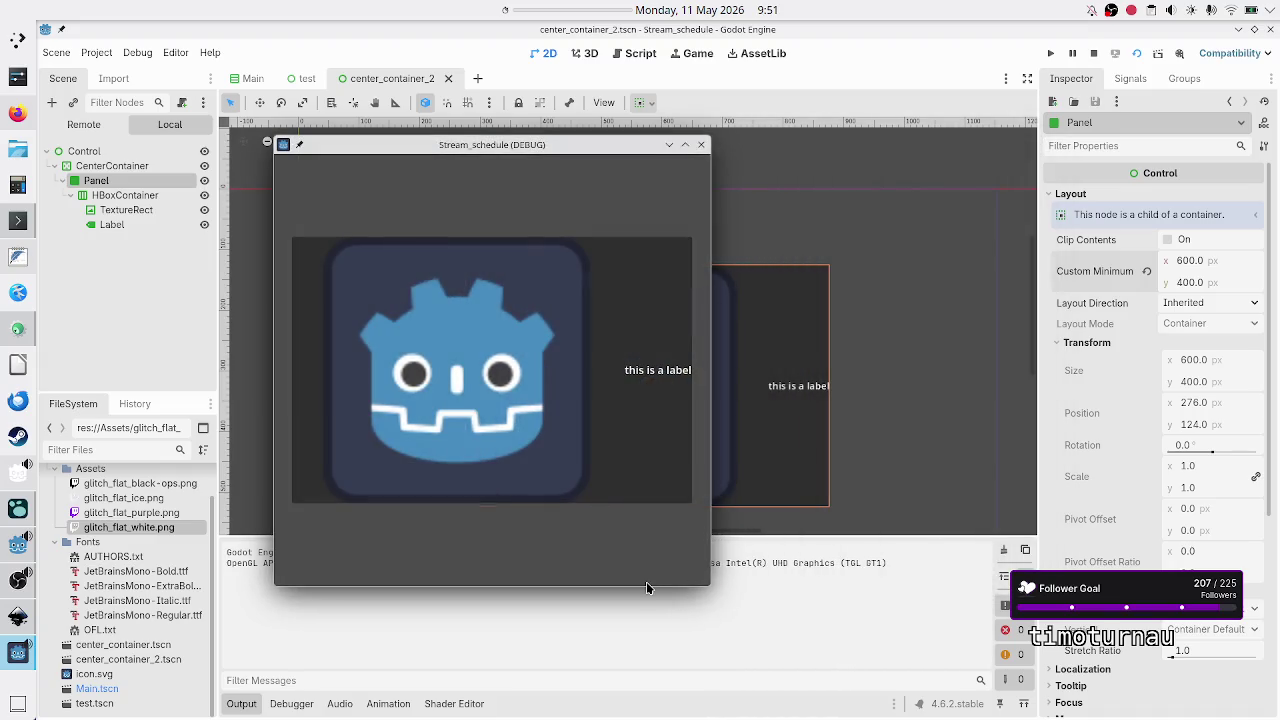
pyautogui.moveTo(644, 587); pyautogui.dragTo(637, 428)
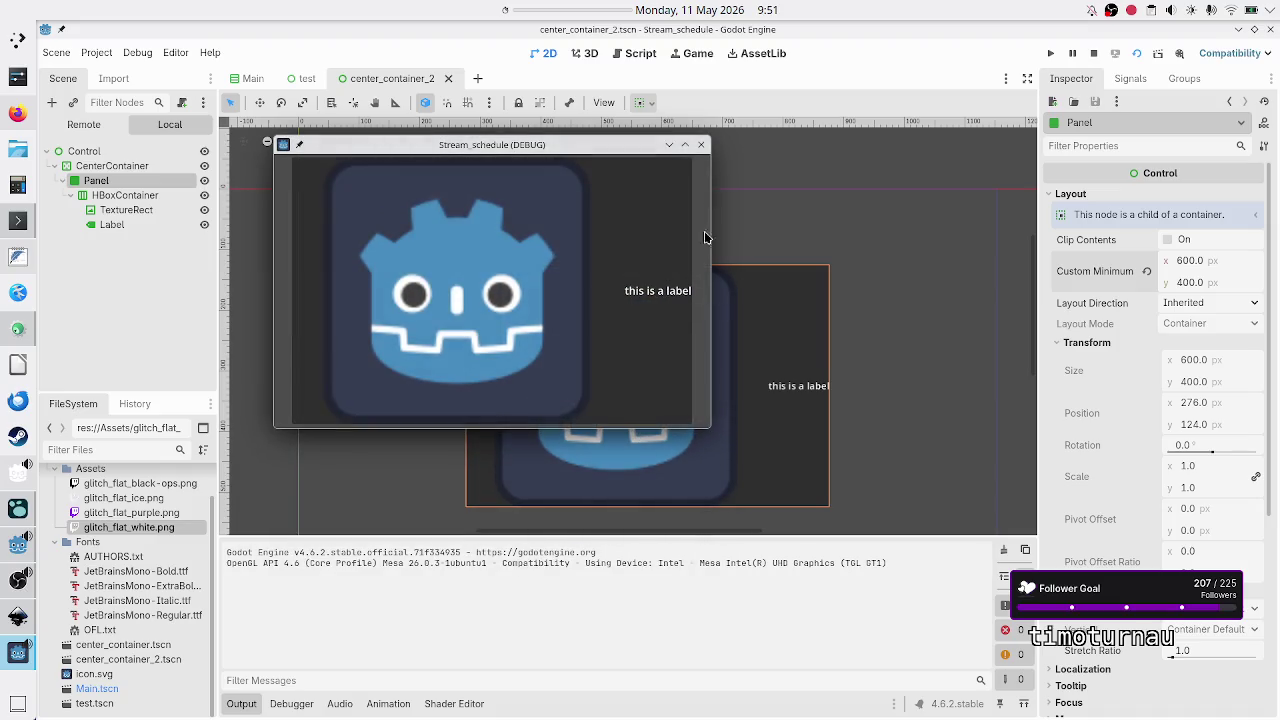
pyautogui.click(701, 144)
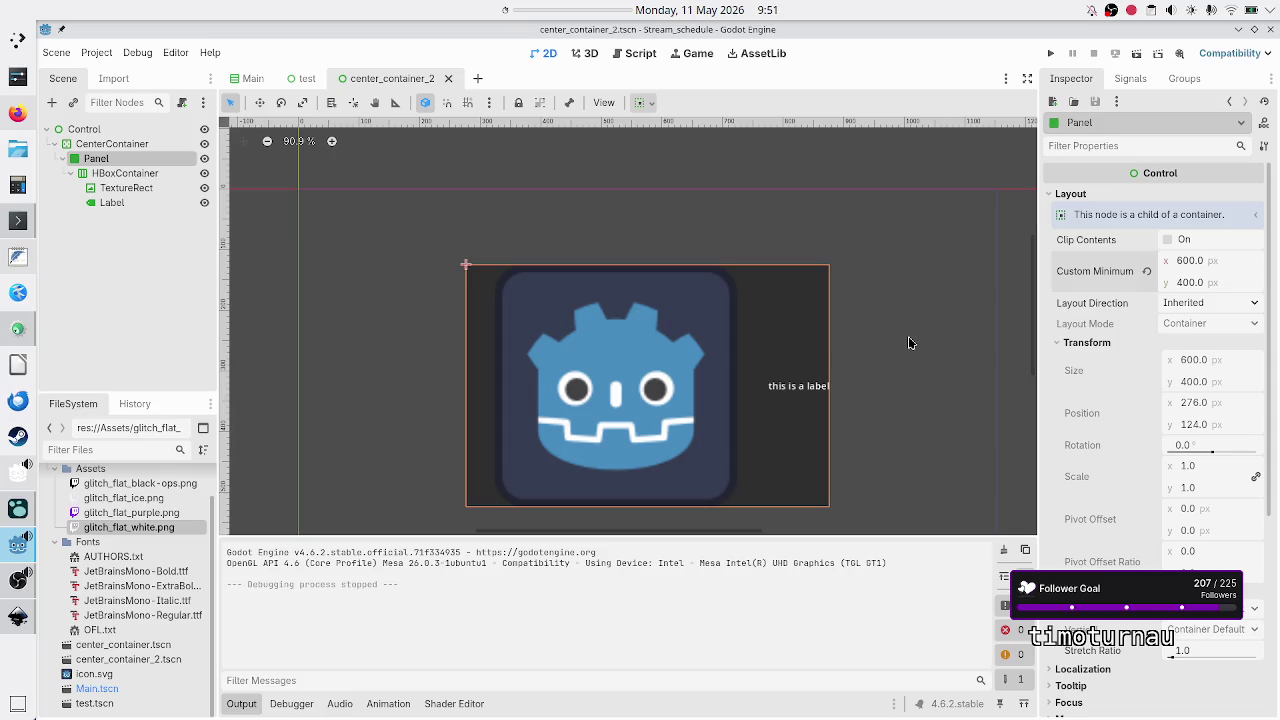
# Switch to the Main scene and select its TextureRect node.
pyautogui.click(253, 79)
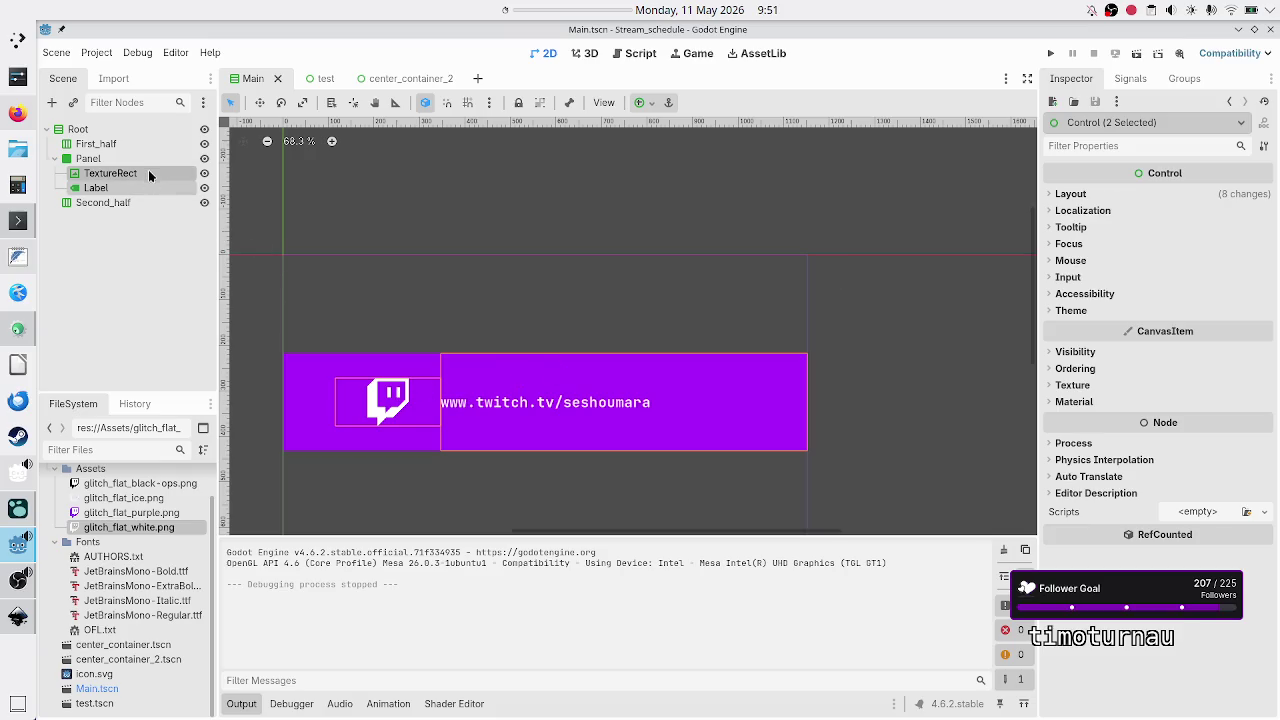
pyautogui.click(110, 173)
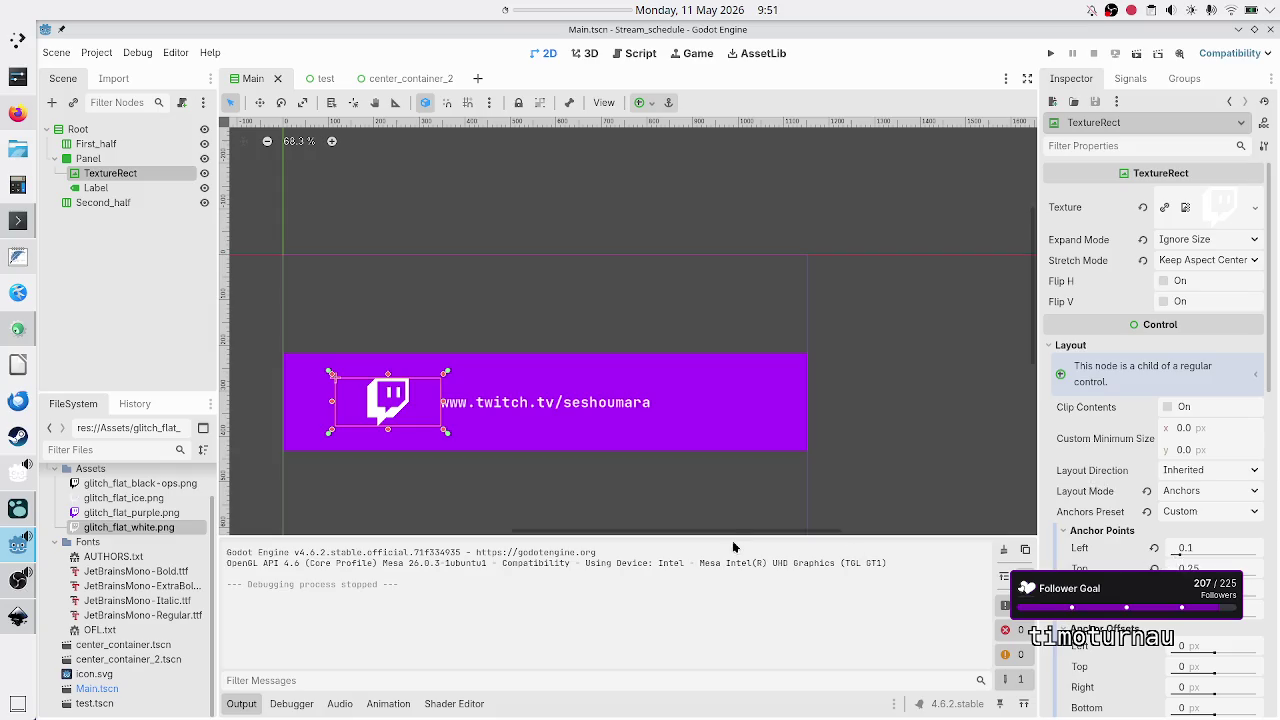
pyautogui.keyDown('ctrl'); pyautogui.click(96, 190); pyautogui.keyUp('ctrl')
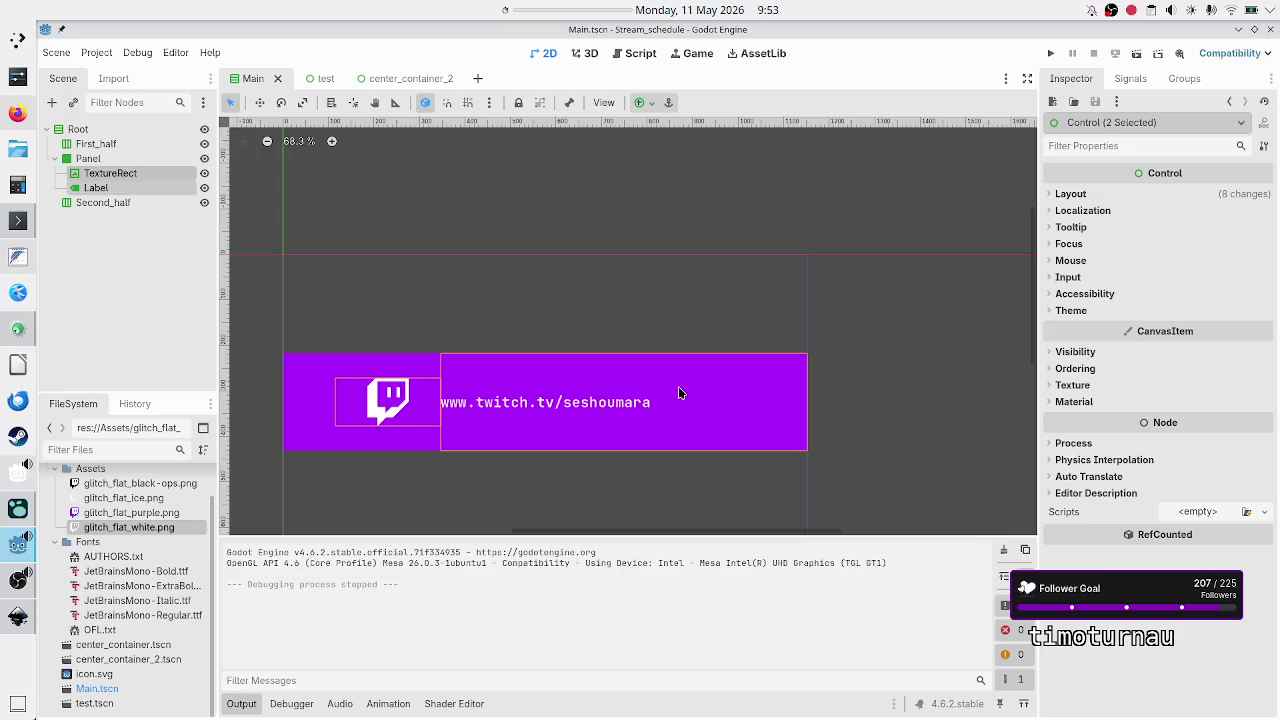
# Select the Label and review its properties, leaving Autowrap Mode at Off.
pyautogui.click(137, 256)
pyautogui.click(124, 189)
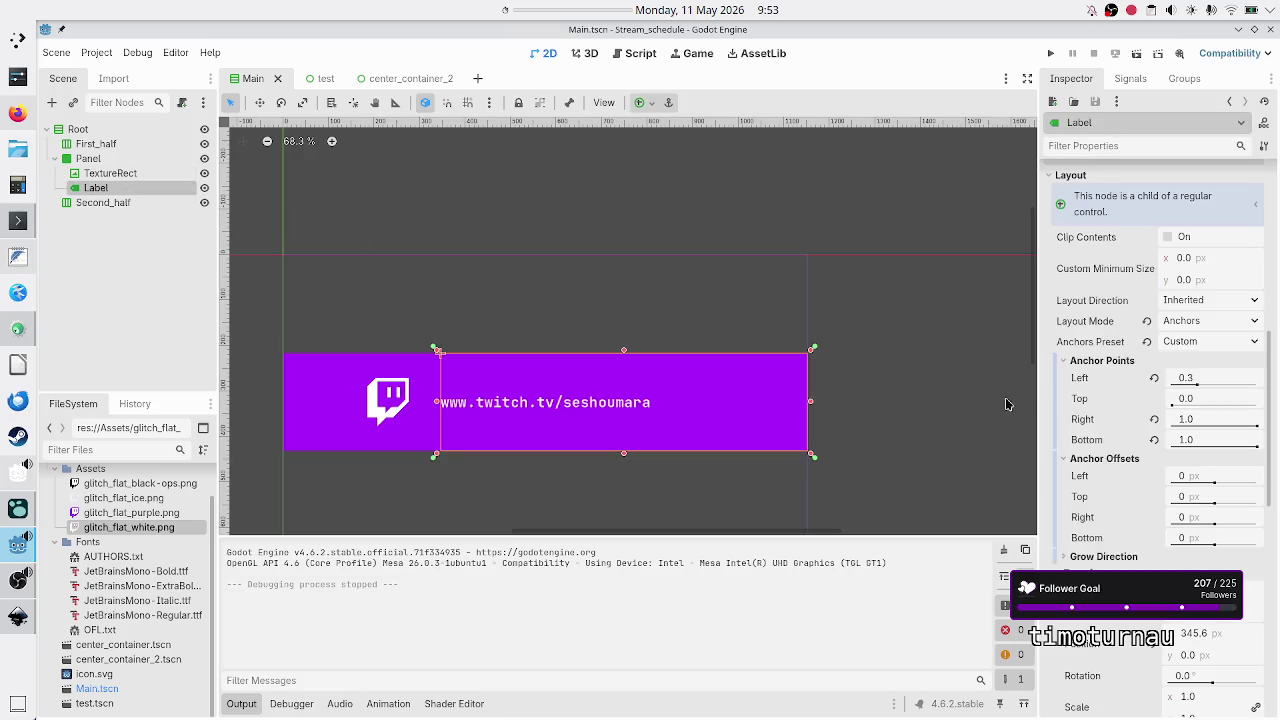
pyautogui.scroll(-5, 1090, 410)
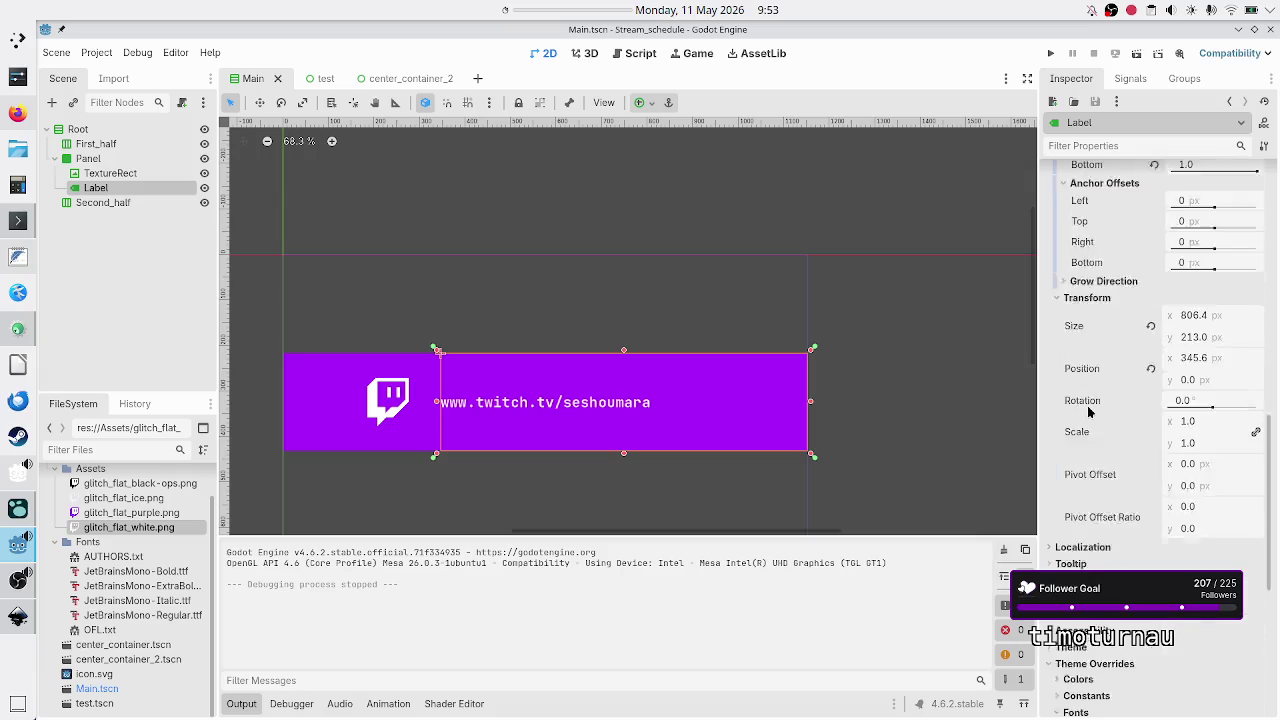
pyautogui.scroll(5, 1089, 410)
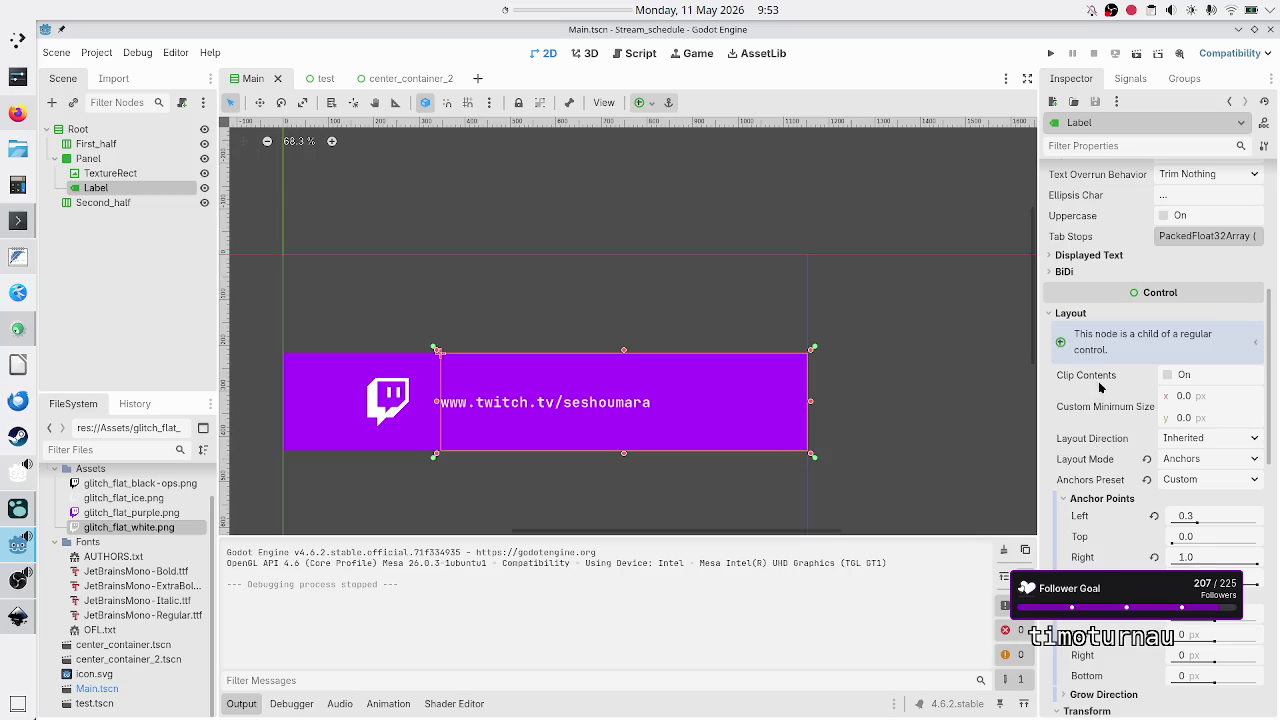
pyautogui.scroll(5, 1093, 445)
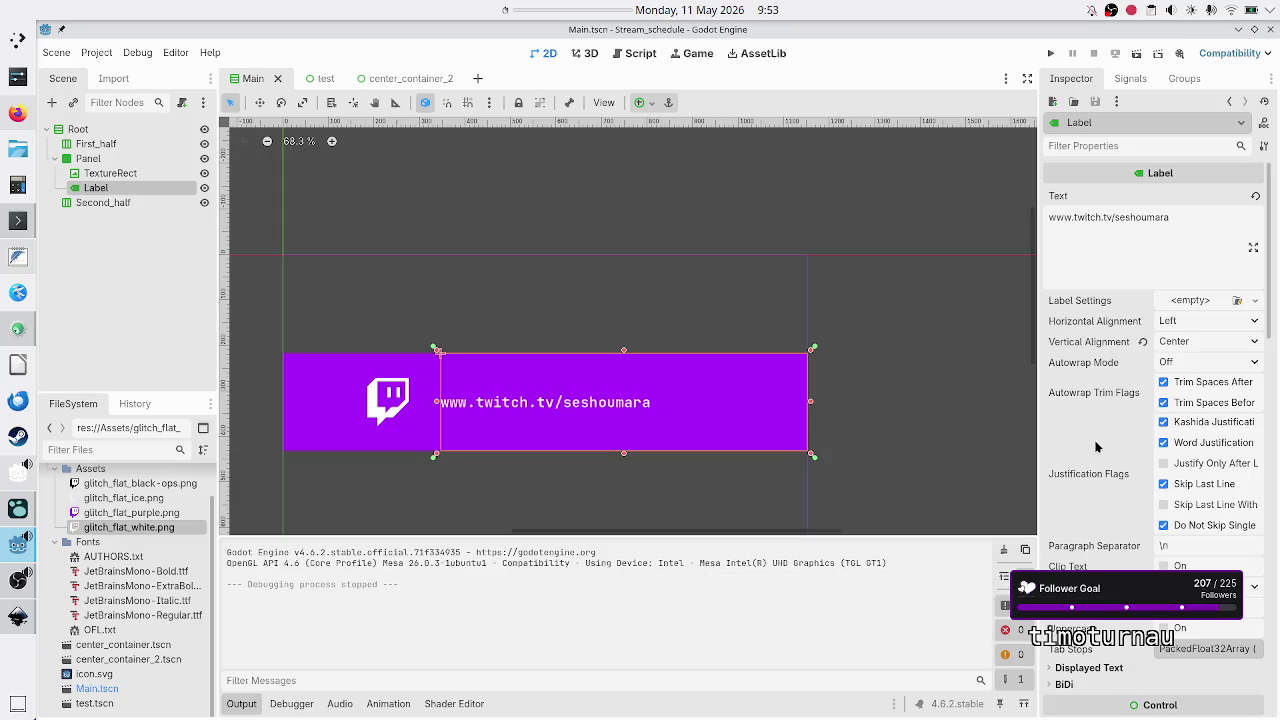
pyautogui.click(1199, 361)
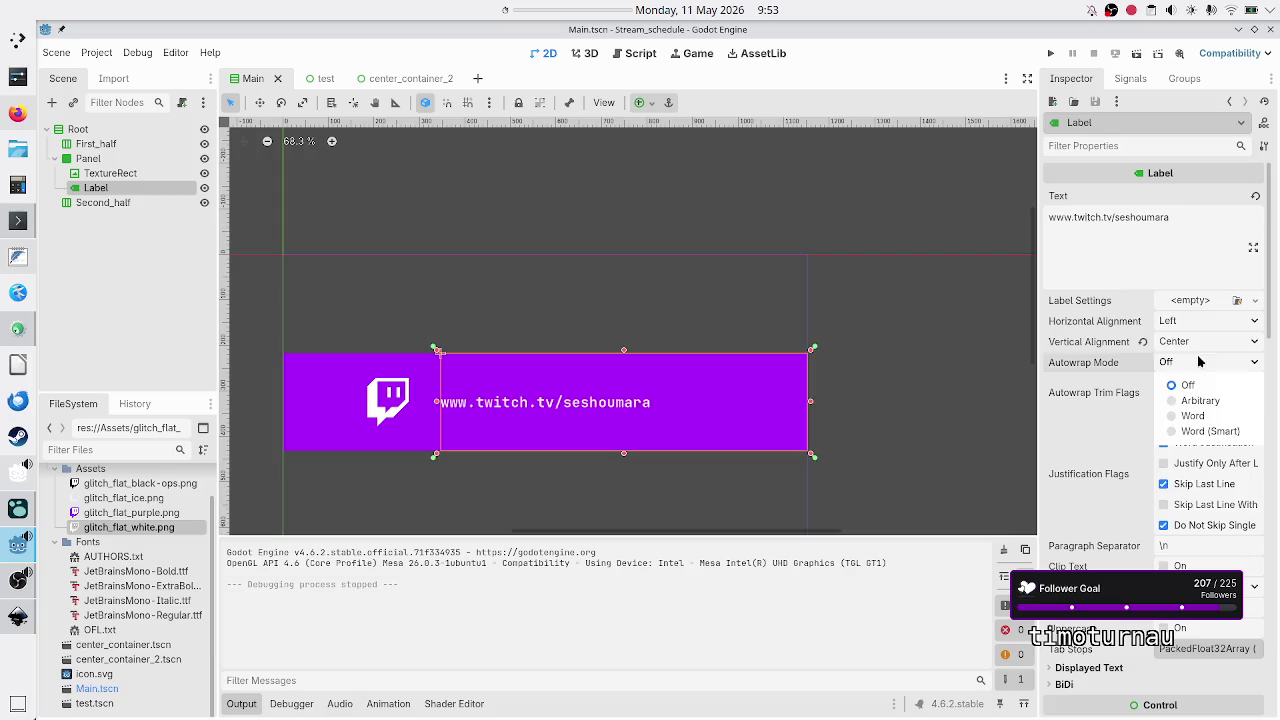
pyautogui.click(1199, 361)
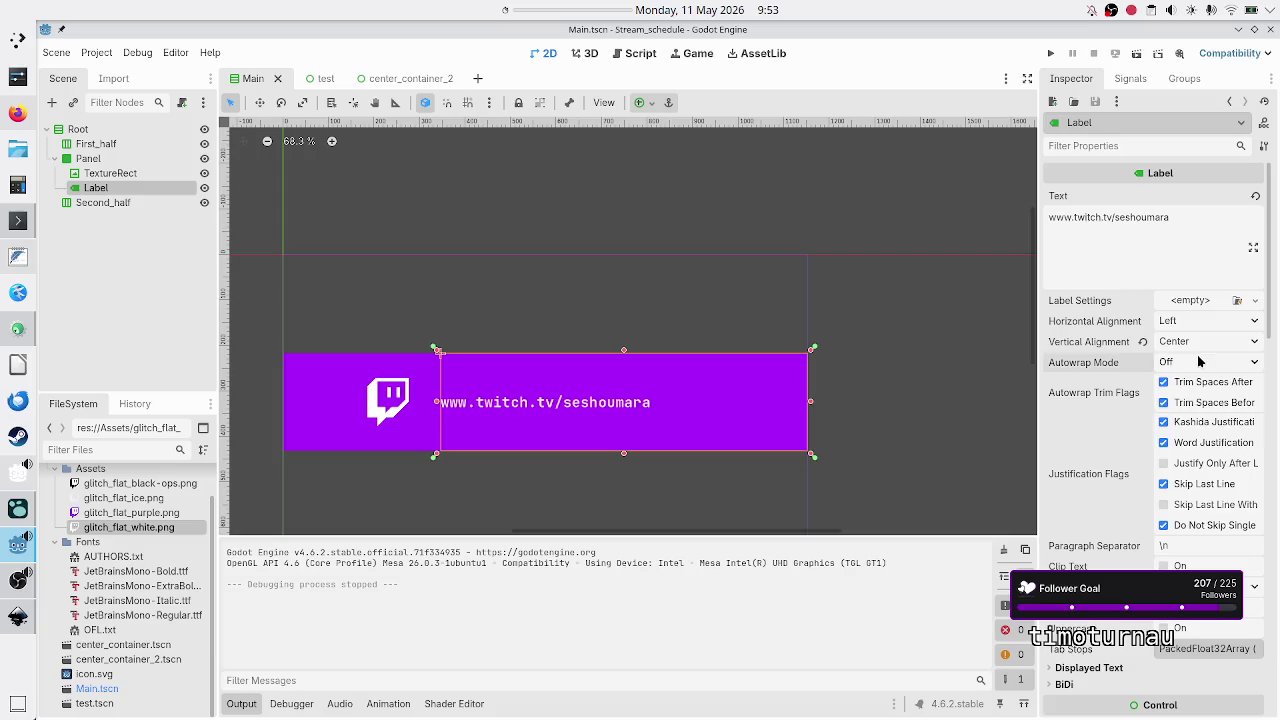
pyautogui.click(1199, 361)
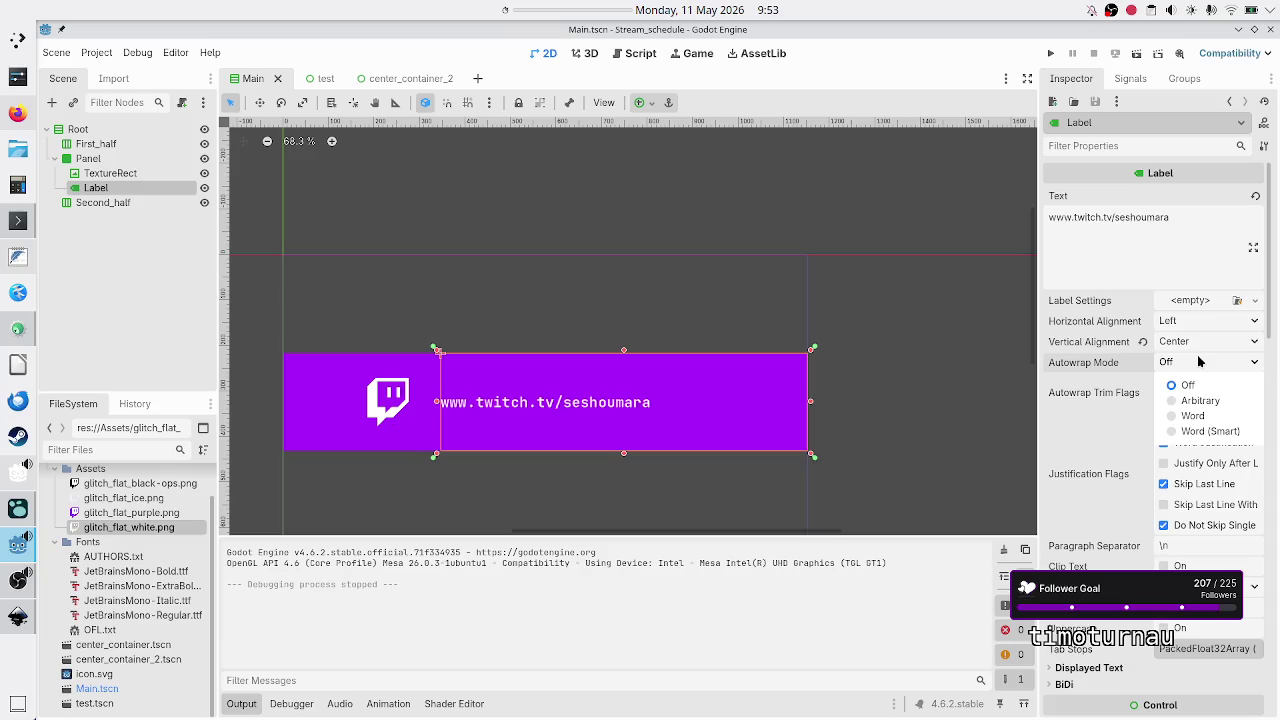
pyautogui.click(1090, 398)
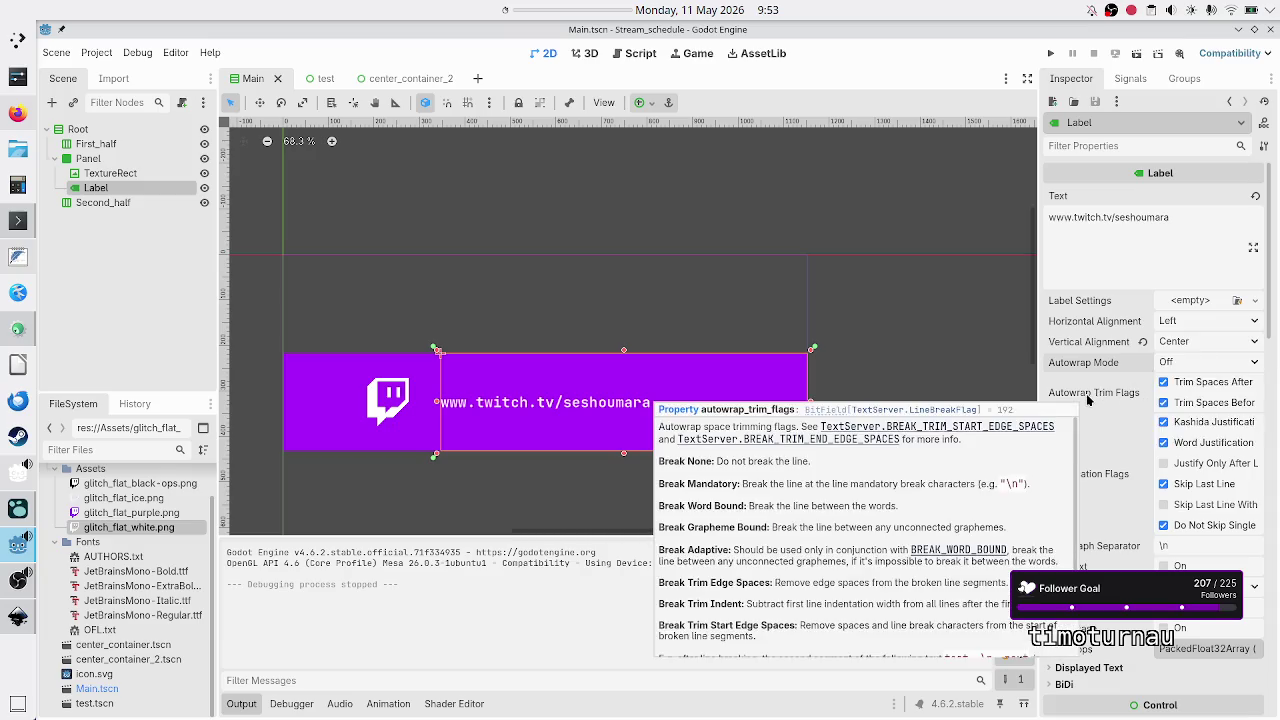
pyautogui.moveTo(1097, 367)
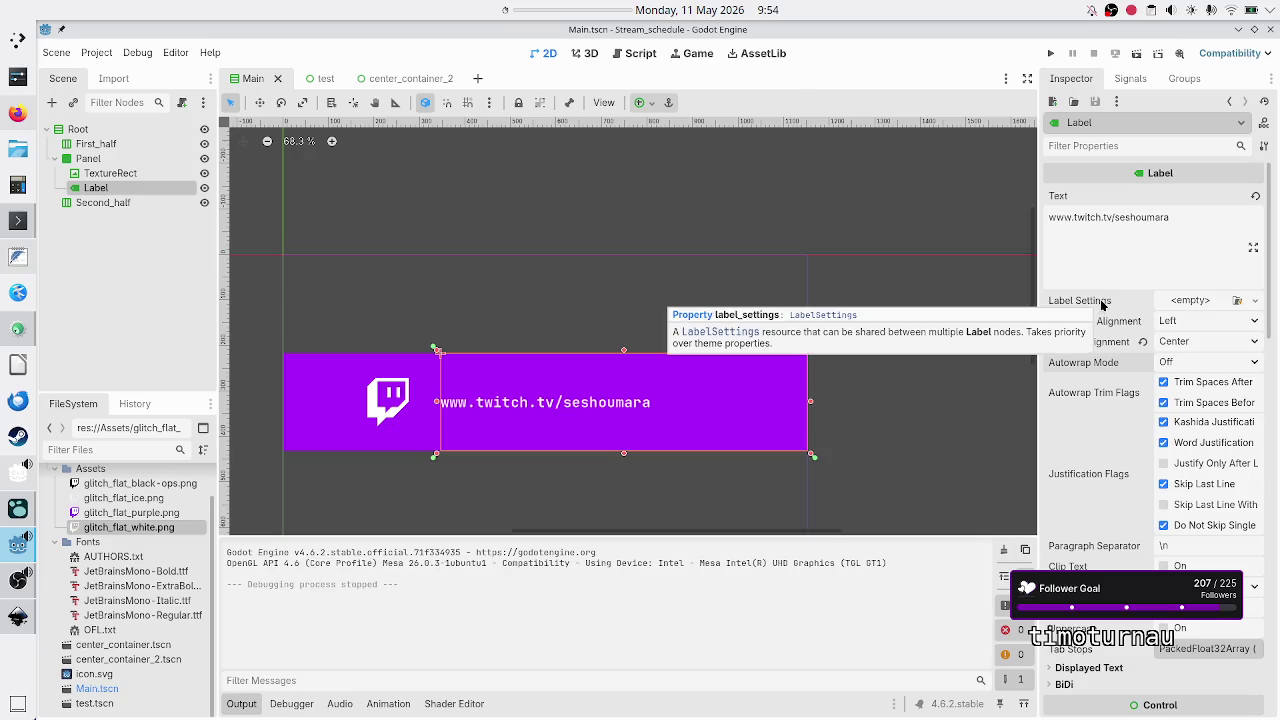
pyautogui.click(1254, 301)
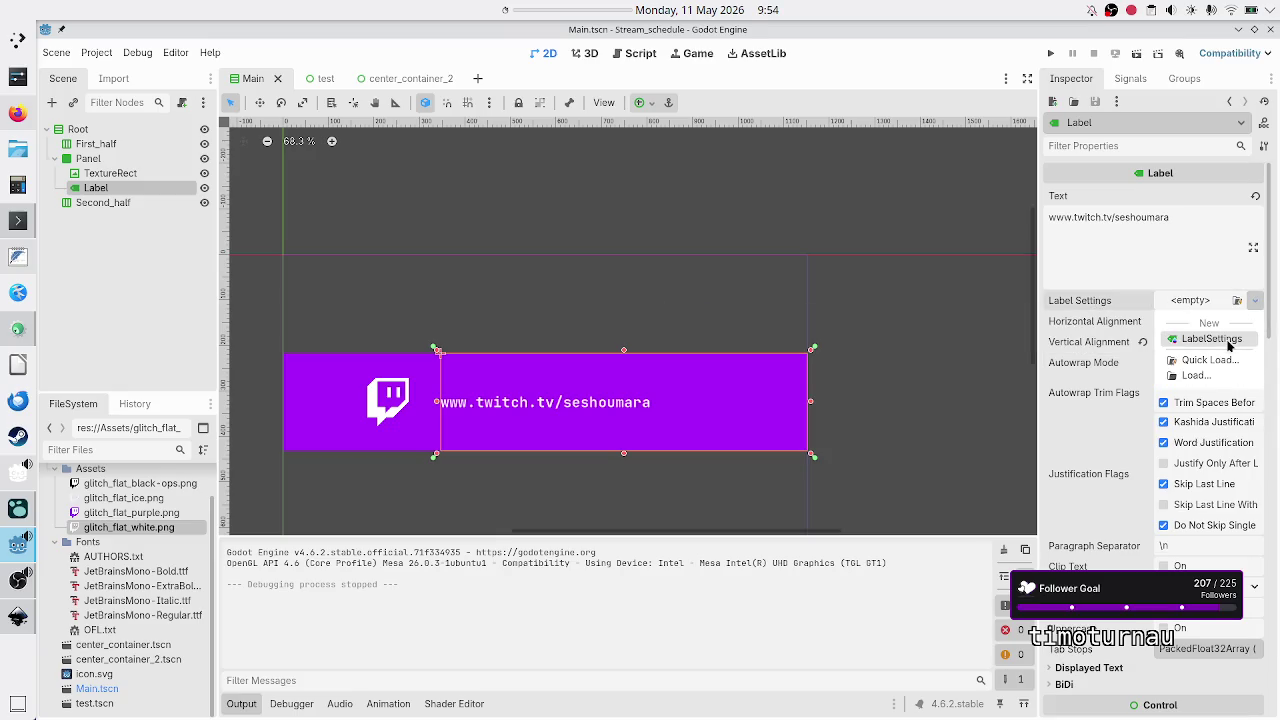
pyautogui.click(1230, 340)
pyautogui.click(1262, 303)
pyautogui.click(1228, 300)
pyautogui.click(1228, 300)
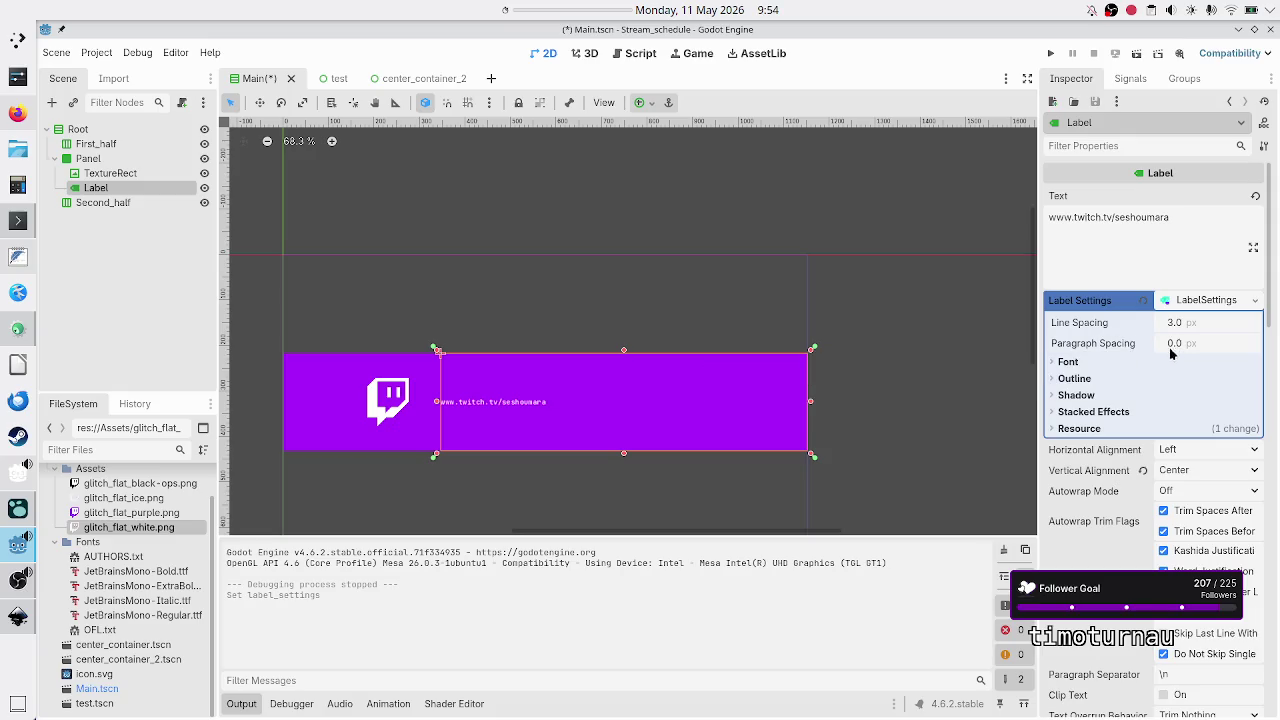
pyautogui.click(1054, 366)
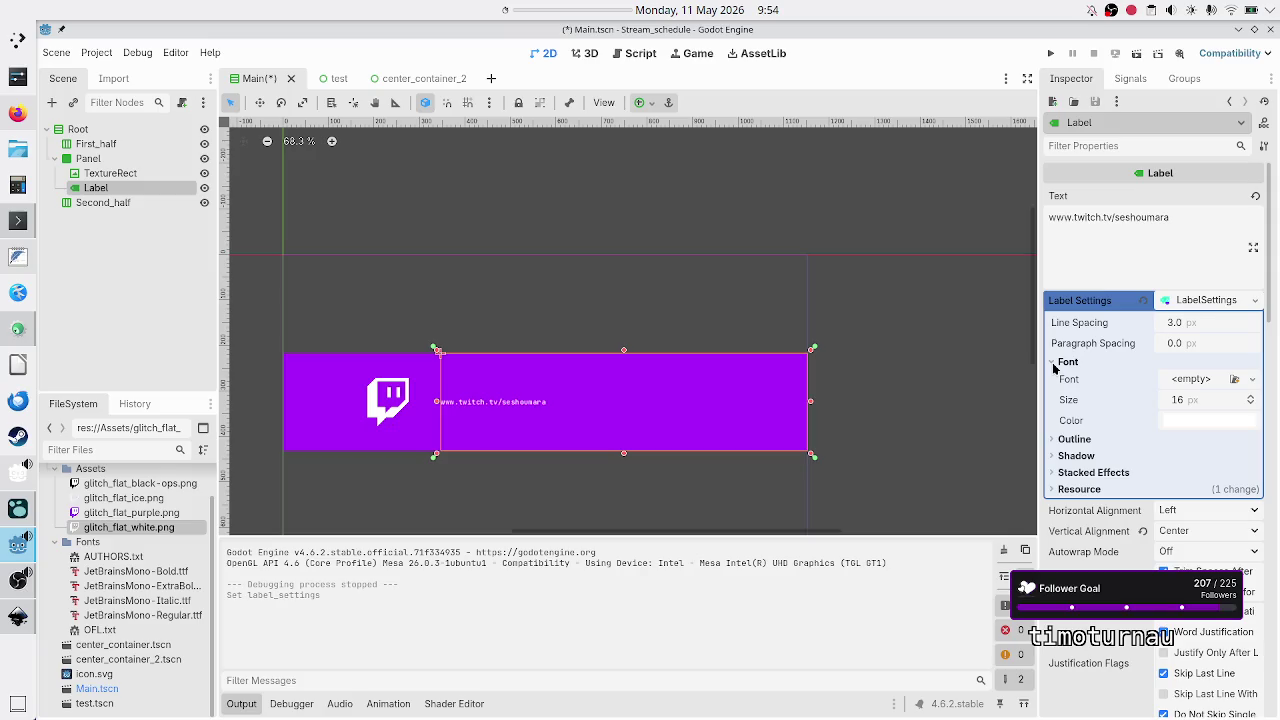
pyautogui.click(1054, 366)
pyautogui.click(1053, 378)
pyautogui.click(1053, 378)
pyautogui.click(1052, 396)
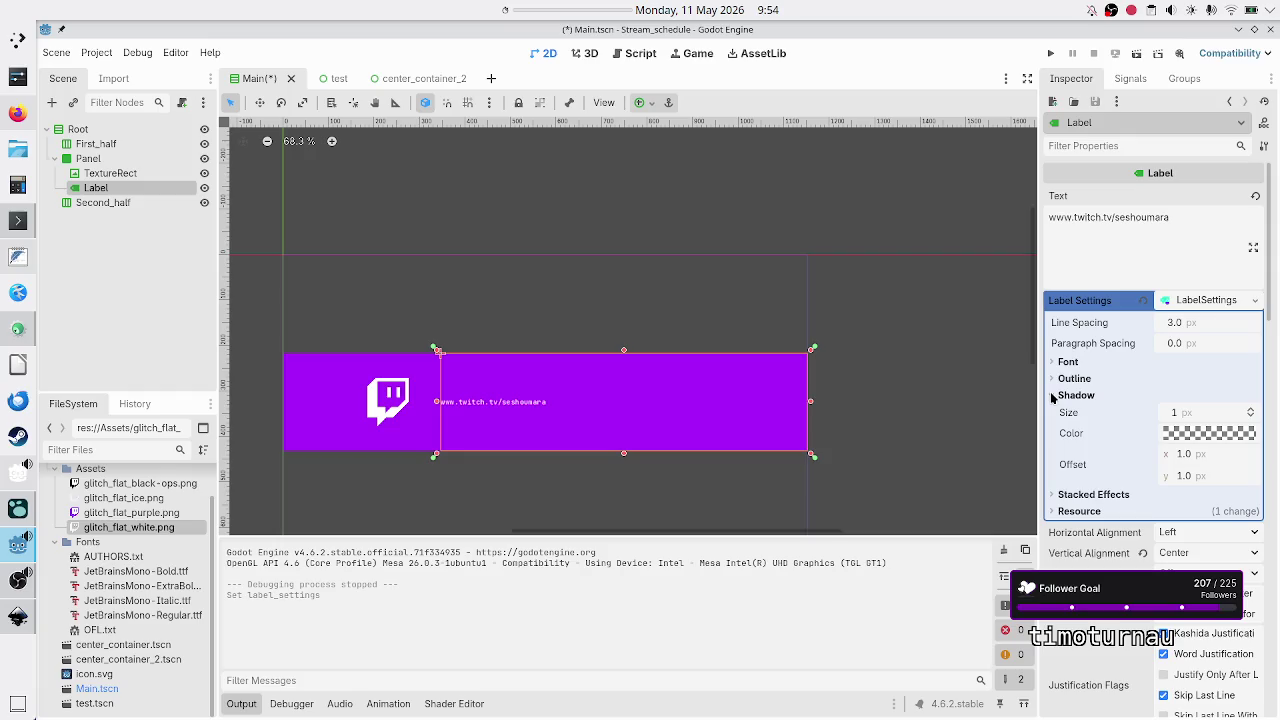
pyautogui.click(1052, 396)
pyautogui.click(1052, 412)
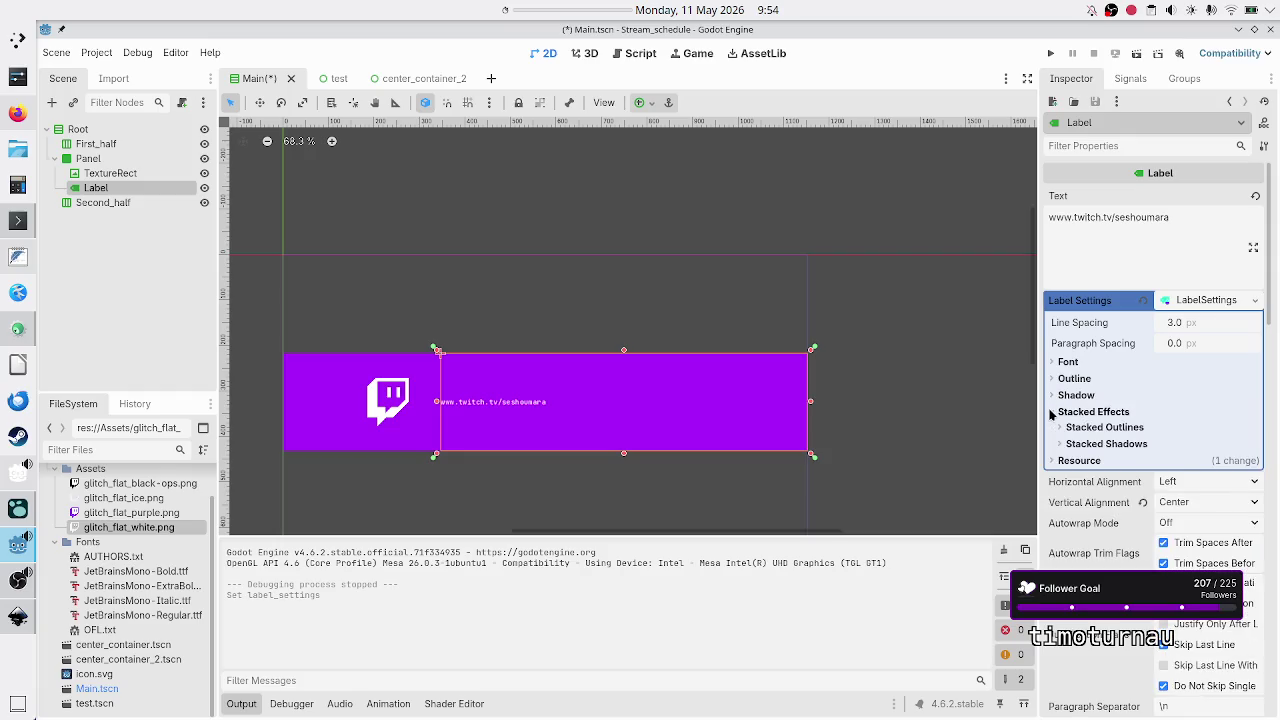
pyautogui.click(1052, 412)
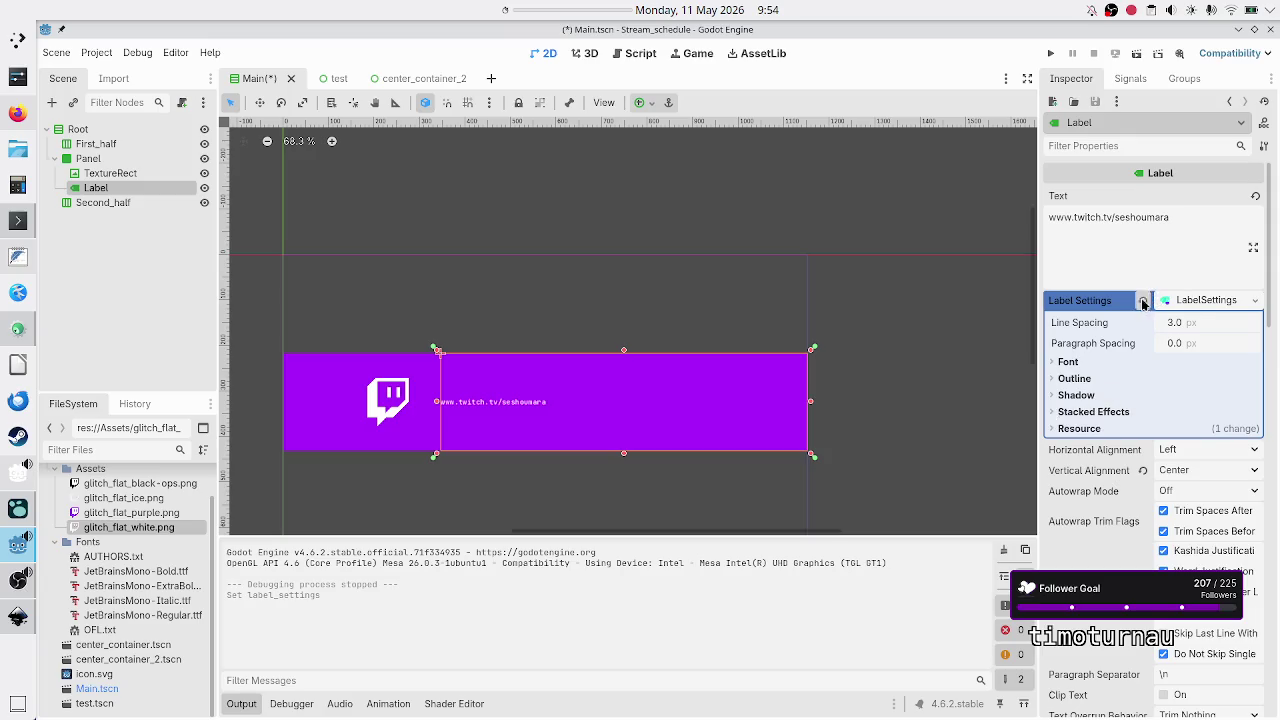
pyautogui.click(1142, 302)
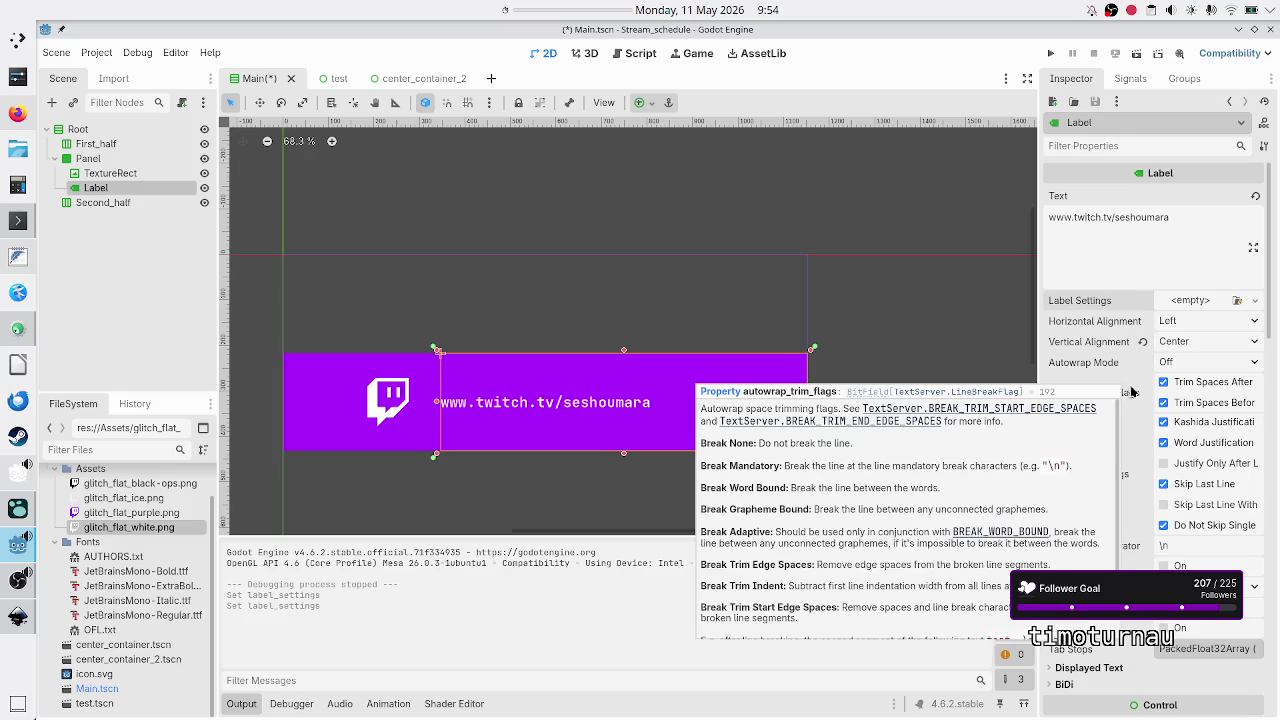
# Set the Label's Autowrap Mode to Word (Smart), test it with extra 'hello' words, then remove them.
pyautogui.click(1209, 364)
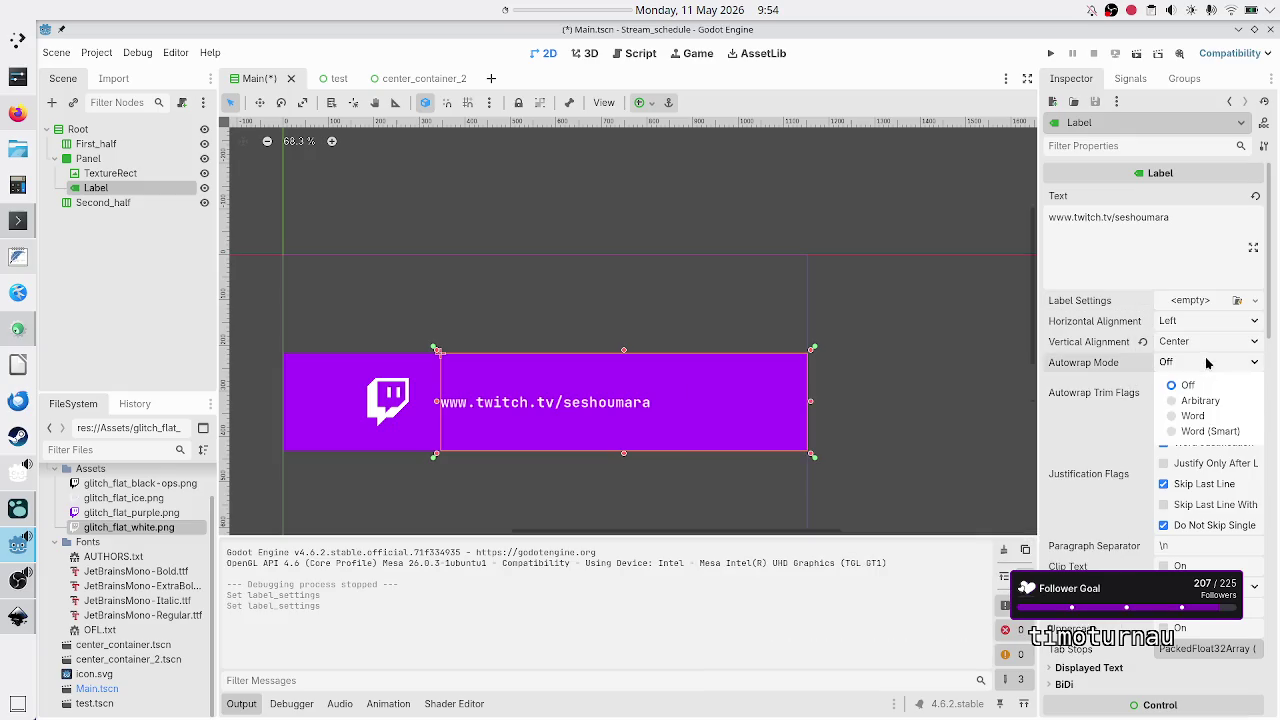
pyautogui.click(1215, 431)
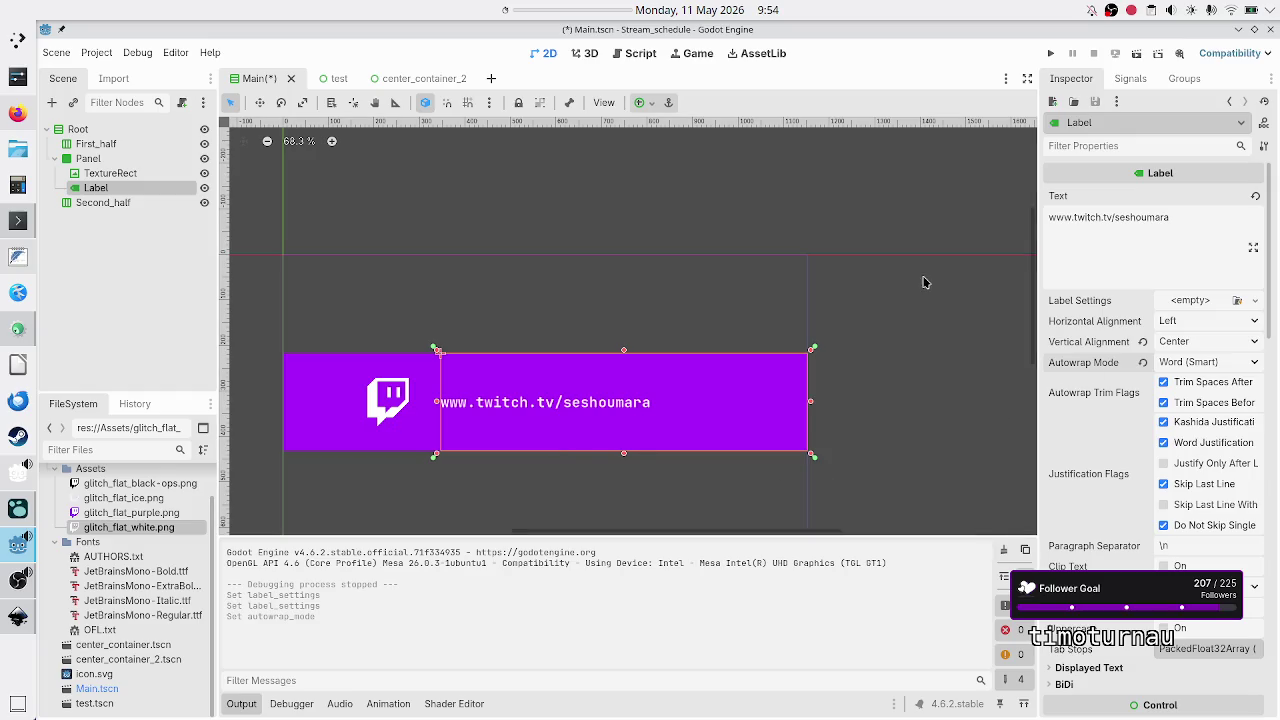
pyautogui.click(1190, 228)
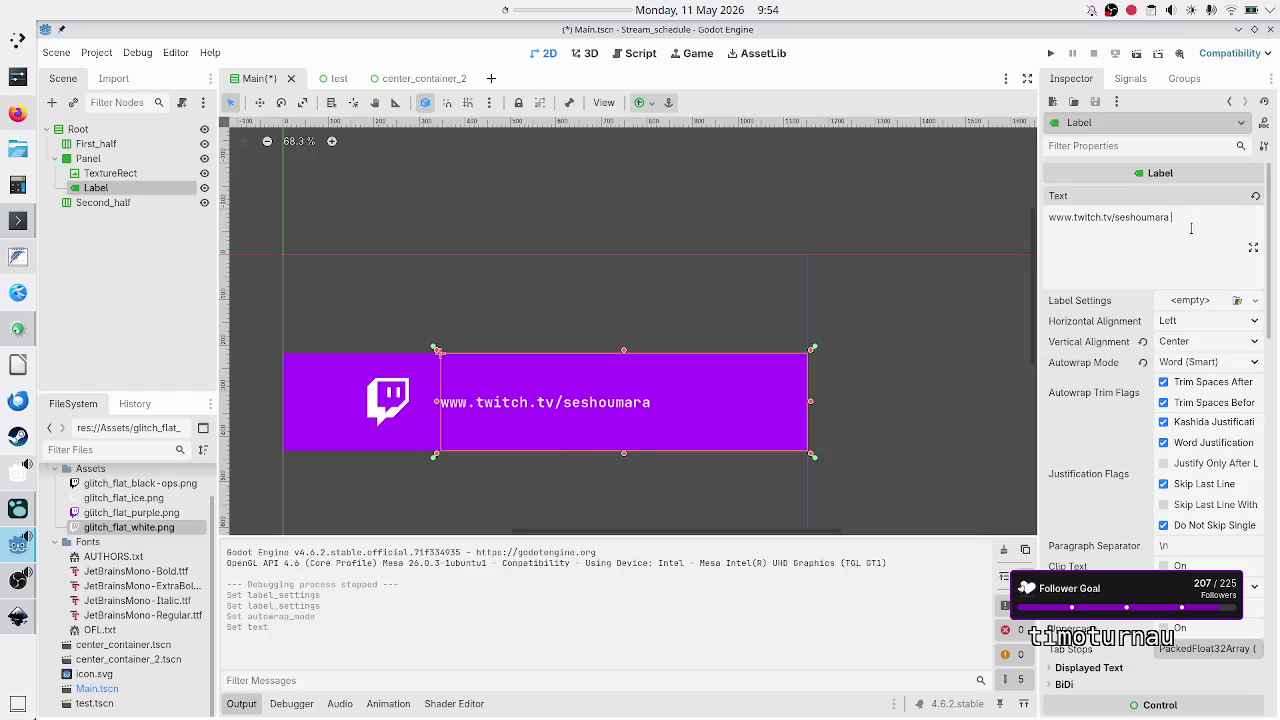
pyautogui.write('hello hello ')
pyautogui.write('hello hell')
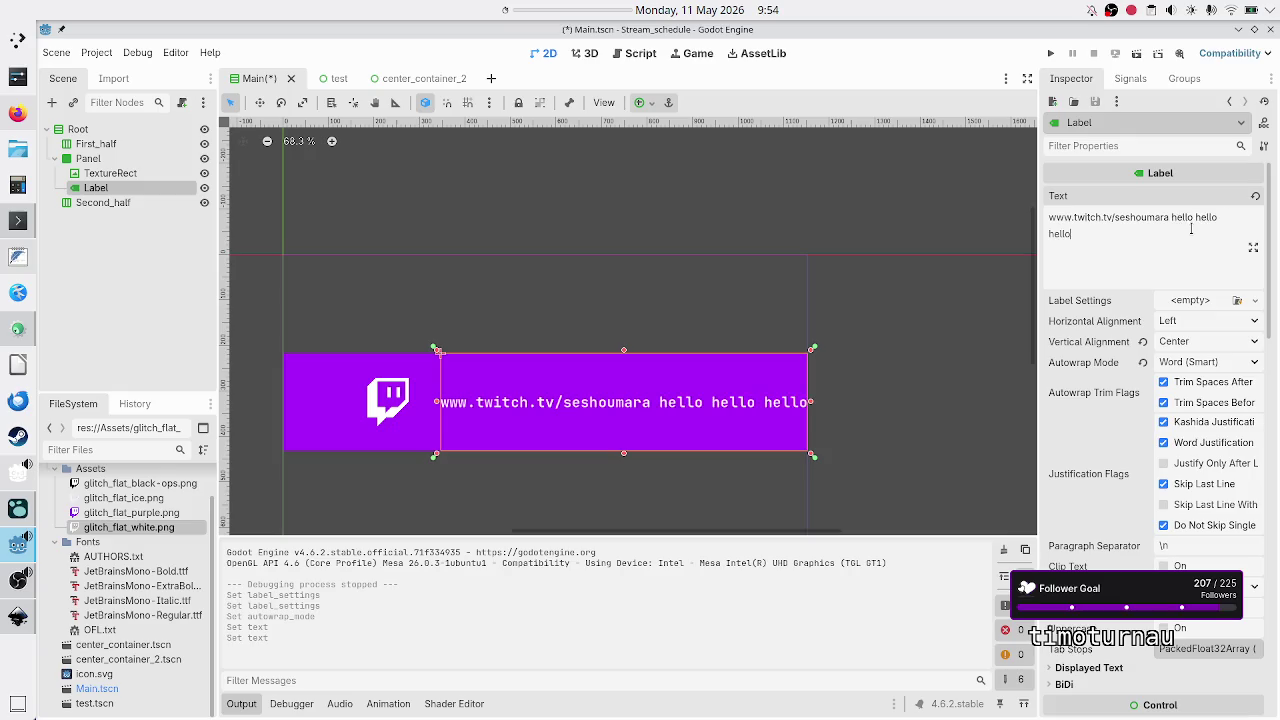
pyautogui.write('o hello')
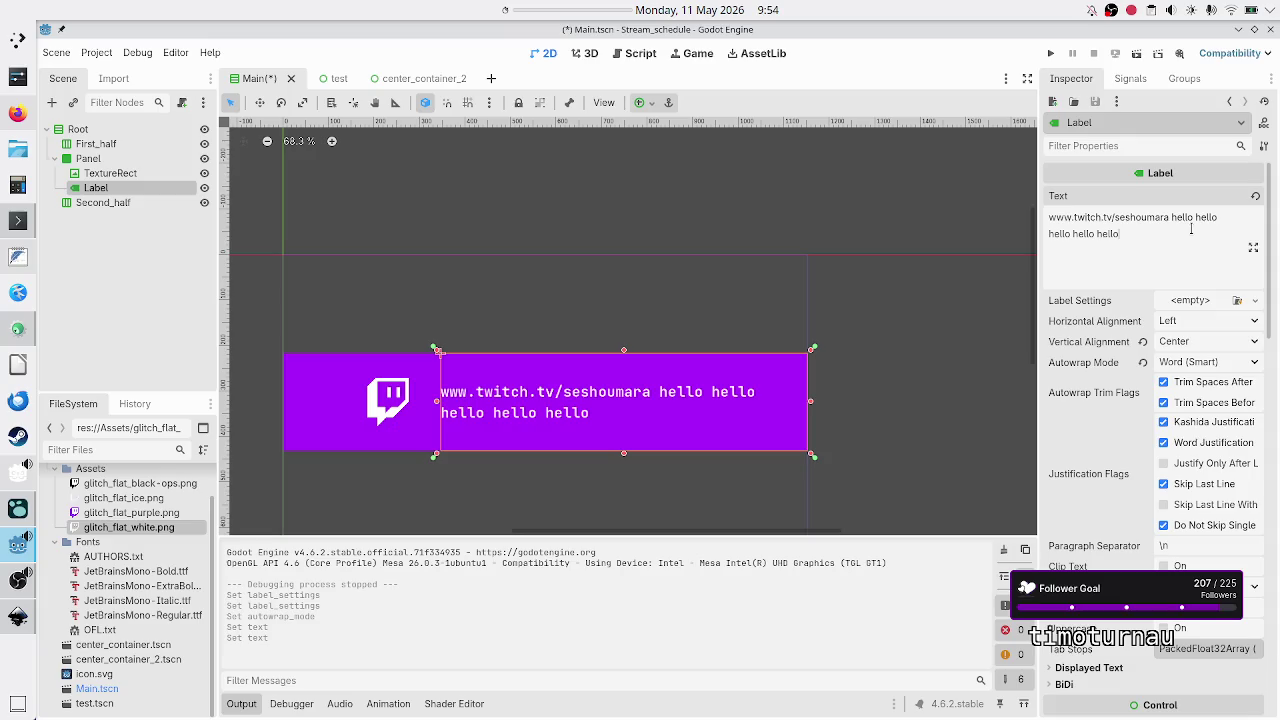
pyautogui.press('BackSpace')
pyautogui.press('BackSpace')
pyautogui.press('BackSpace')
pyautogui.press('BackSpace')
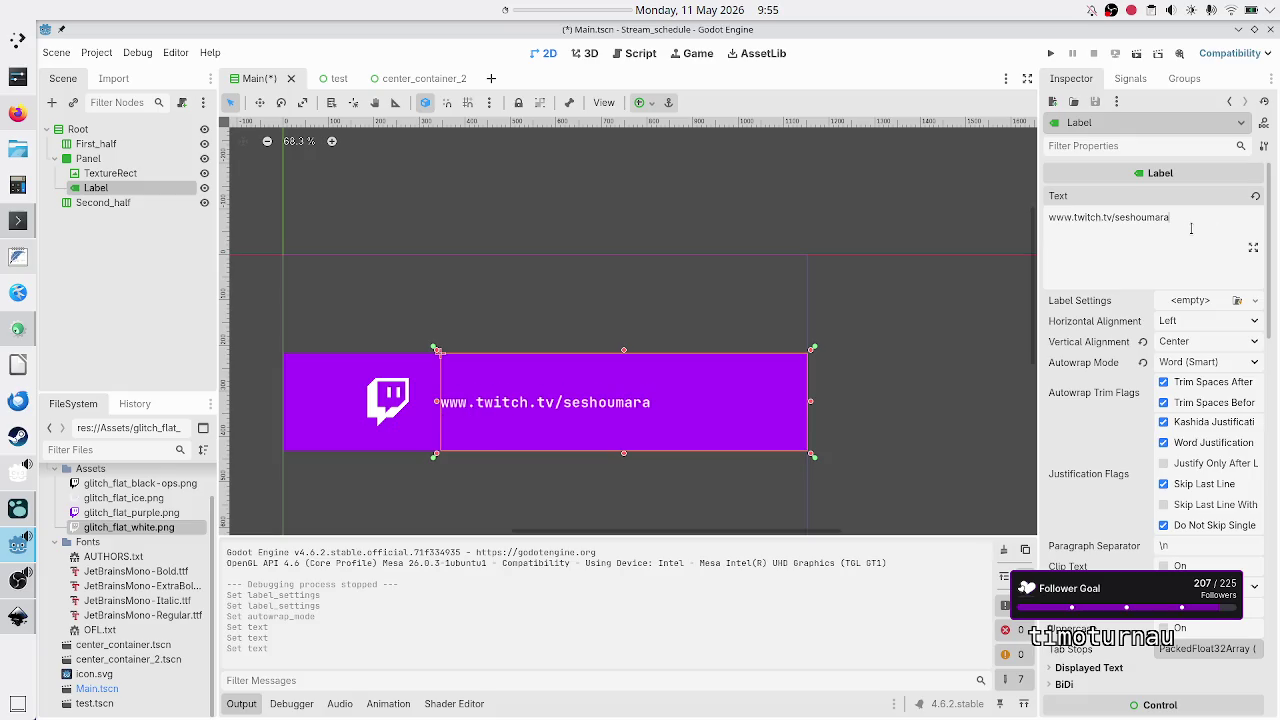
pyautogui.click(377, 388)
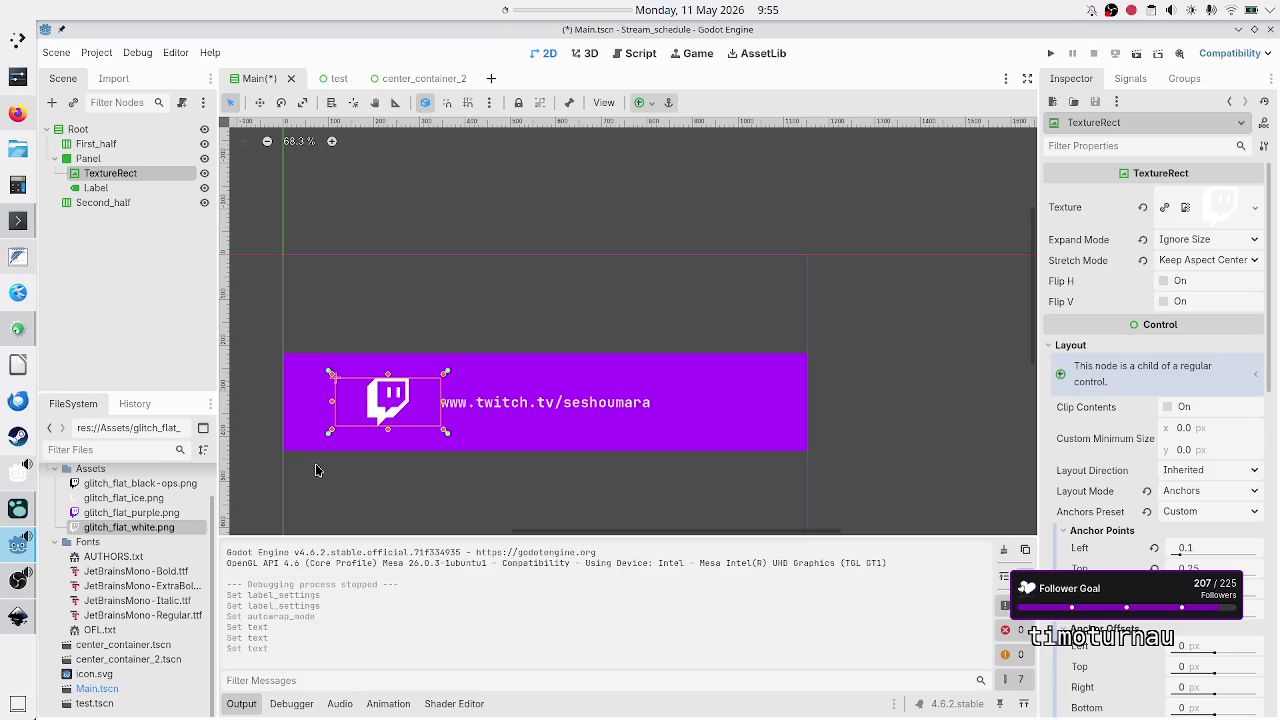
# Inspect the Twitch icon TextureRect's anchor points, then select the Panel node.
pyautogui.click(181, 377)
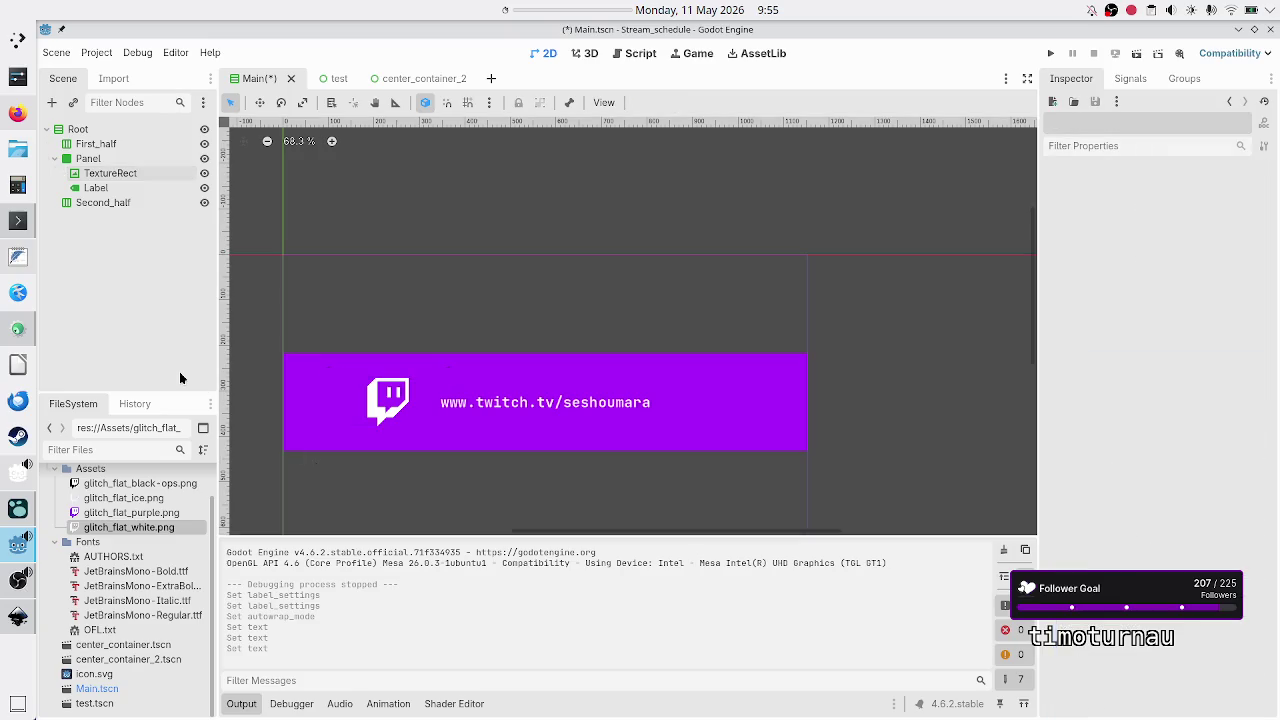
pyautogui.click(380, 394)
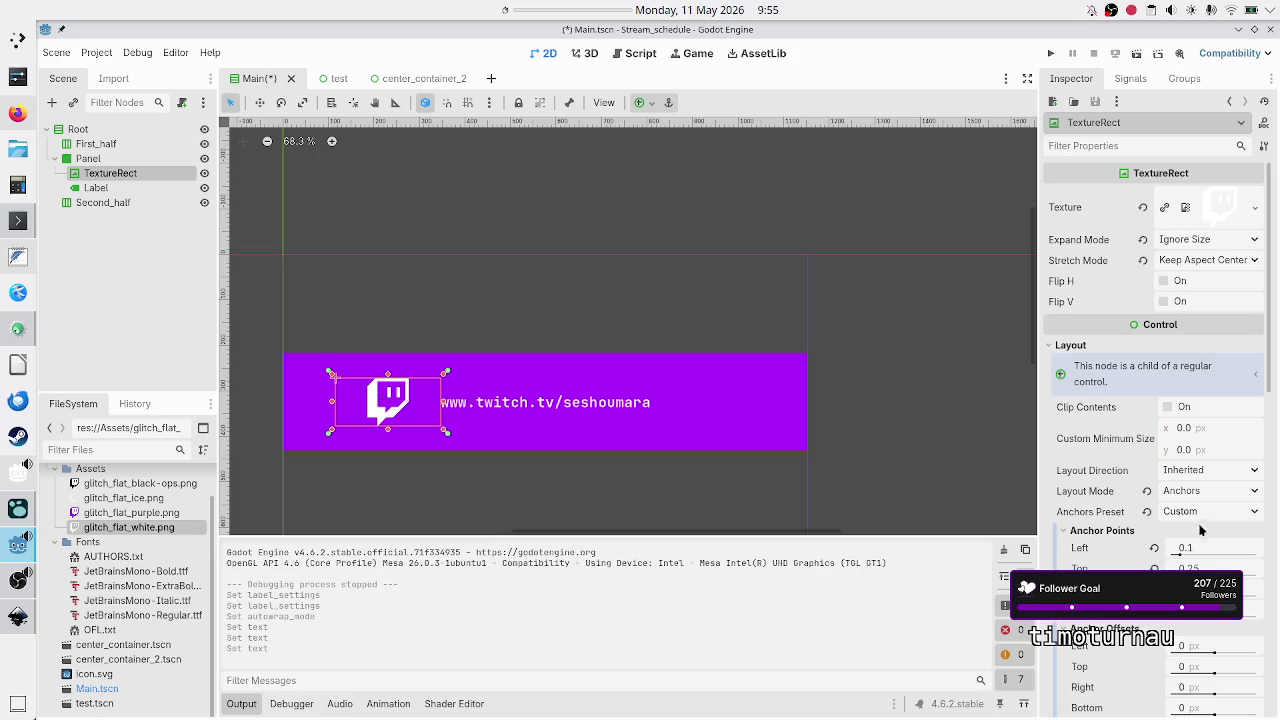
pyautogui.scroll(-5, 1205, 525)
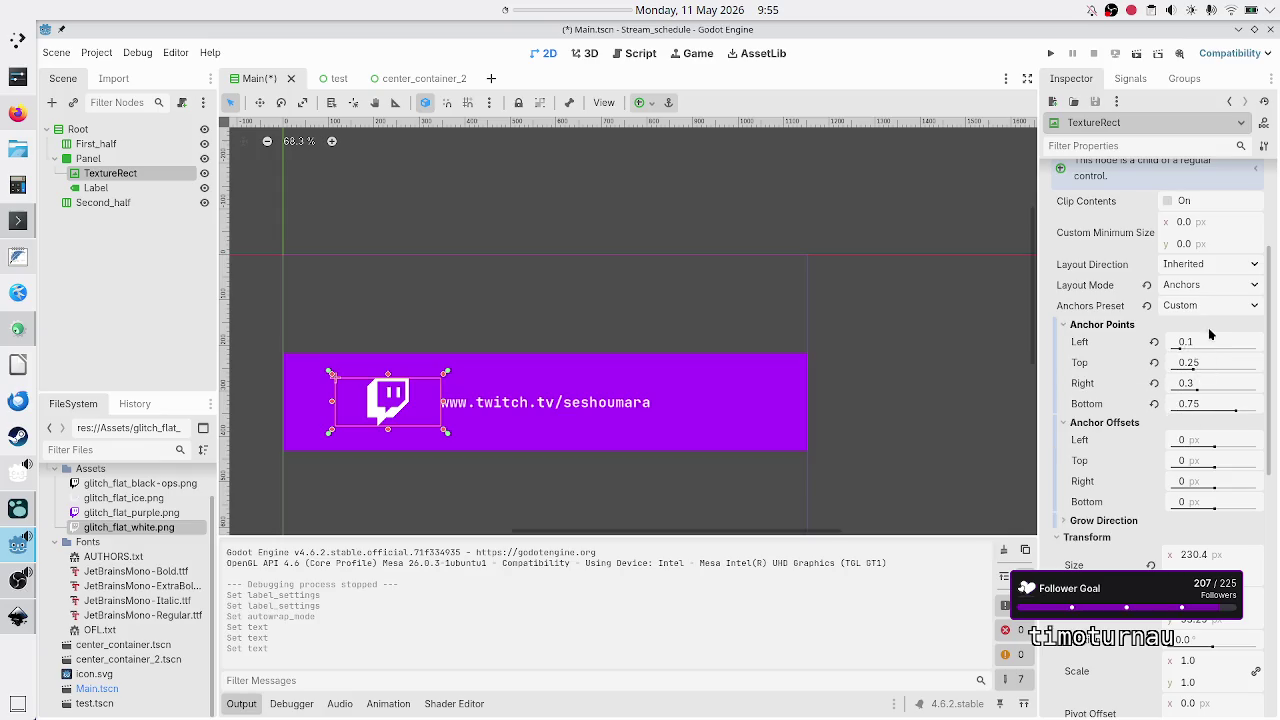
pyautogui.moveTo(1201, 352)
pyautogui.moveTo(1253, 376)
pyautogui.keyDown('ctrl'); pyautogui.click(128, 190); pyautogui.keyUp('ctrl')
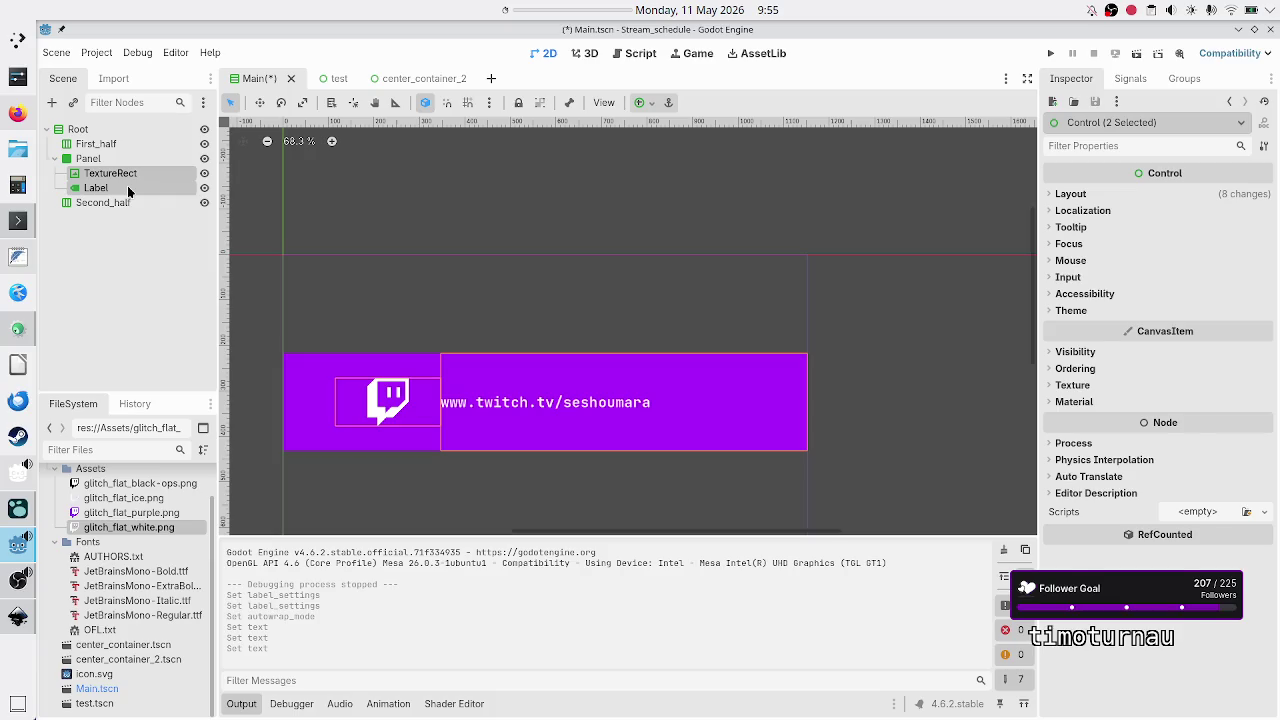
pyautogui.click(128, 188)
pyautogui.click(124, 175)
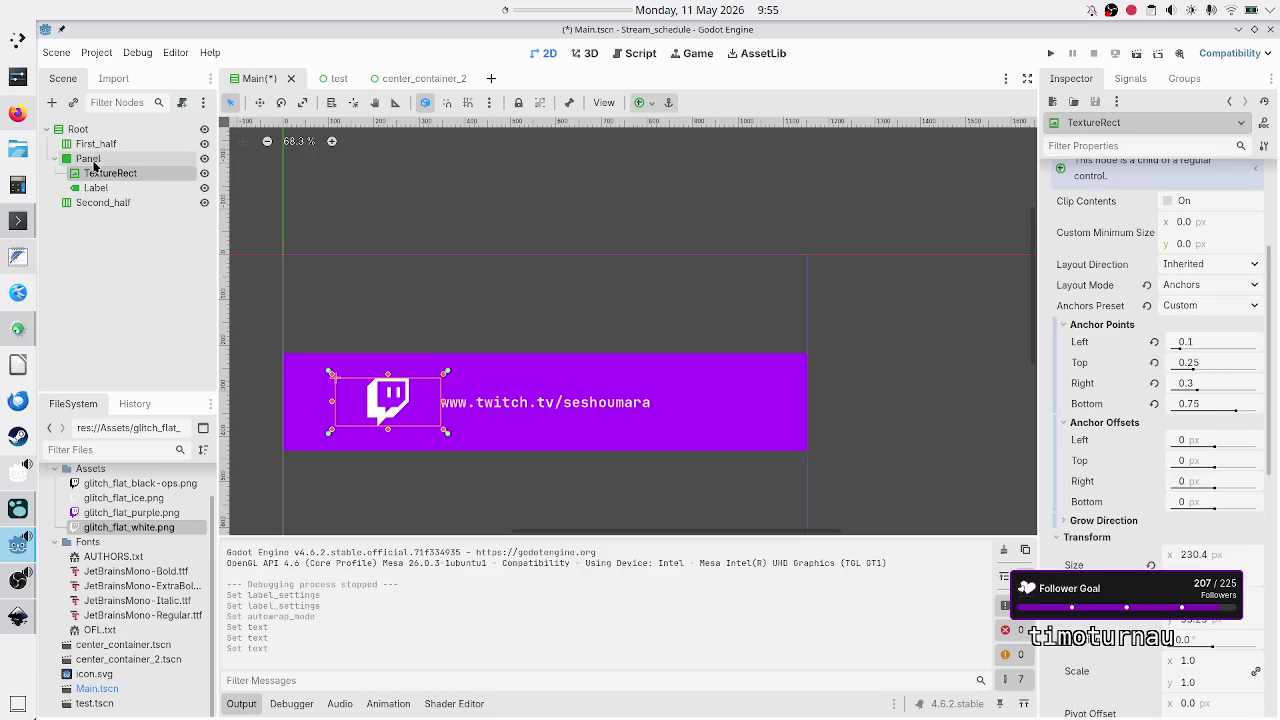
pyautogui.click(92, 160)
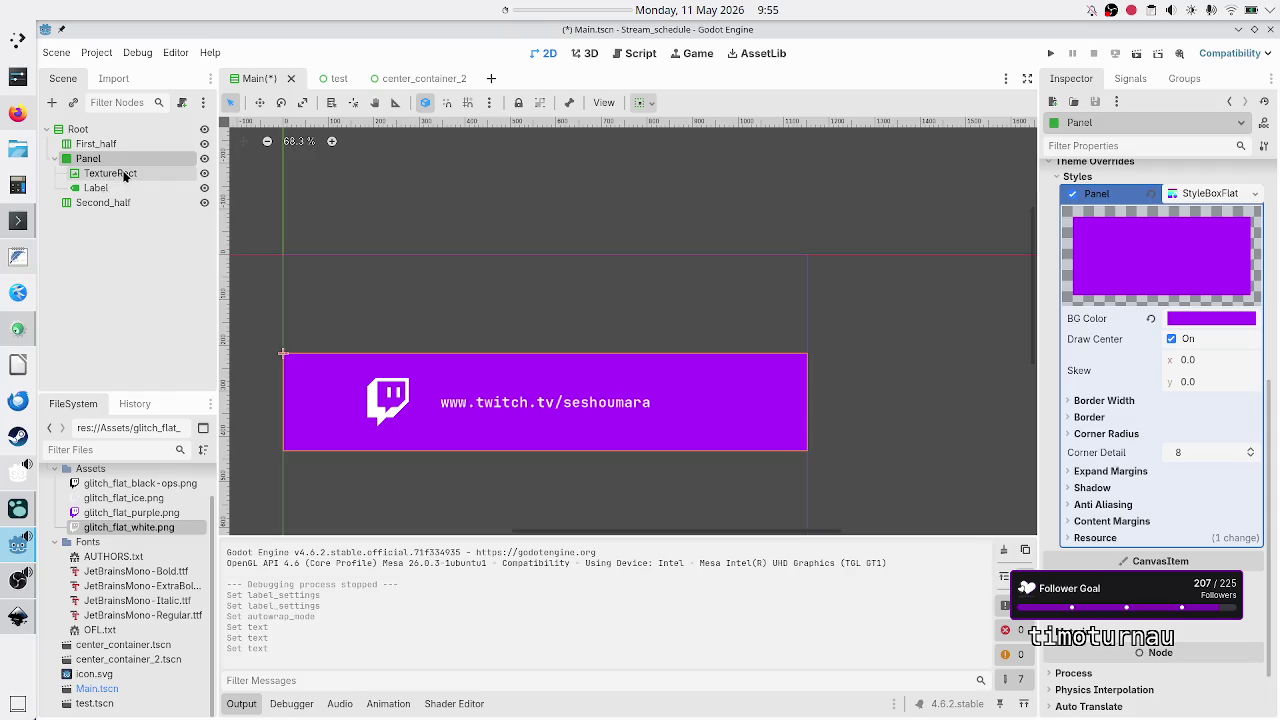
# Add a Control node under Panel and reparent TextureRect and Label into it.
pyautogui.click(52, 102)
pyautogui.write('co')
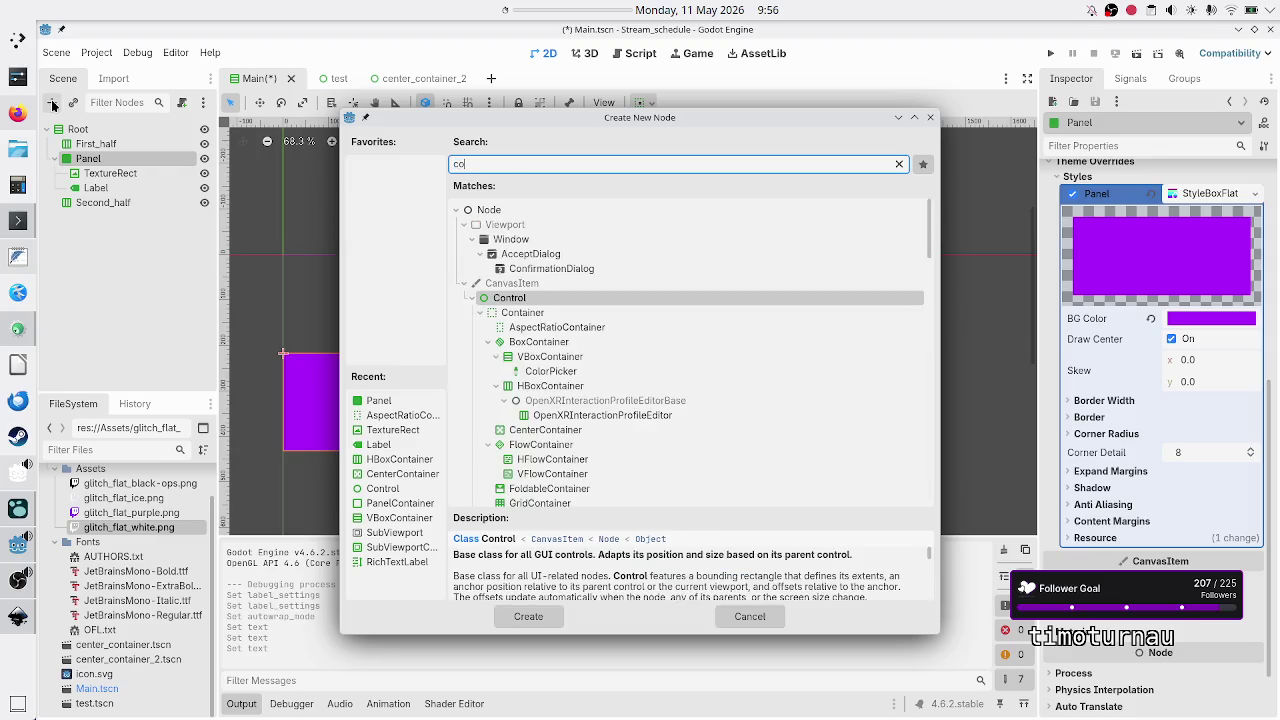
pyautogui.write('ntrol')
pyautogui.press('Return')
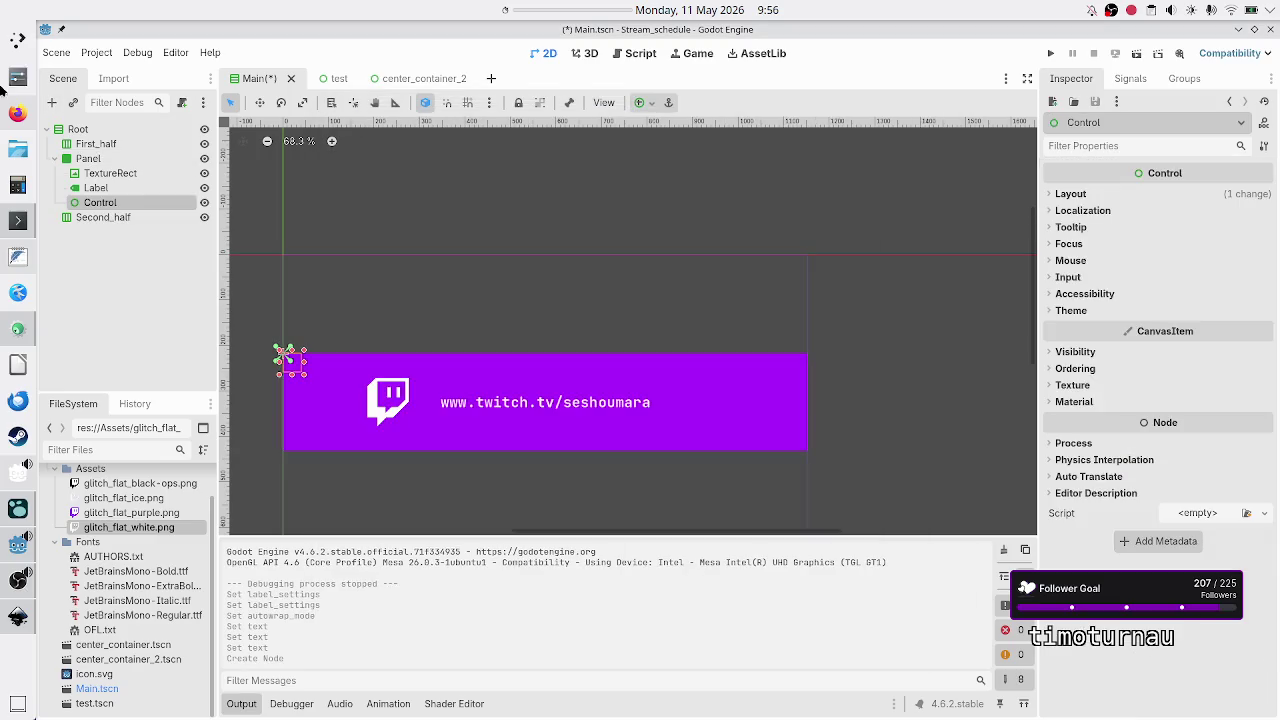
pyautogui.moveTo(122, 203); pyautogui.dragTo(100, 168)
pyautogui.click(110, 200)
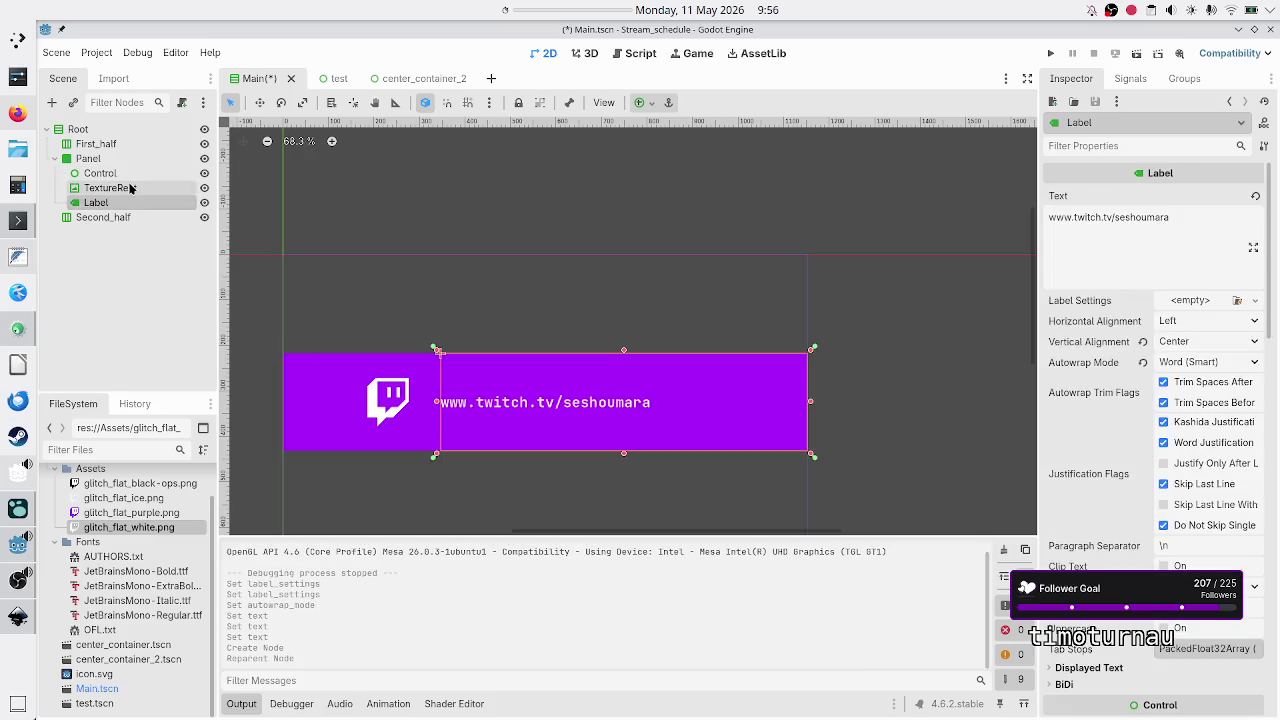
pyautogui.keyDown('ctrl'); pyautogui.click(129, 188); pyautogui.keyUp('ctrl')
pyautogui.moveTo(129, 188); pyautogui.dragTo(106, 173)
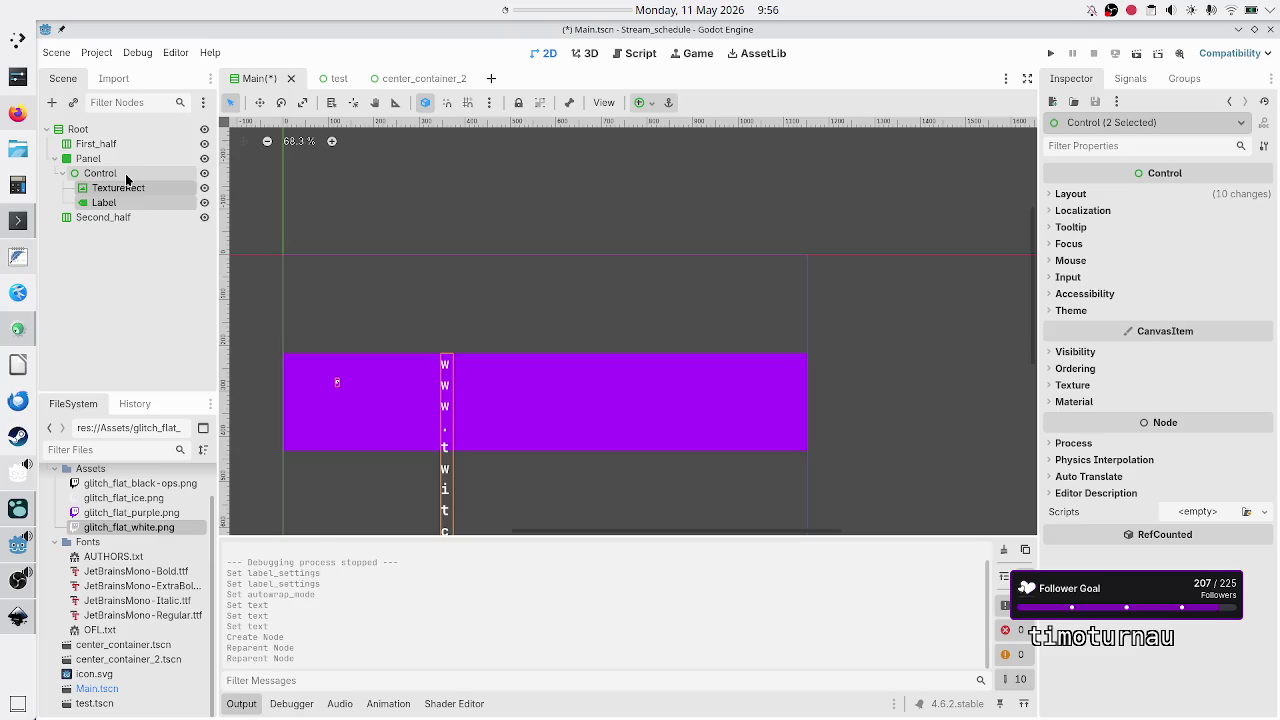
# Apply the Full Rect anchor preset so the Control fills the purple panel.
pyautogui.click(112, 177)
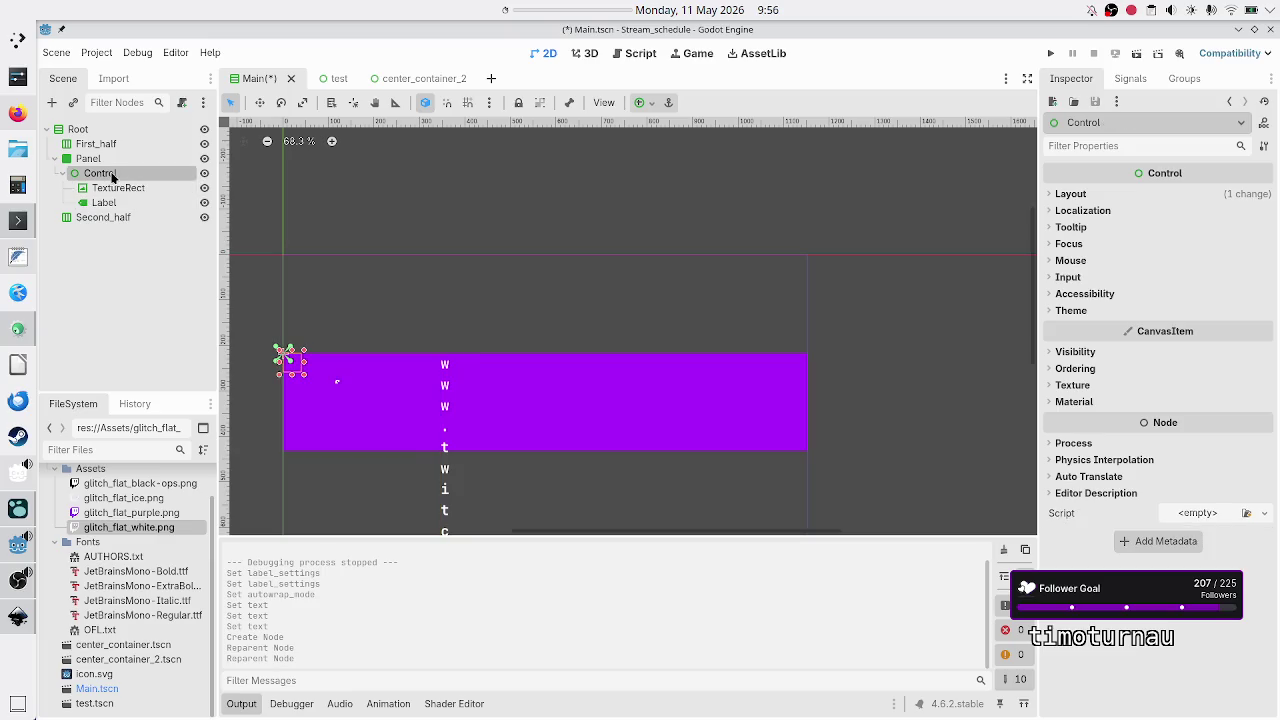
pyautogui.click(652, 105)
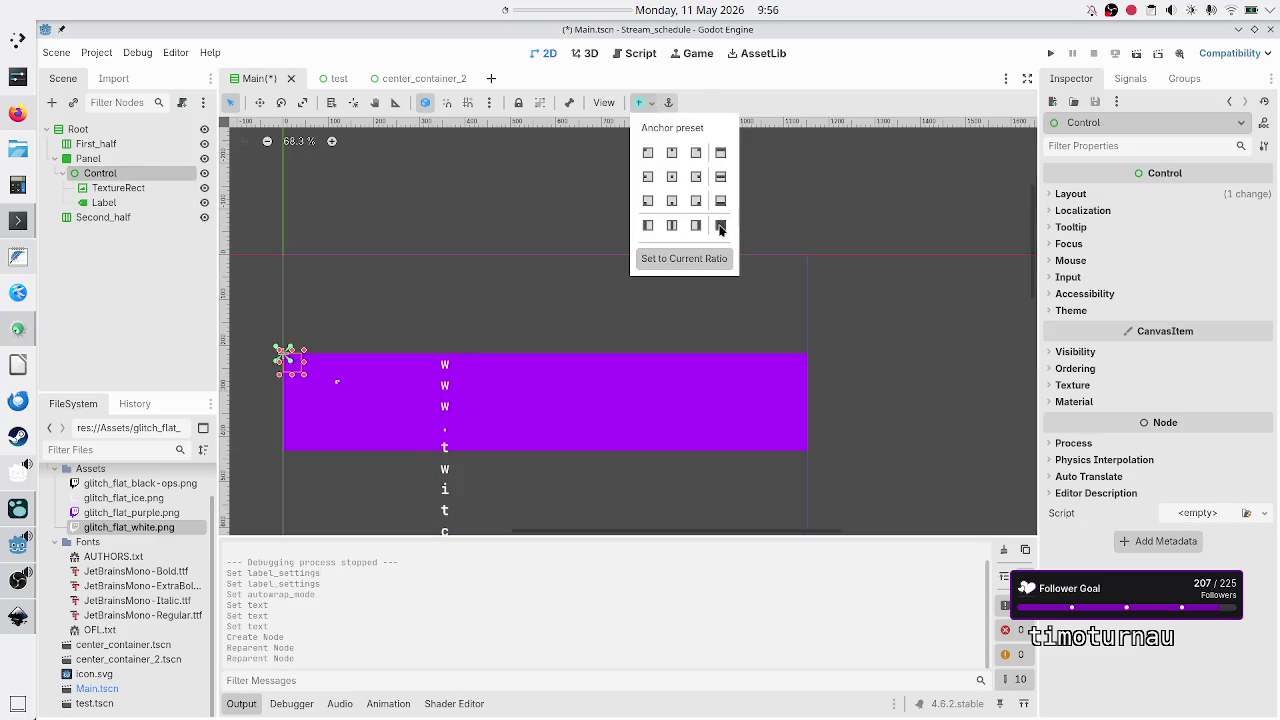
pyautogui.click(720, 226)
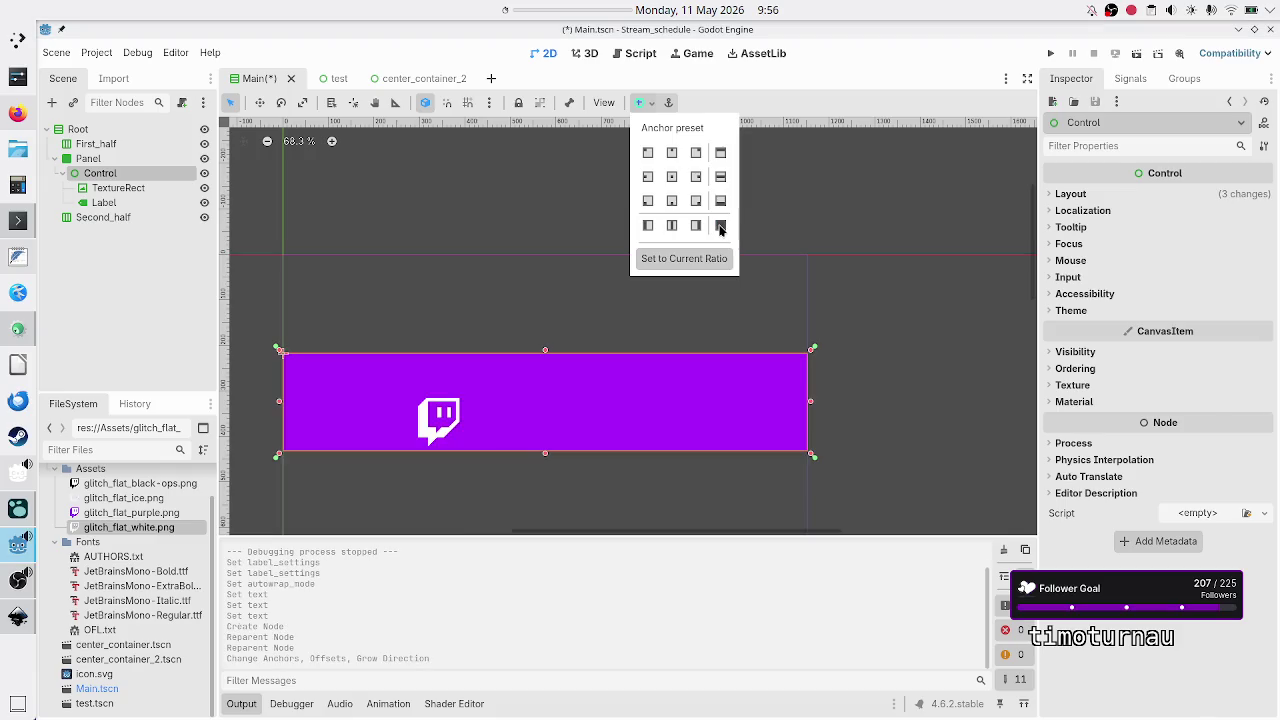
pyautogui.click(145, 190)
# Reset TextureRect's left, top, right and bottom anchor offsets to 0.
pyautogui.click(120, 188)
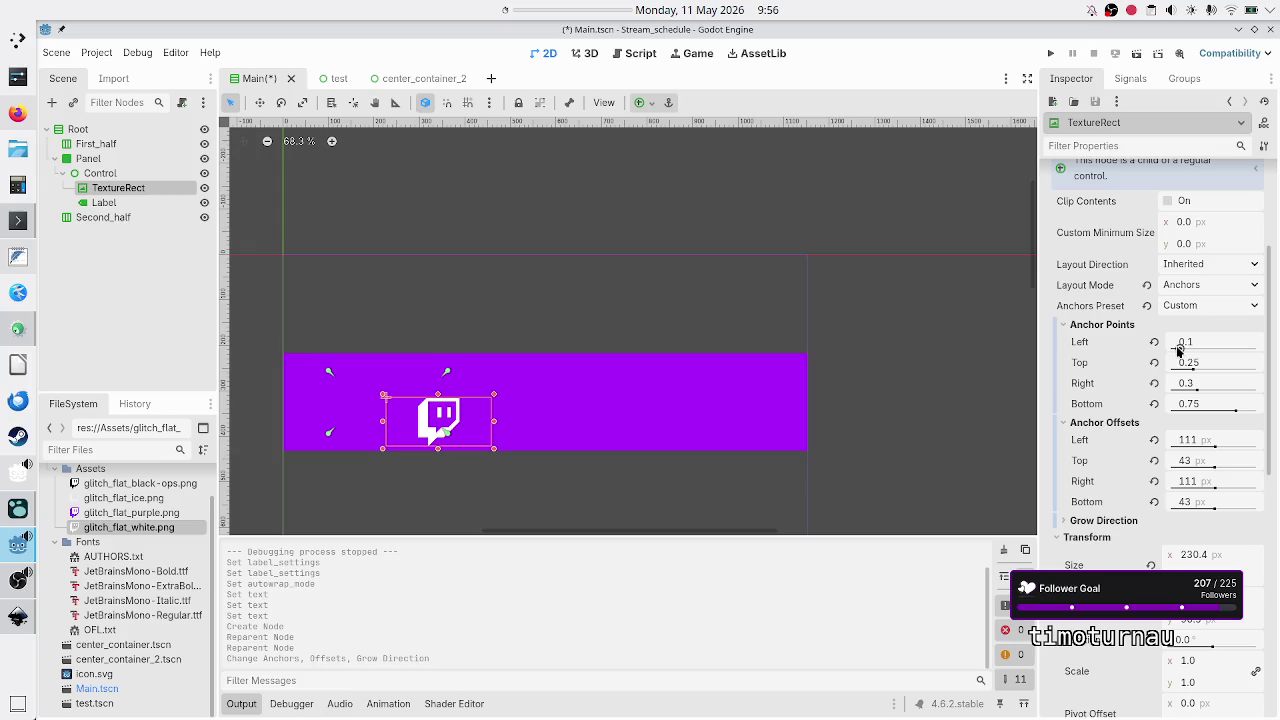
pyautogui.click(1153, 443)
pyautogui.click(1154, 460)
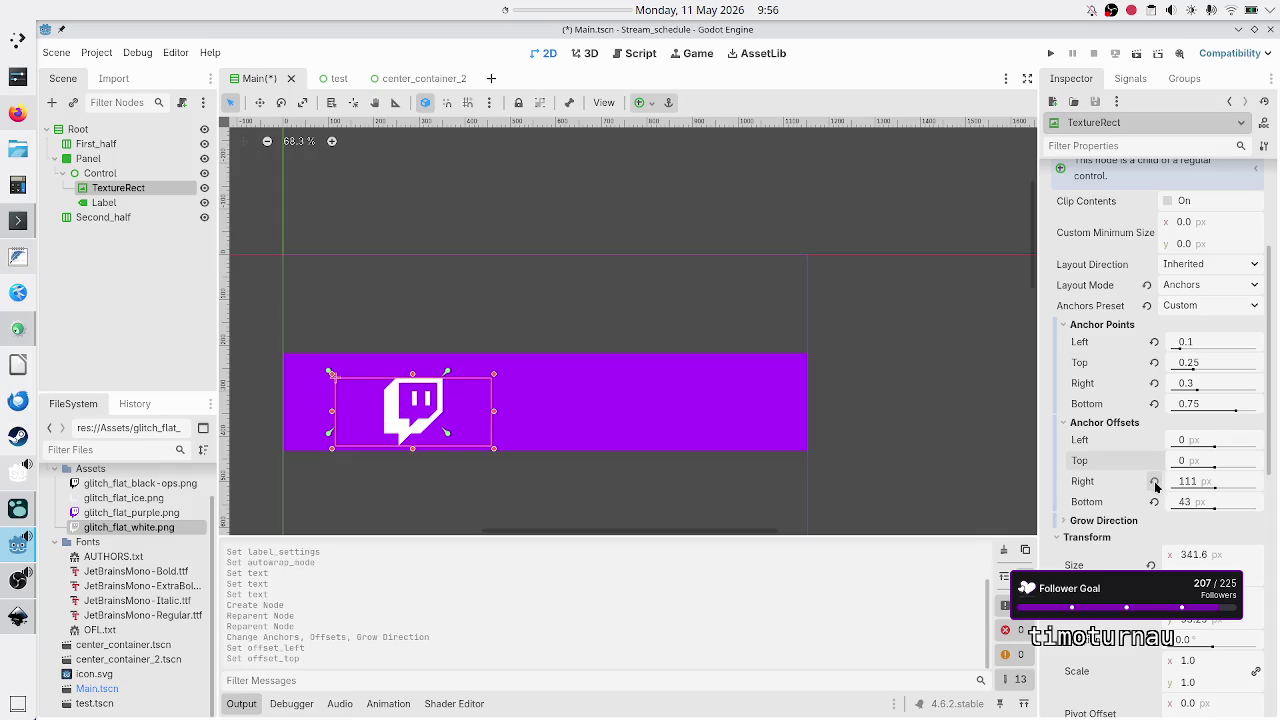
pyautogui.click(1154, 481)
pyautogui.click(1154, 501)
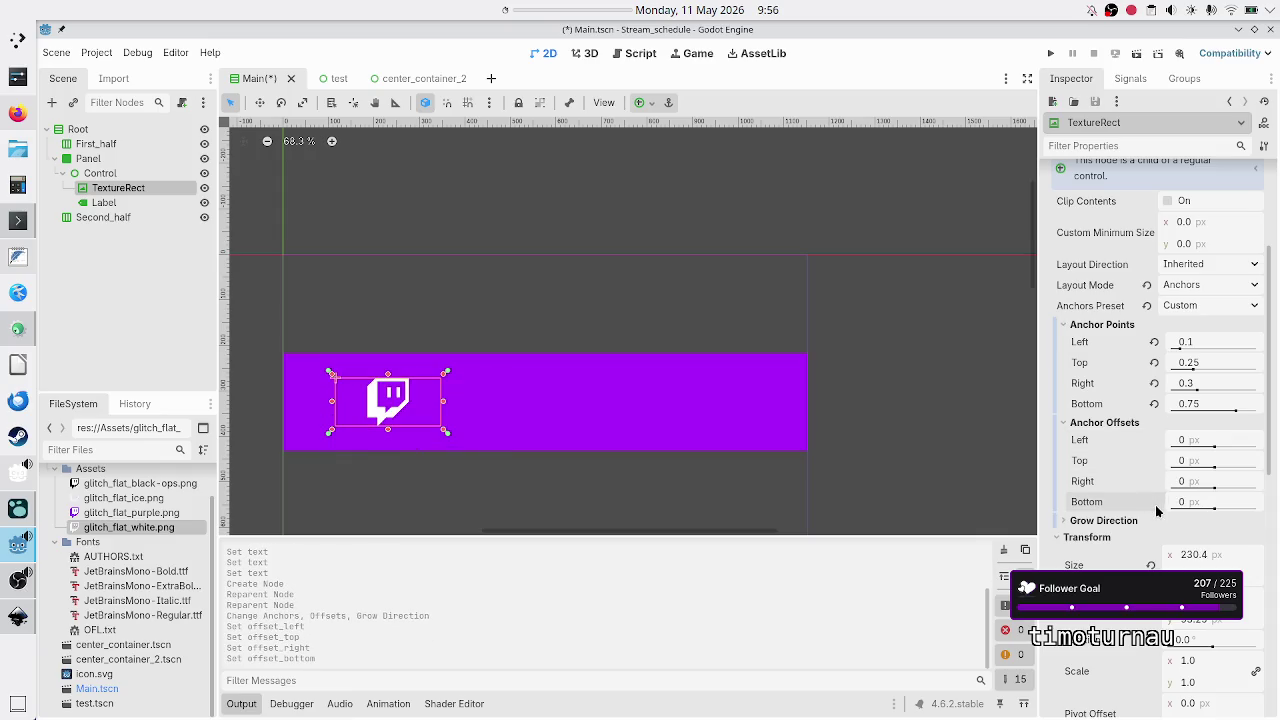
# Reset the Label's left, right and bottom offsets to 0, then check TextureRect, Label and Panel.
pyautogui.click(100, 203)
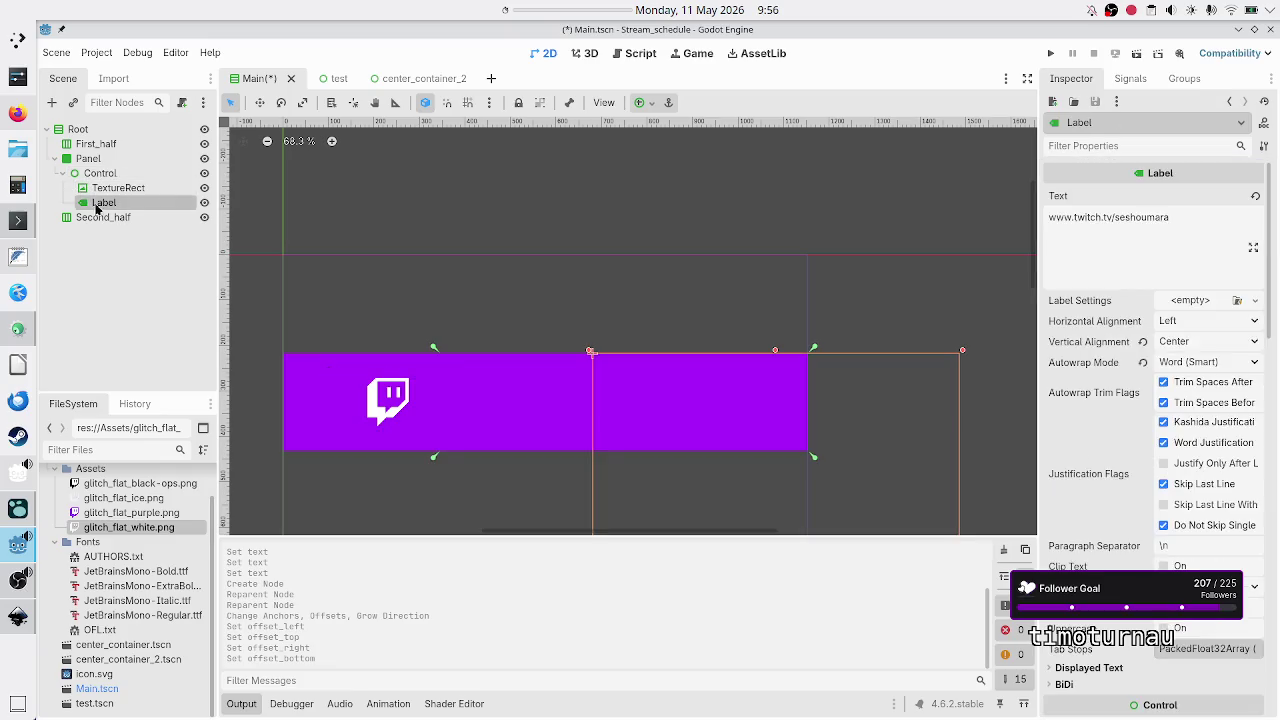
pyautogui.scroll(-5, 1084, 480)
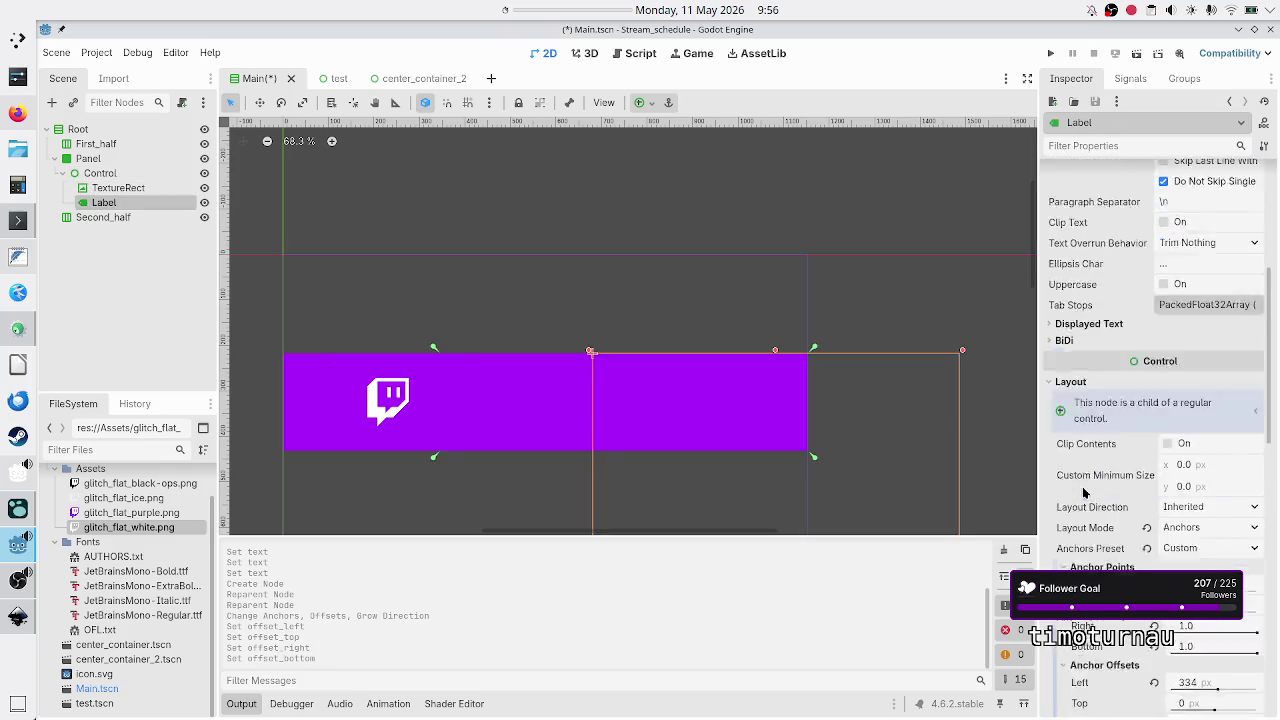
pyautogui.scroll(-5, 1084, 493)
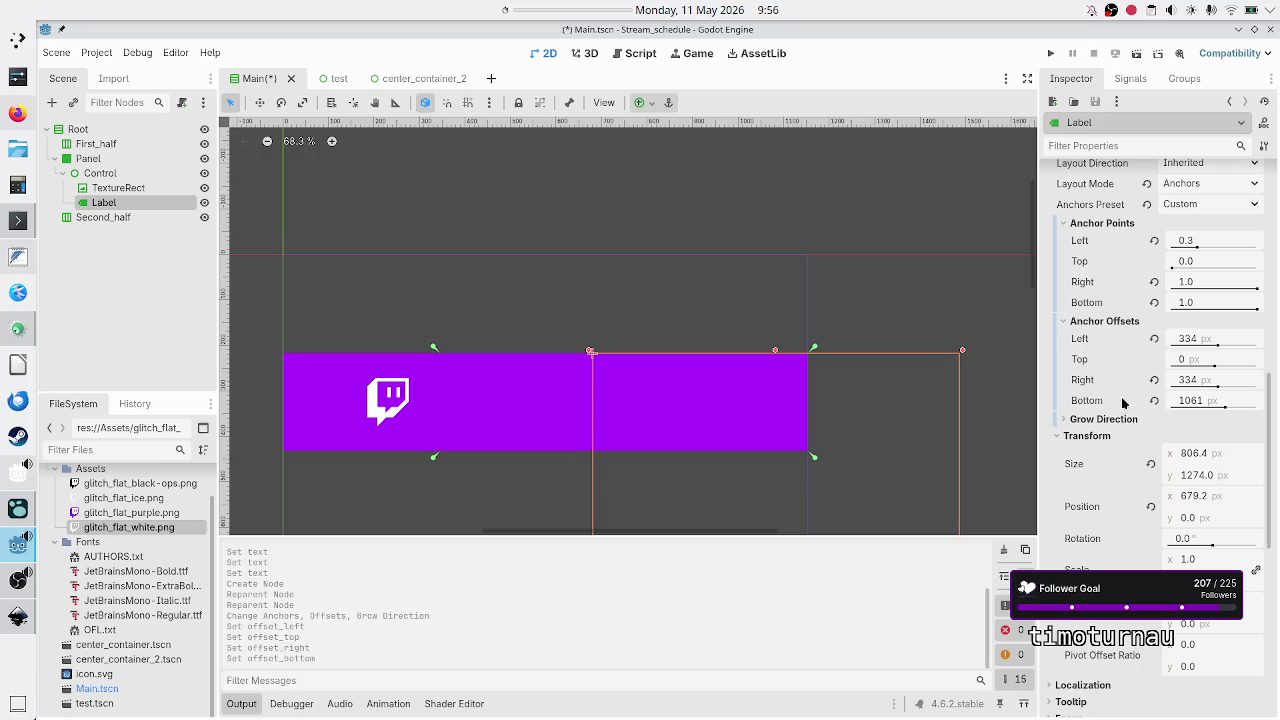
pyautogui.click(1154, 338)
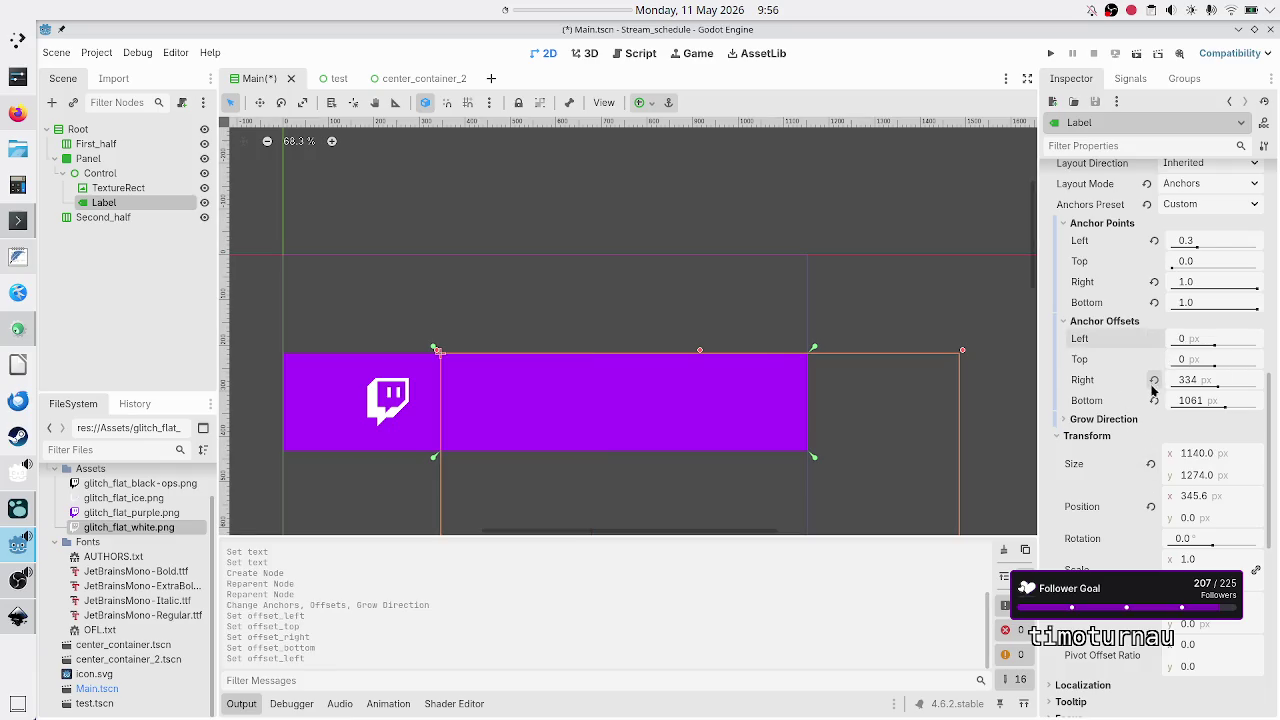
pyautogui.click(1154, 380)
pyautogui.click(1154, 400)
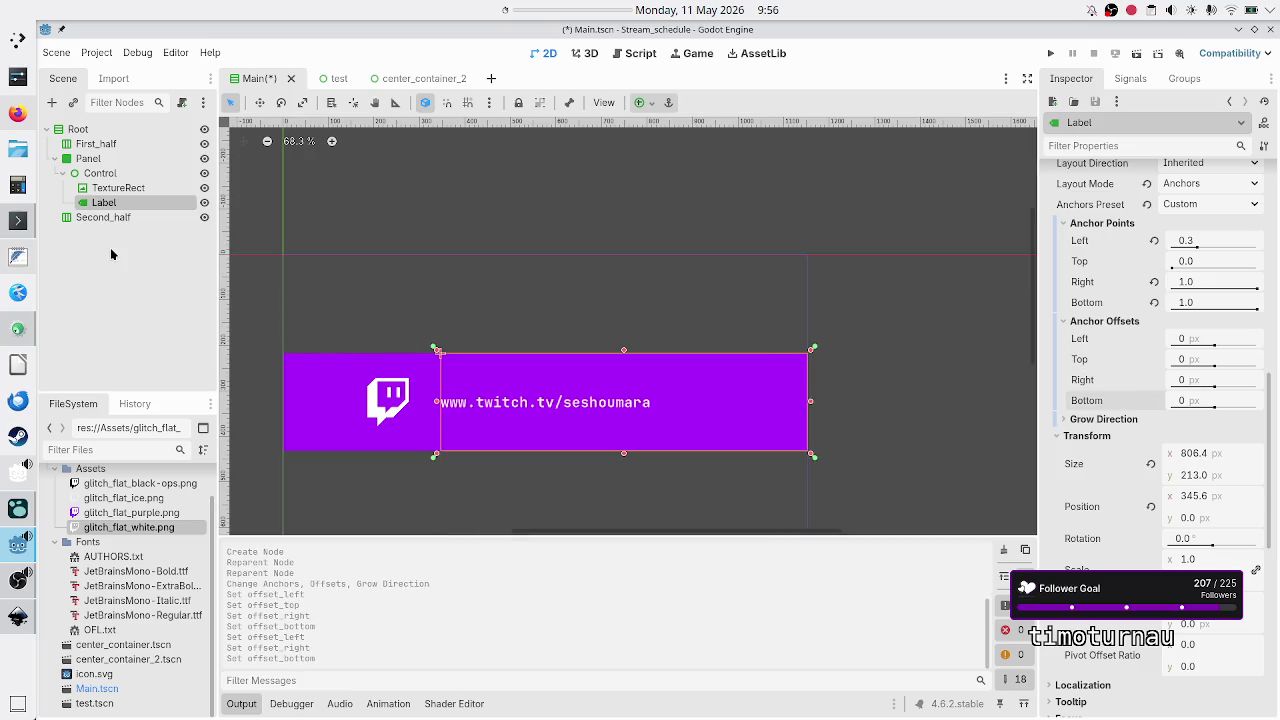
pyautogui.click(111, 189)
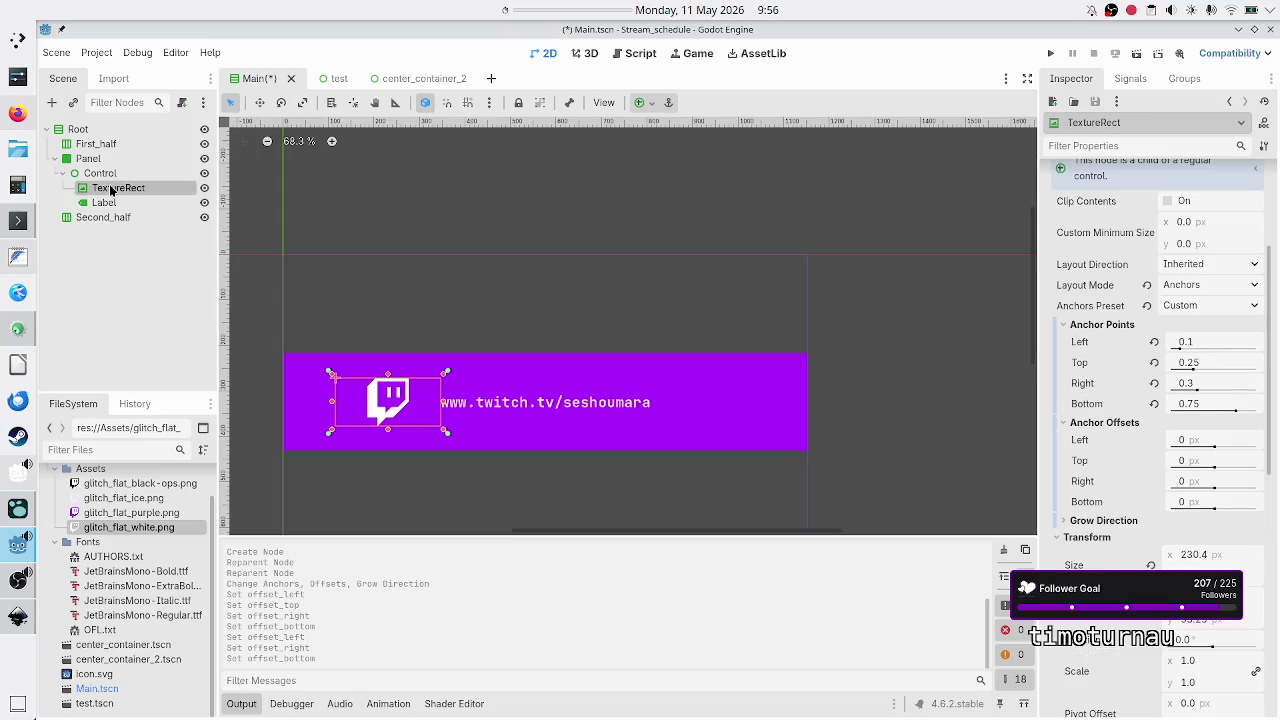
pyautogui.click(126, 207)
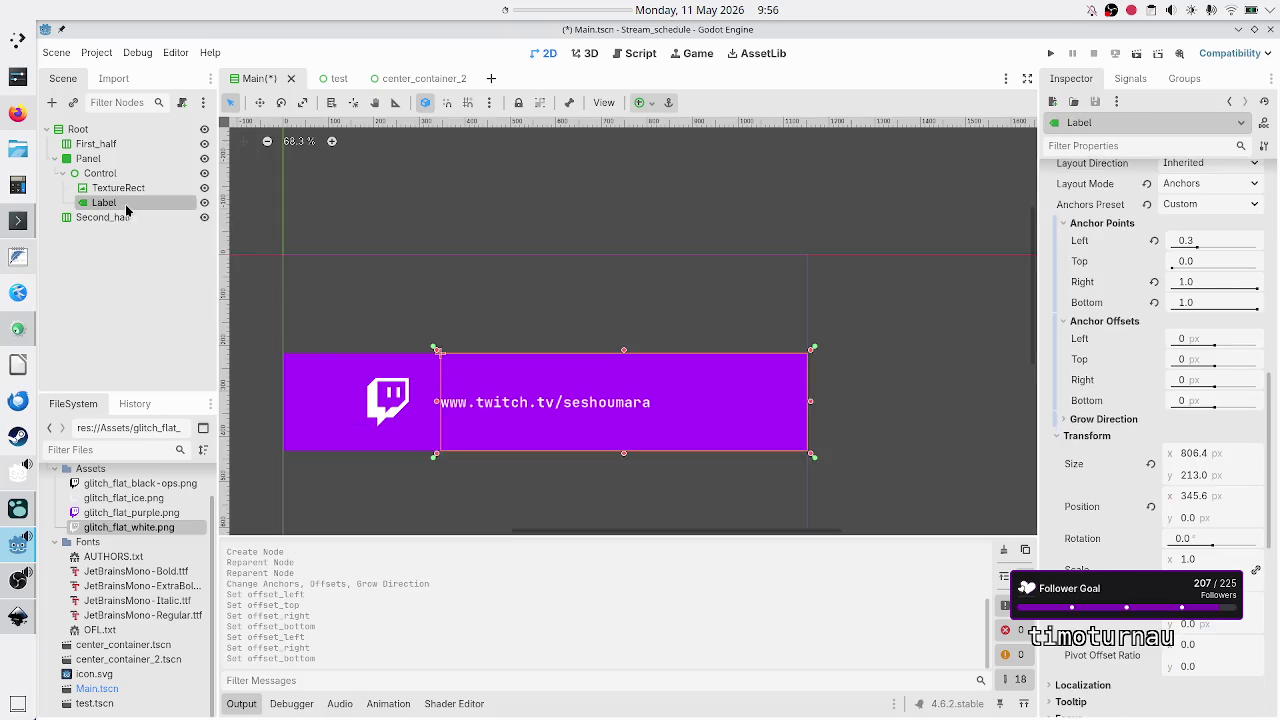
pyautogui.click(88, 159)
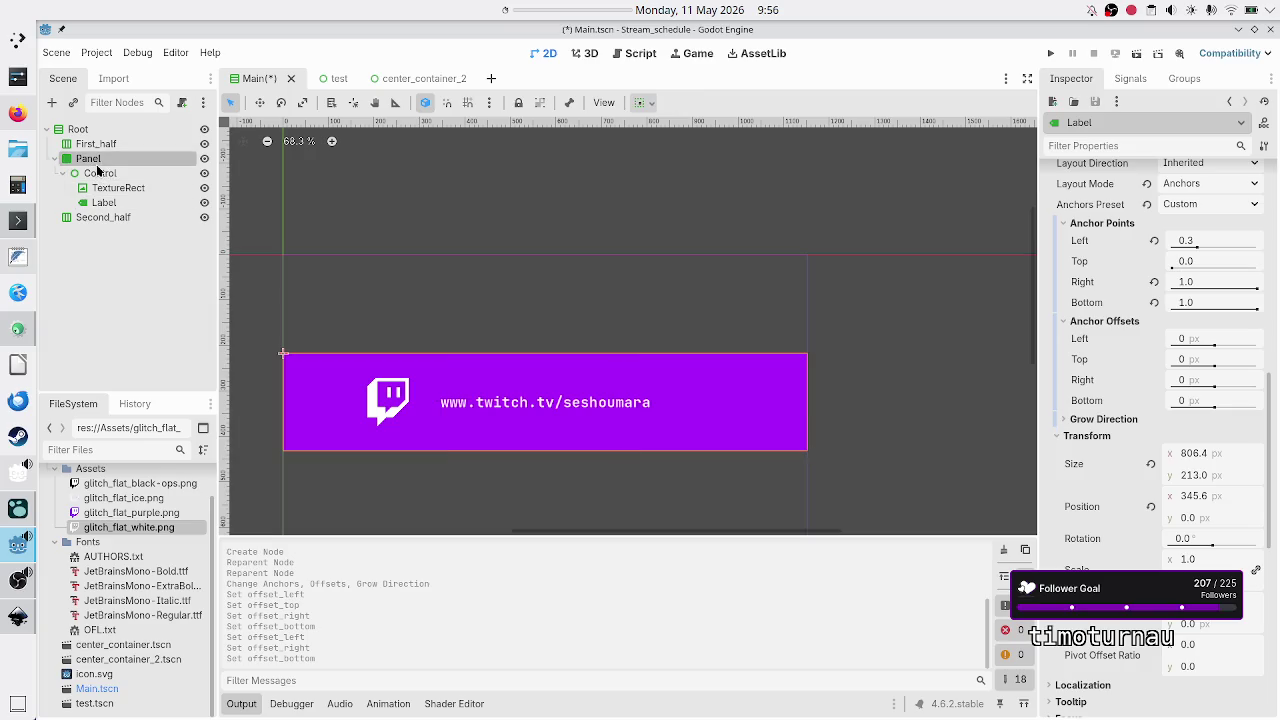
# Collapse Control and try the Center, HCenter Wide and VCenter Wide presets, ending on HCenter Wide.
pyautogui.click(97, 175)
pyautogui.click(62, 174)
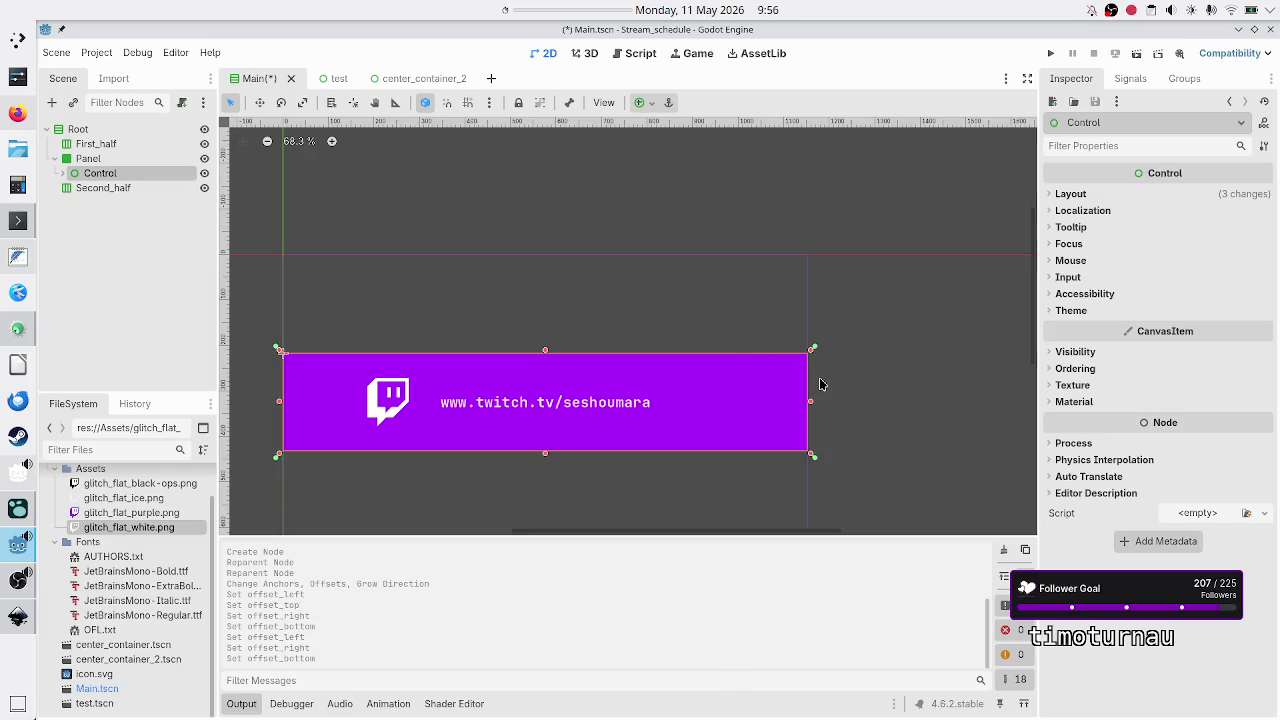
pyautogui.click(641, 103)
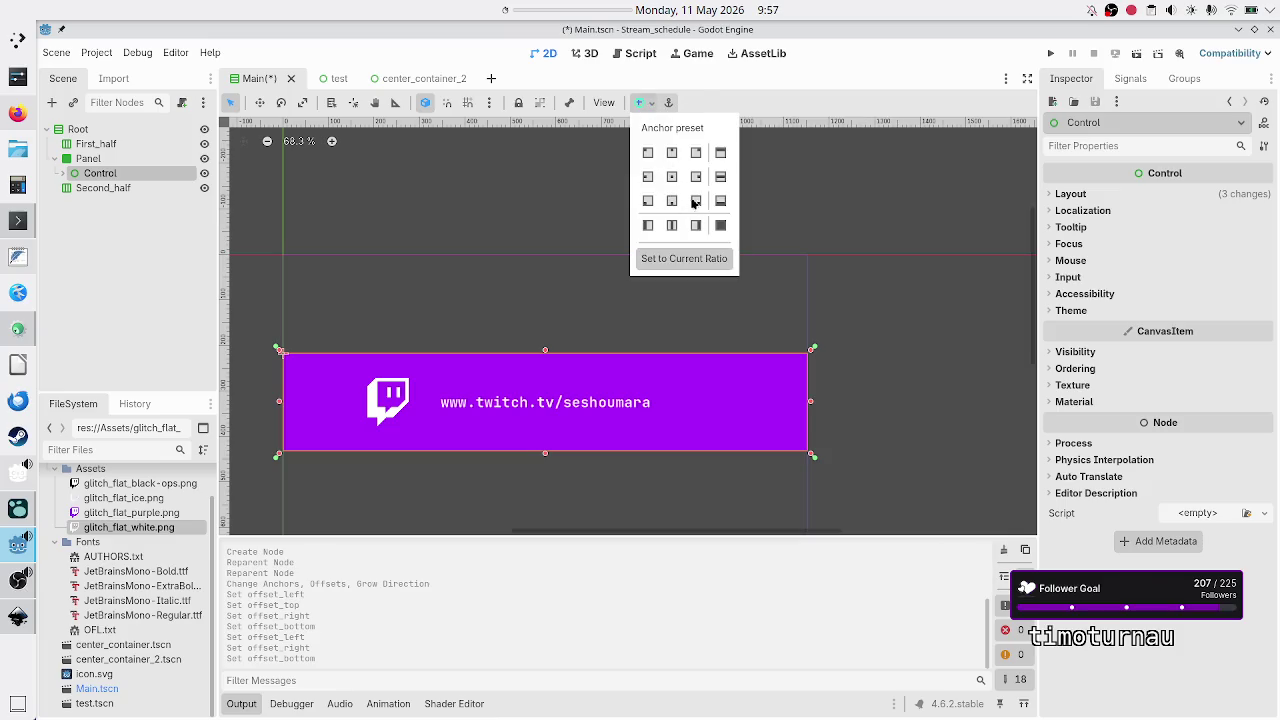
pyautogui.click(671, 178)
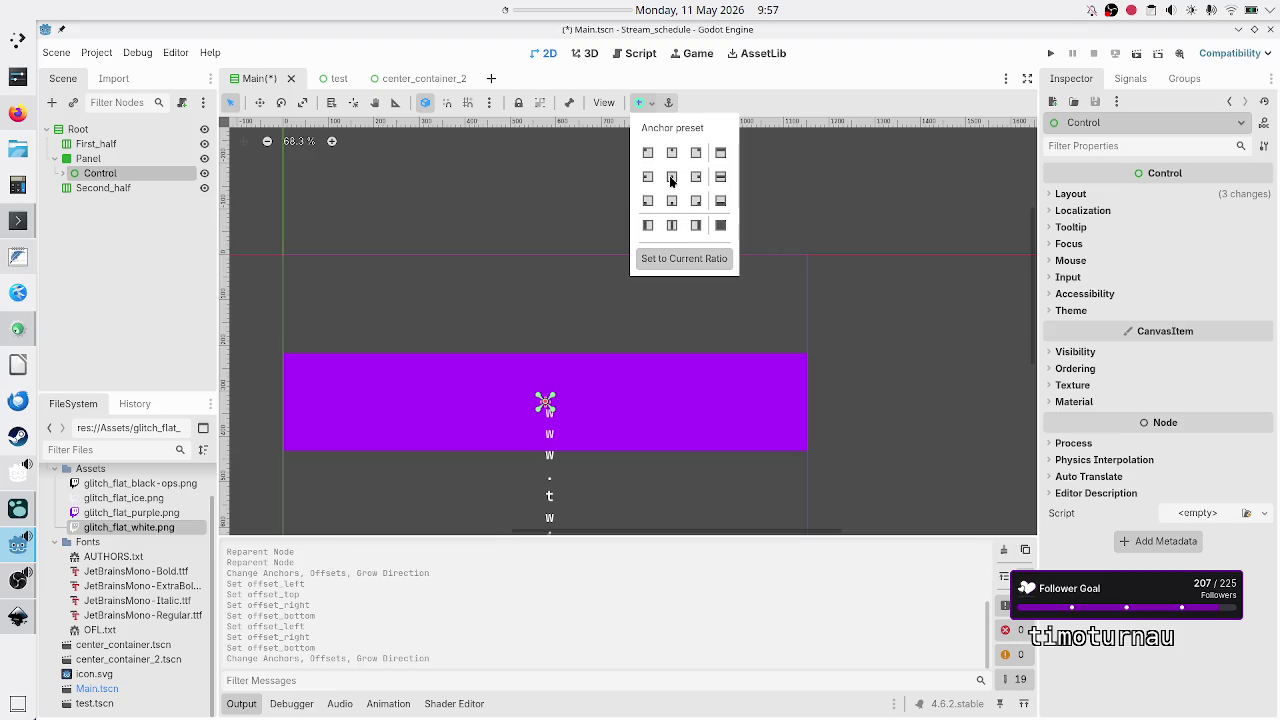
pyautogui.click(722, 180)
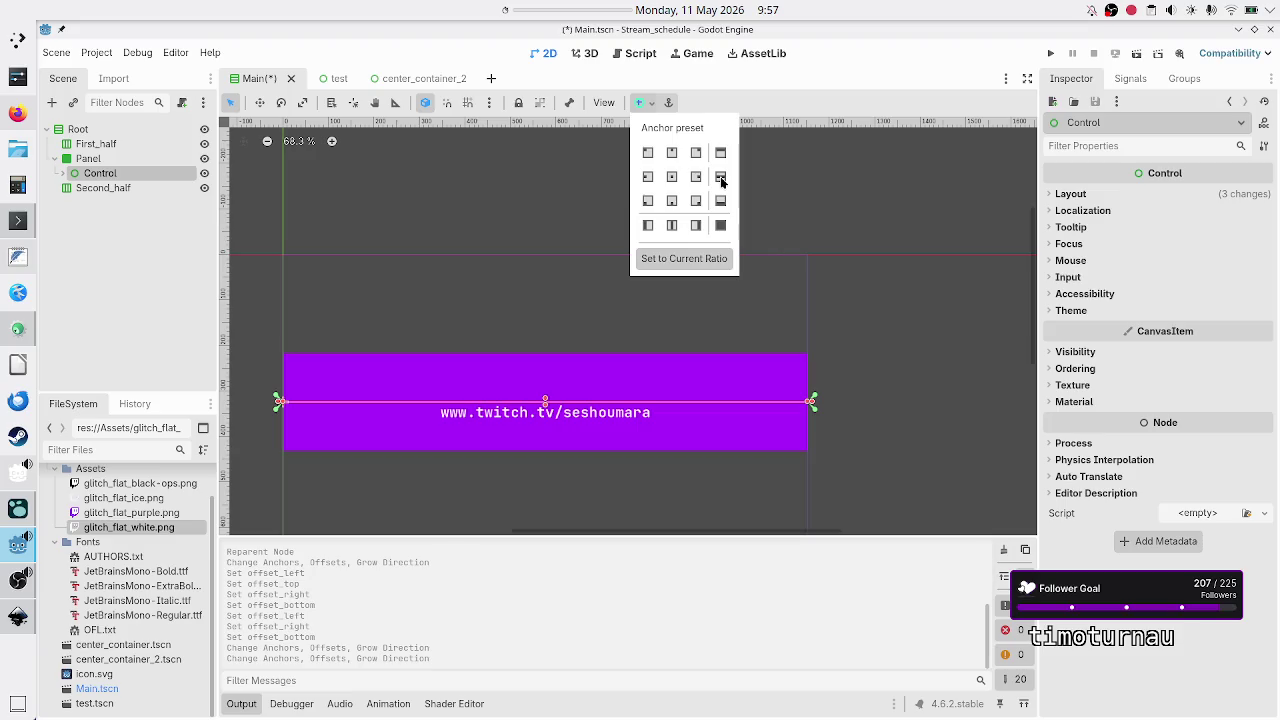
pyautogui.click(672, 228)
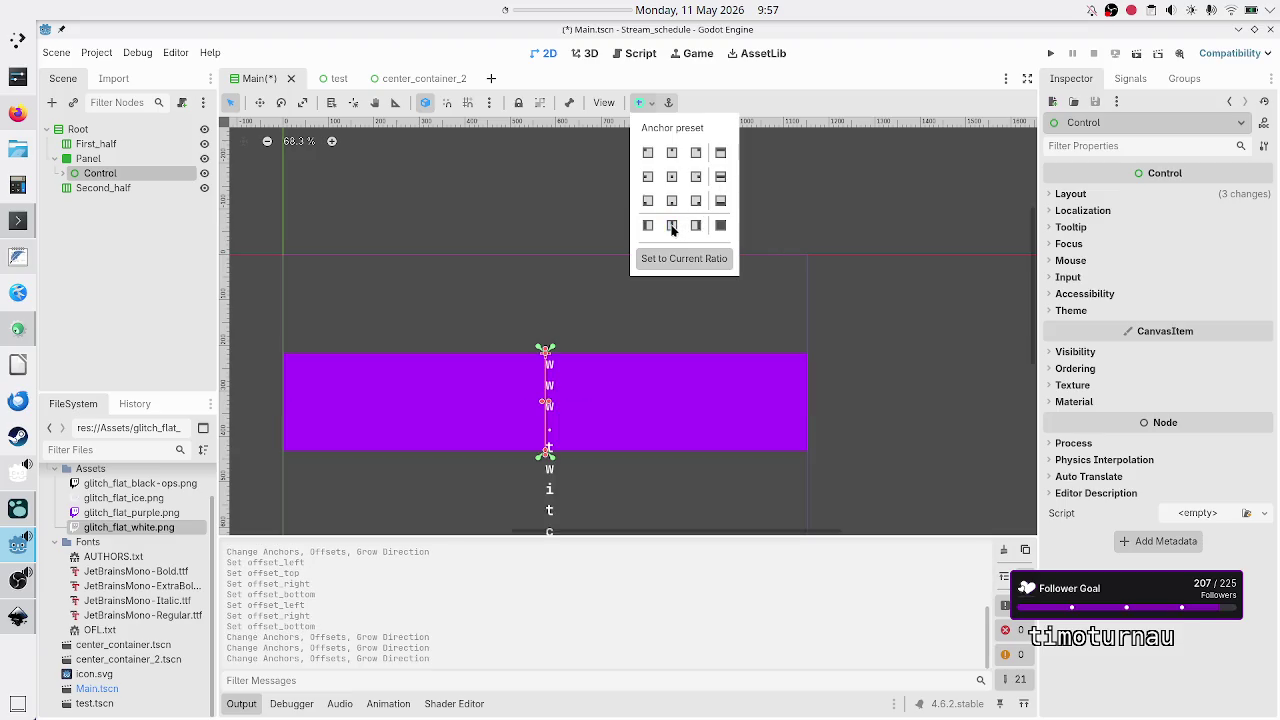
pyautogui.click(722, 177)
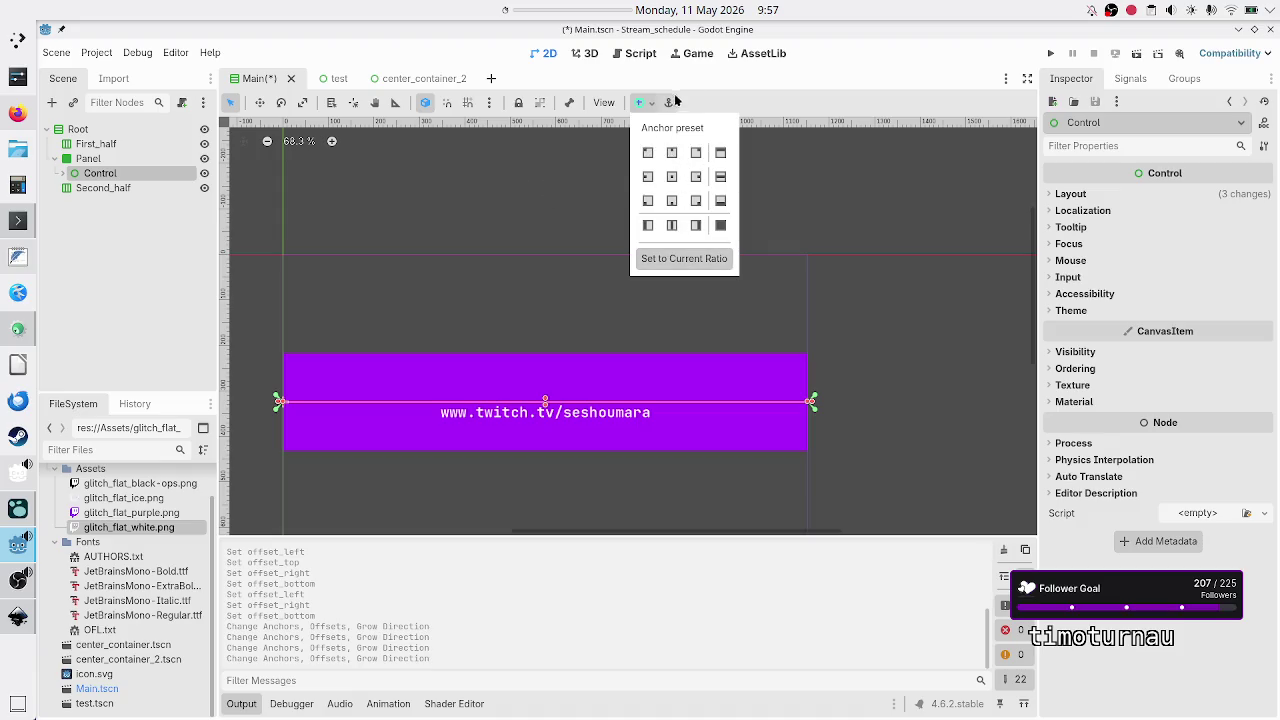
pyautogui.click(725, 103)
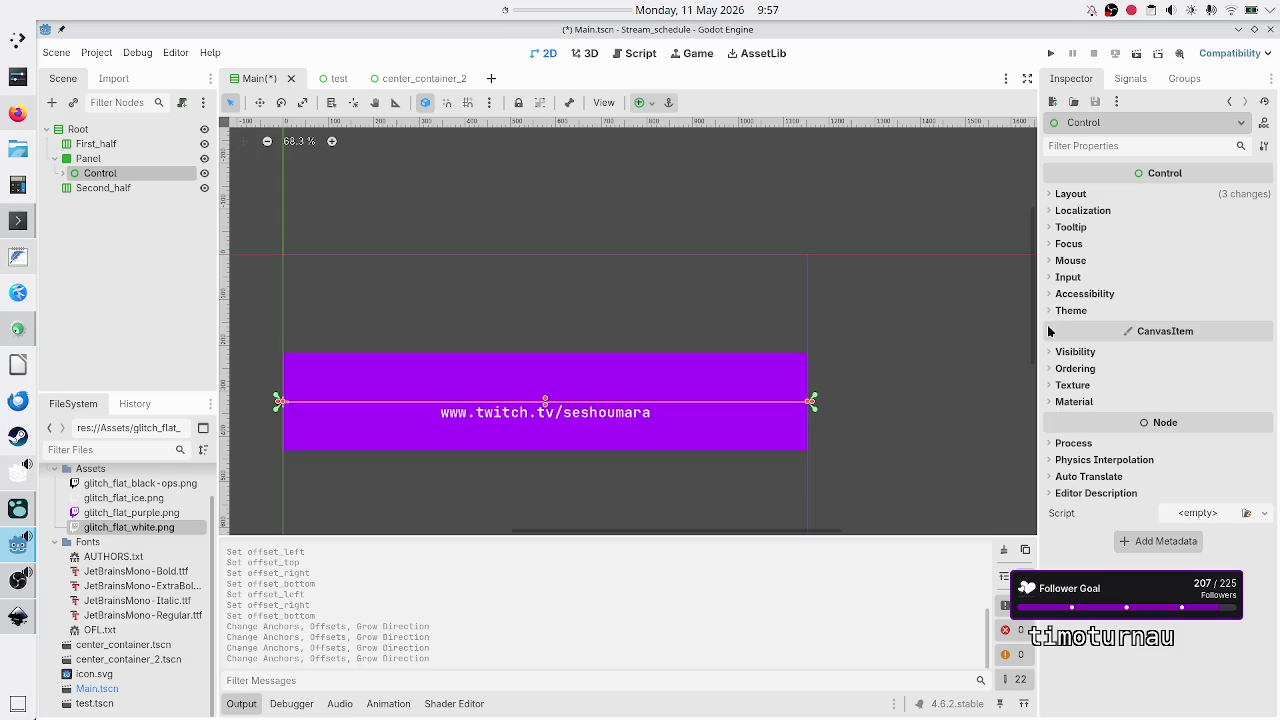
# Switch the Control's anchors preset to Custom and expand Anchor Points and Anchor Offsets.
pyautogui.click(1088, 196)
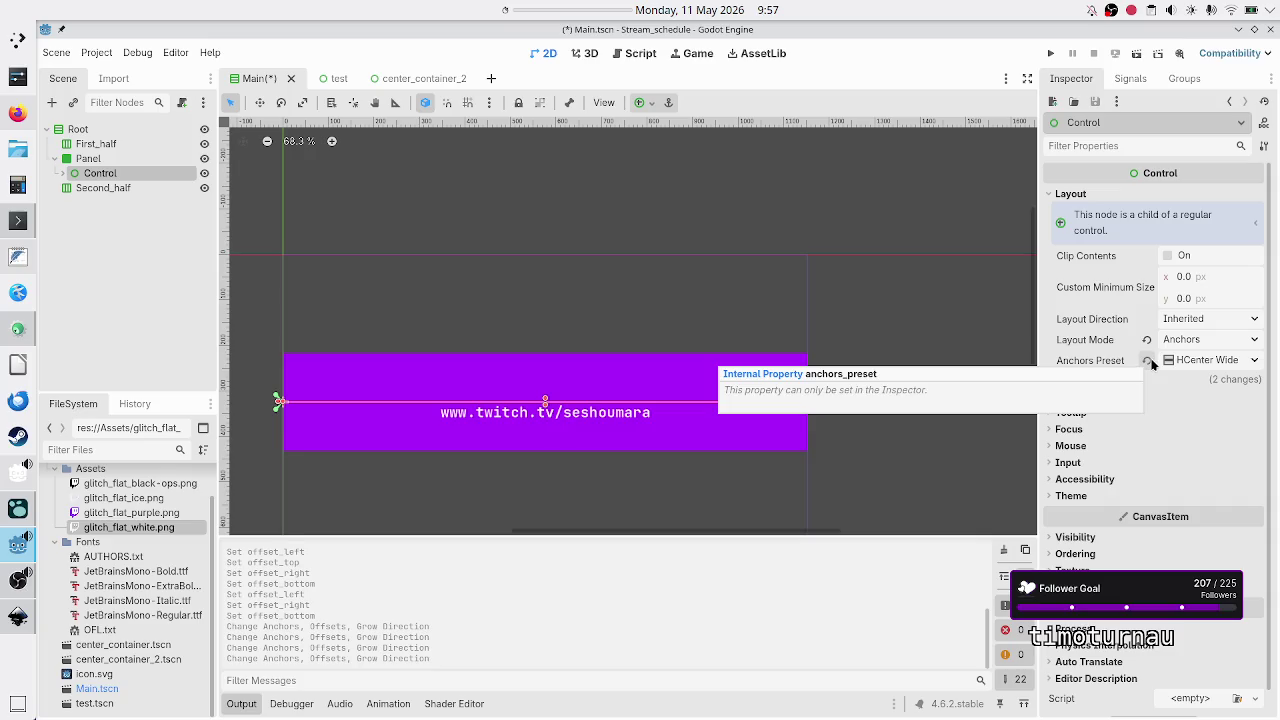
pyautogui.click(1148, 360)
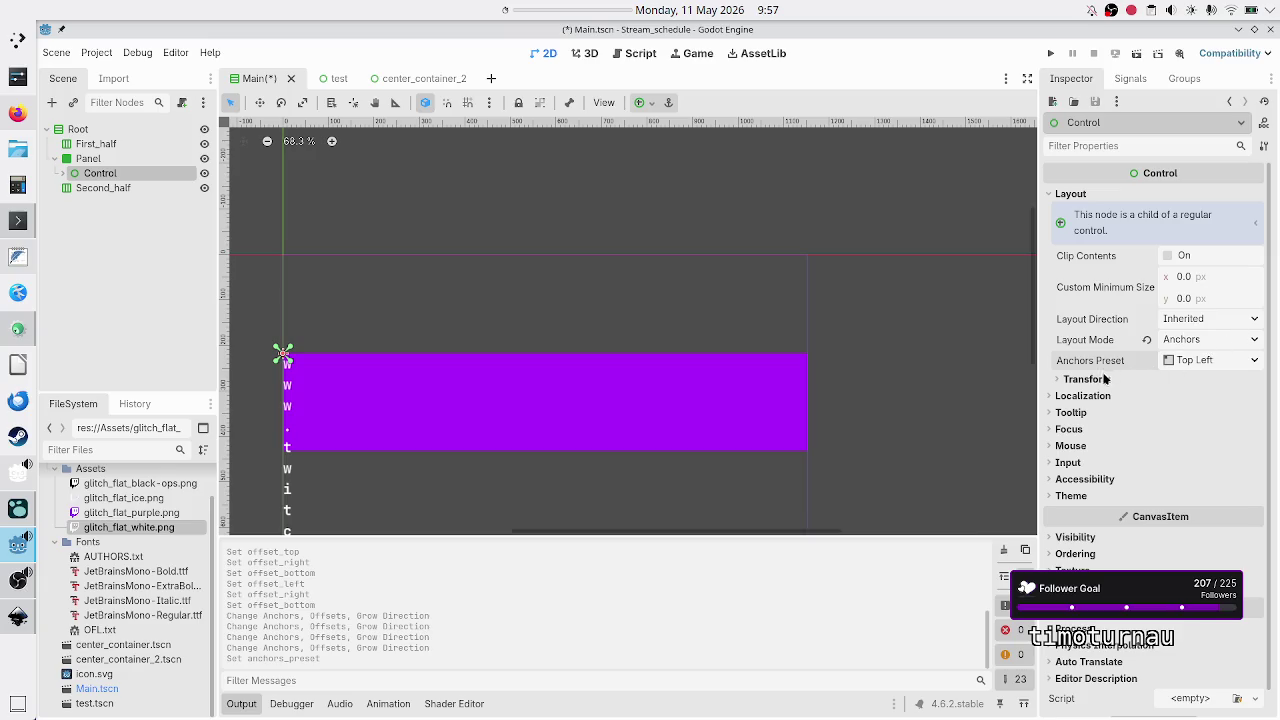
pyautogui.click(1206, 362)
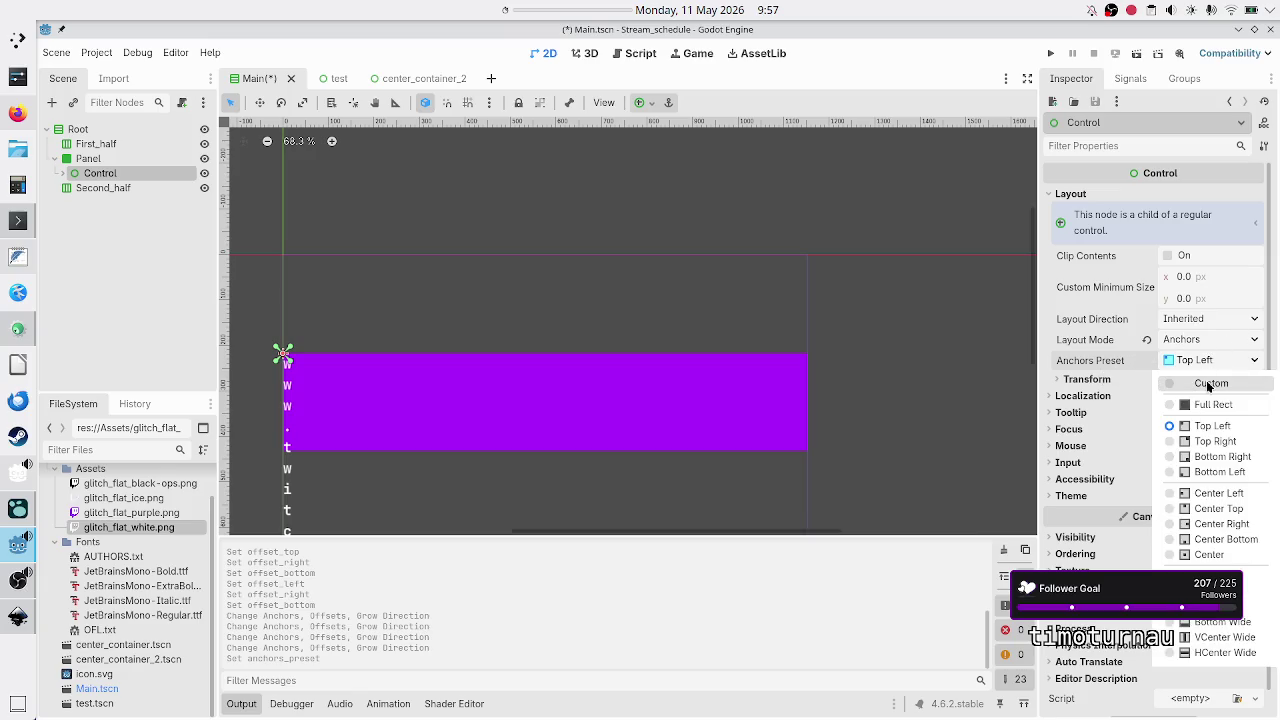
pyautogui.click(1209, 384)
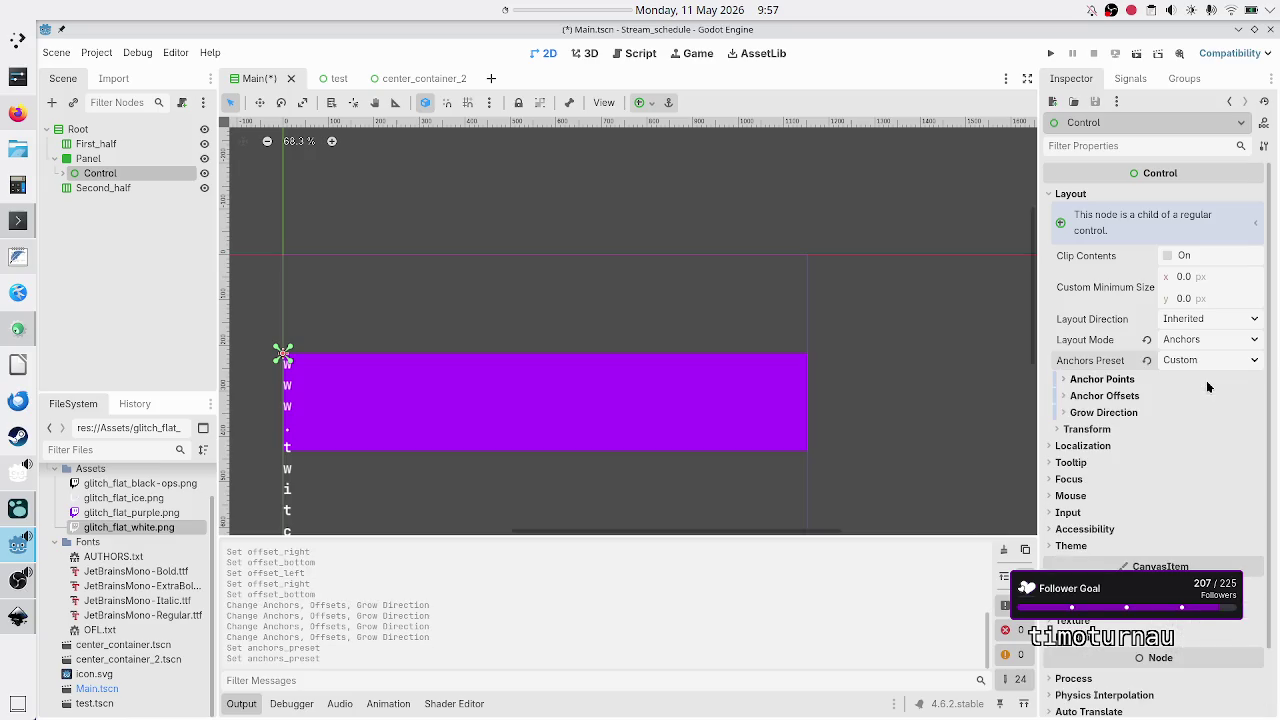
pyautogui.click(1127, 379)
pyautogui.click(1118, 479)
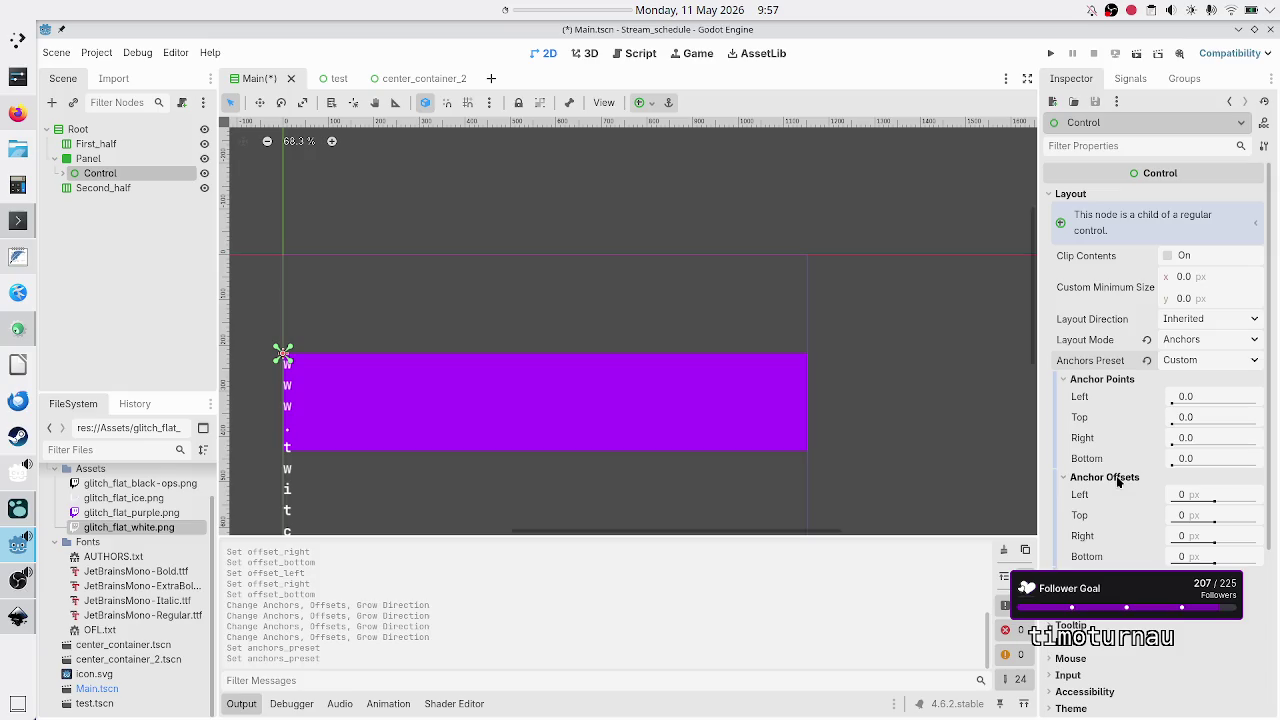
# Set the Control's right and bottom anchors to 1.0, then bring Inkscape to the front.
pyautogui.click(1192, 439)
pyautogui.write('1')
pyautogui.press('Return')
pyautogui.click(1206, 458)
pyautogui.write('1')
pyautogui.press('Return')
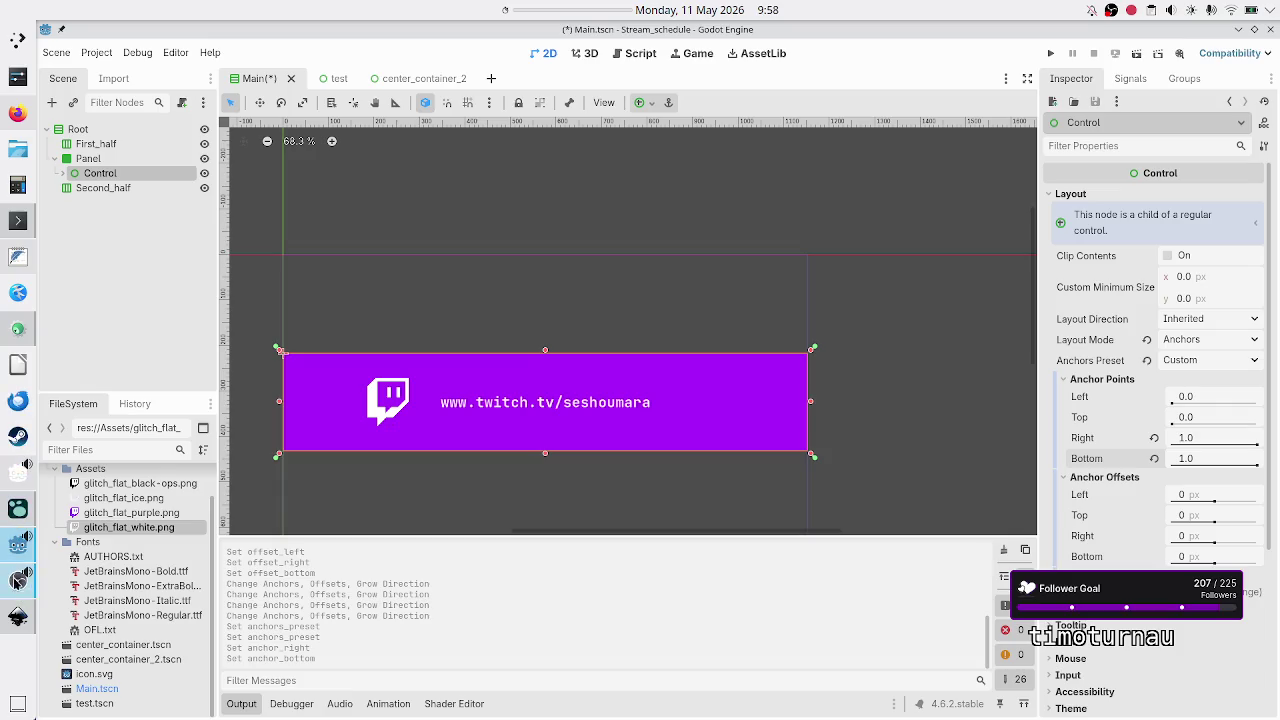
pyautogui.click(17, 617)
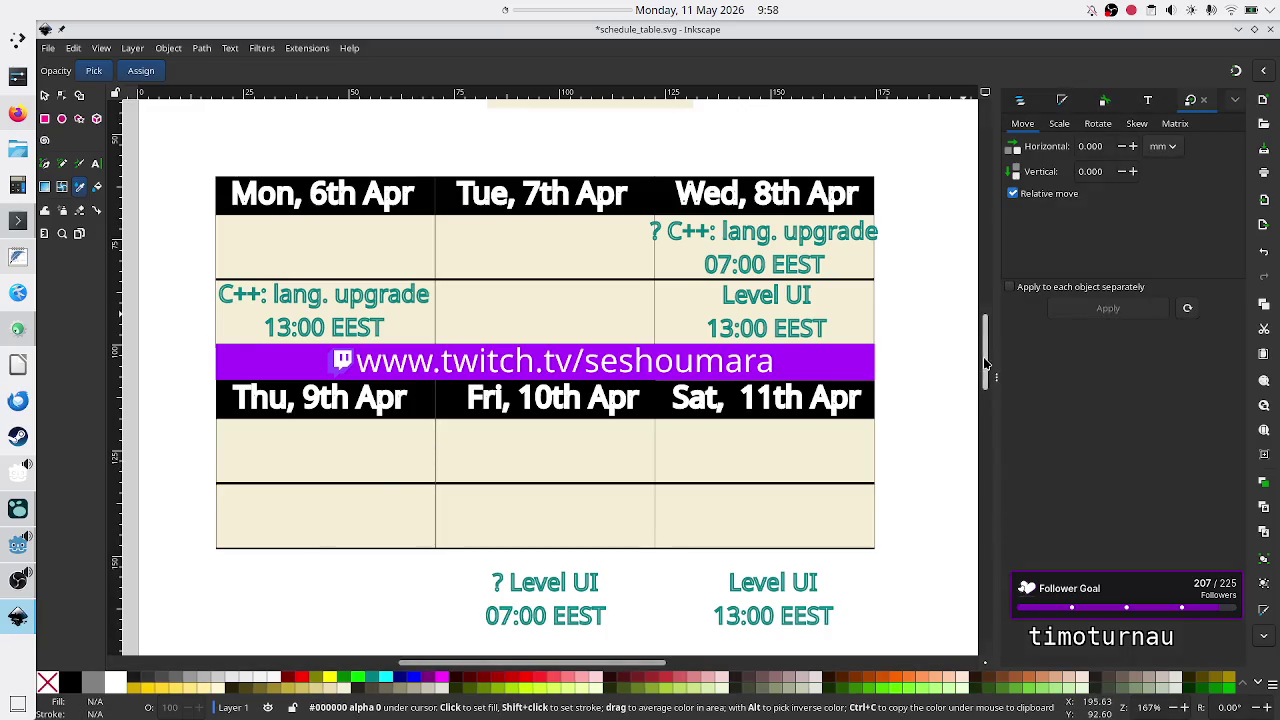
# Draw a large purple rectangle and a smaller green square on the blank lower page.
pyautogui.moveTo(985, 363)
pyautogui.mouseDown()
pyautogui.moveTo(1000, 477)
pyautogui.moveTo(998, 448)
pyautogui.mouseUp()
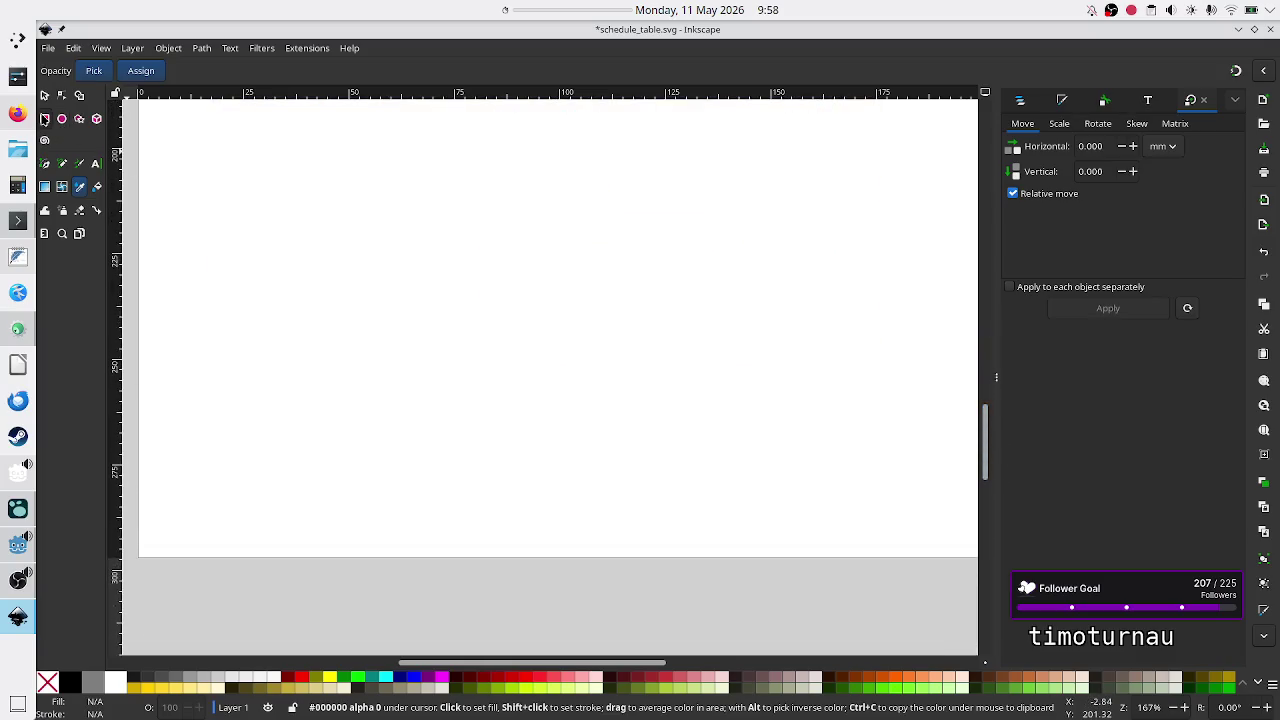
pyautogui.click(44, 118)
pyautogui.moveTo(301, 214)
pyautogui.mouseDown()
pyautogui.moveTo(455, 315)
pyautogui.moveTo(514, 374)
pyautogui.moveTo(659, 438)
pyautogui.moveTo(685, 490)
pyautogui.moveTo(739, 520)
pyautogui.mouseUp()
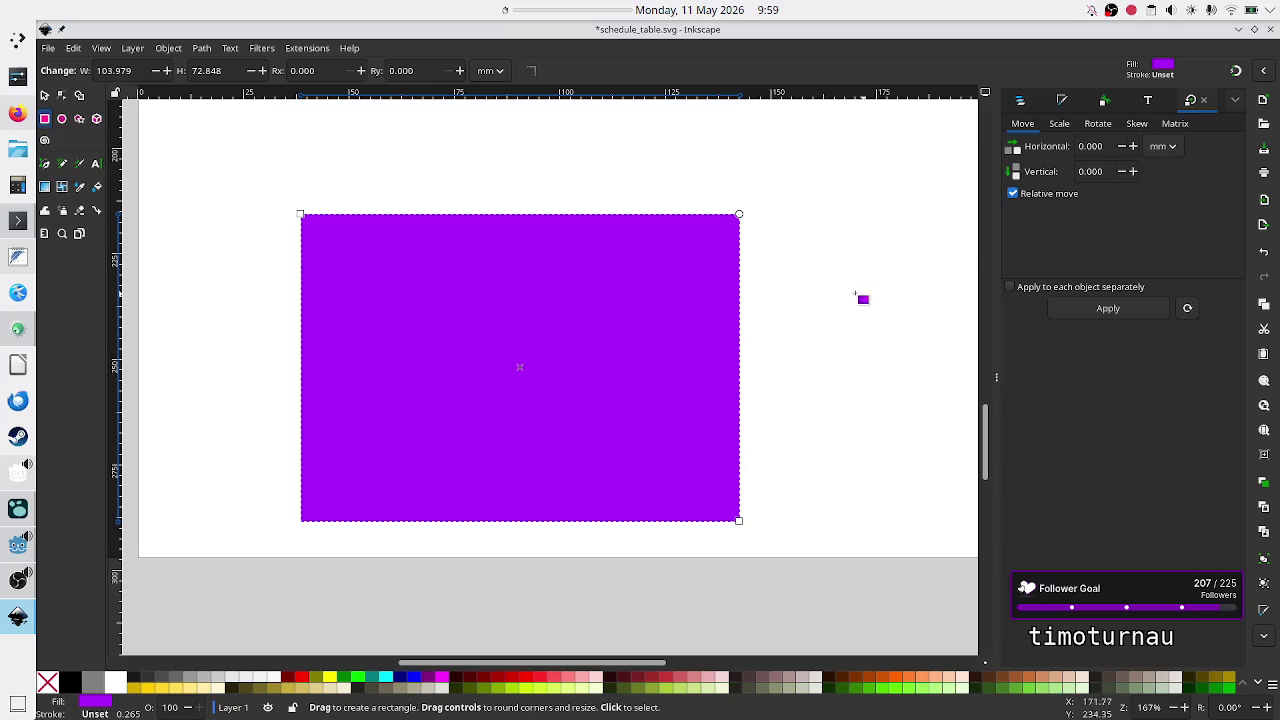
pyautogui.moveTo(778, 282); pyautogui.dragTo(938, 444)
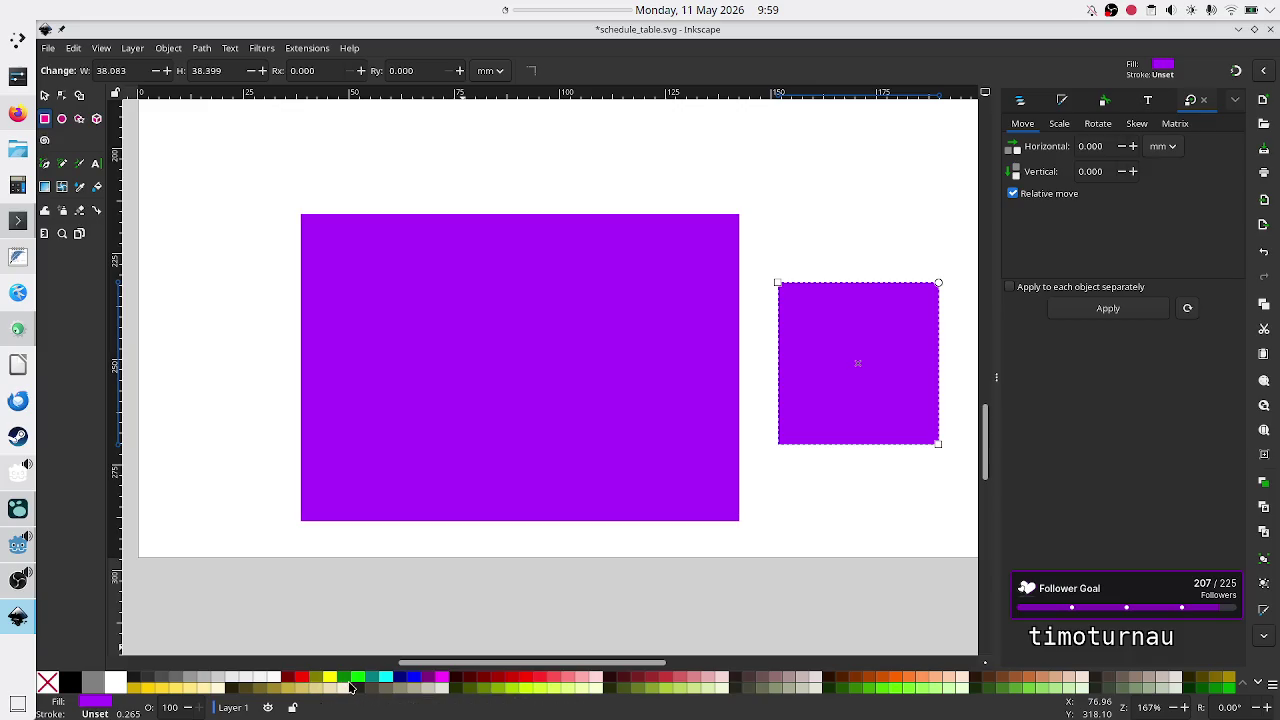
pyautogui.click(345, 679)
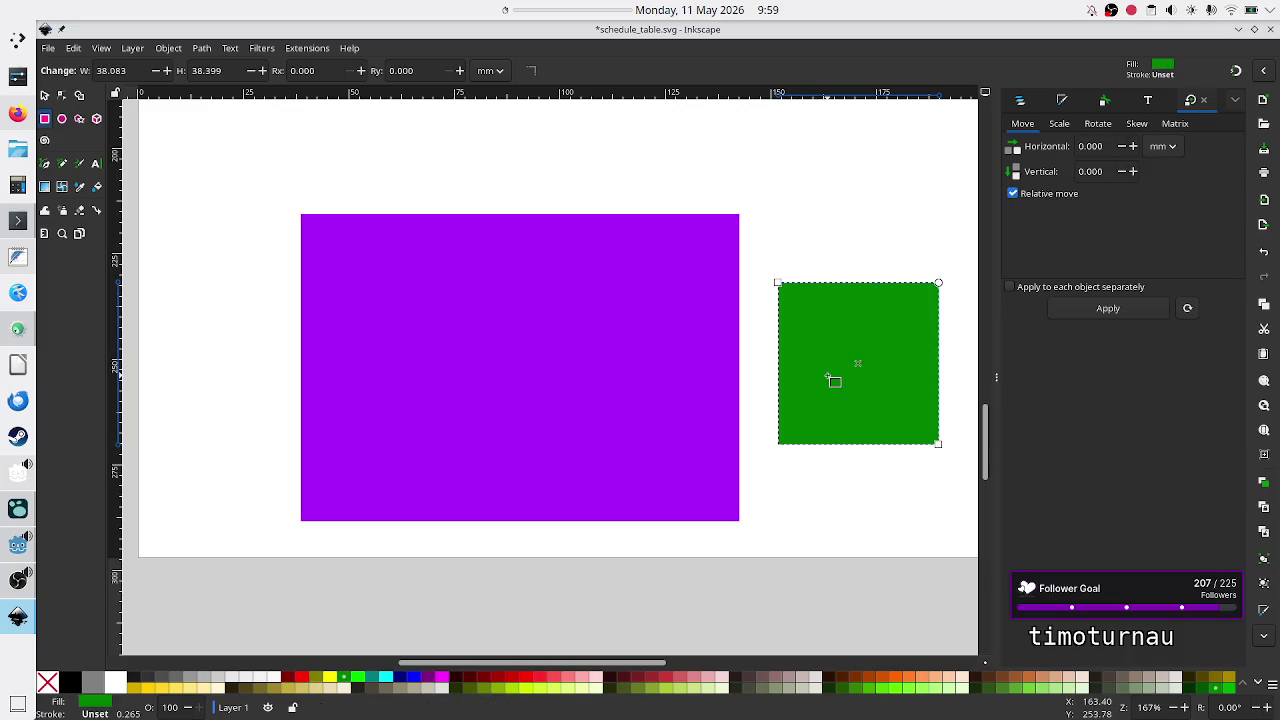
pyautogui.click(44, 97)
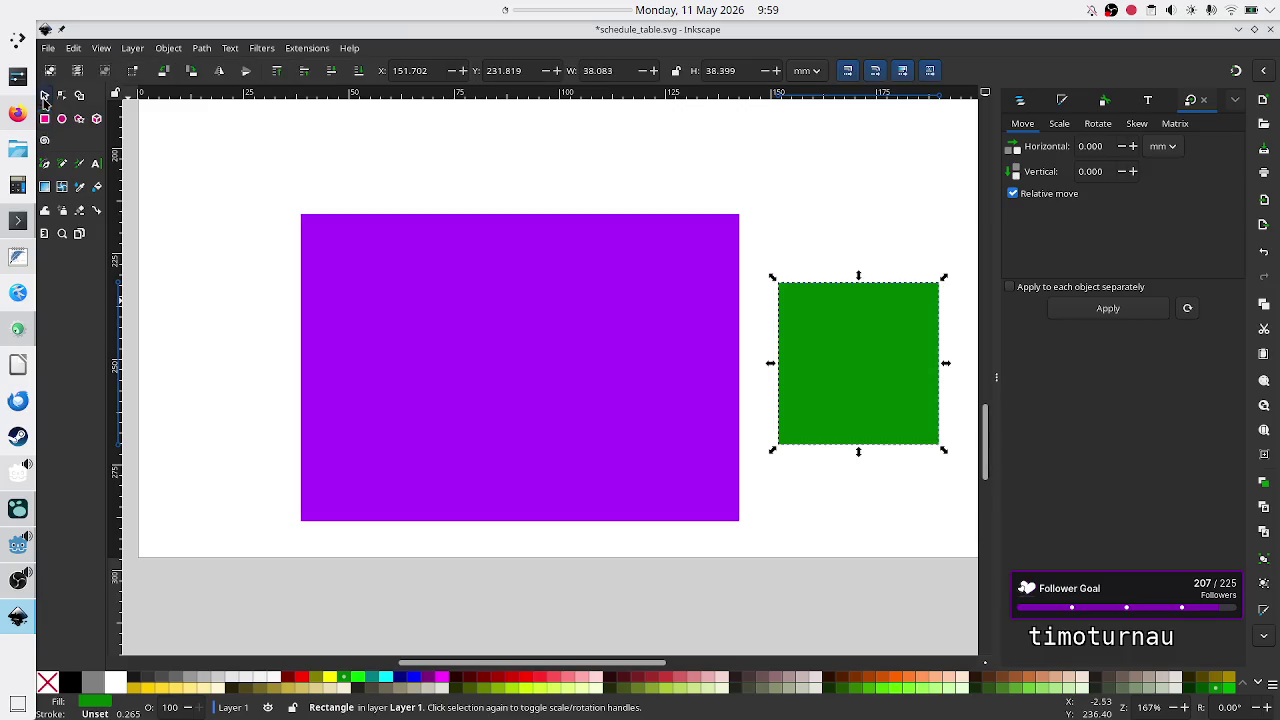
# Drag the green square into the purple rectangle.
pyautogui.moveTo(881, 369)
pyautogui.mouseDown()
pyautogui.moveTo(540, 354)
pyautogui.moveTo(535, 383)
pyautogui.moveTo(539, 373)
pyautogui.mouseUp()
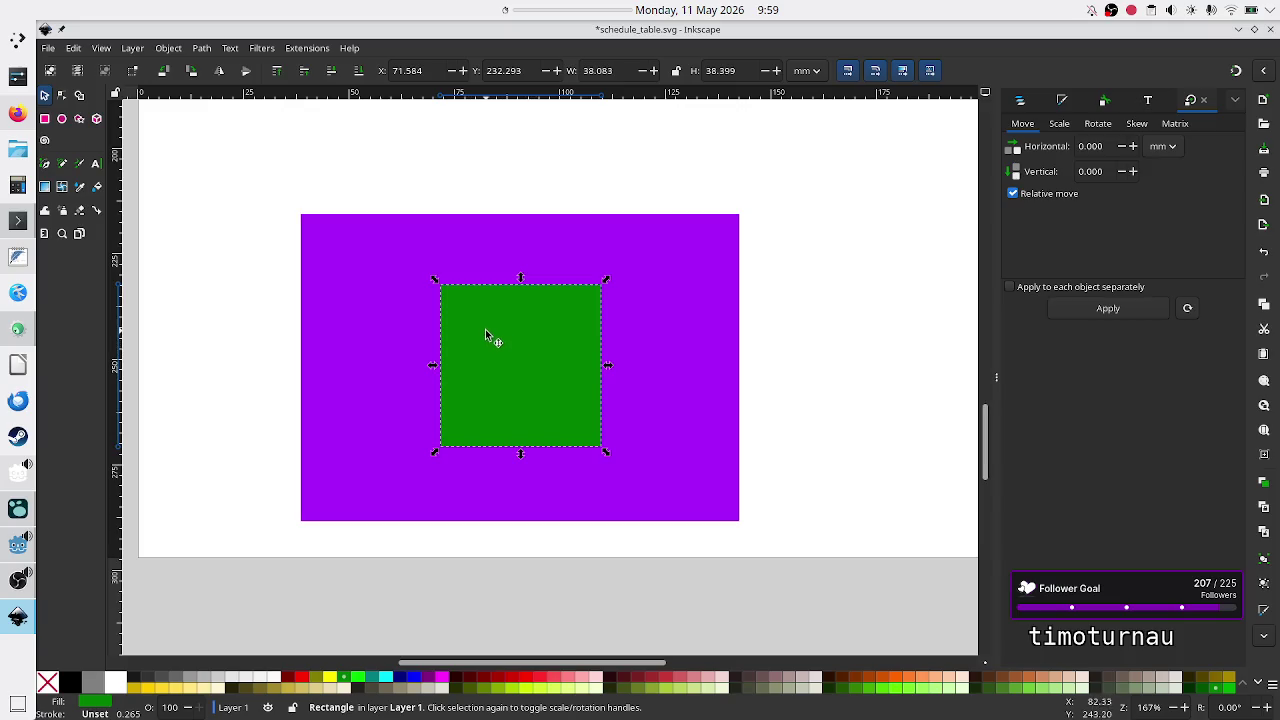
pyautogui.moveTo(486, 330); pyautogui.dragTo(537, 370)
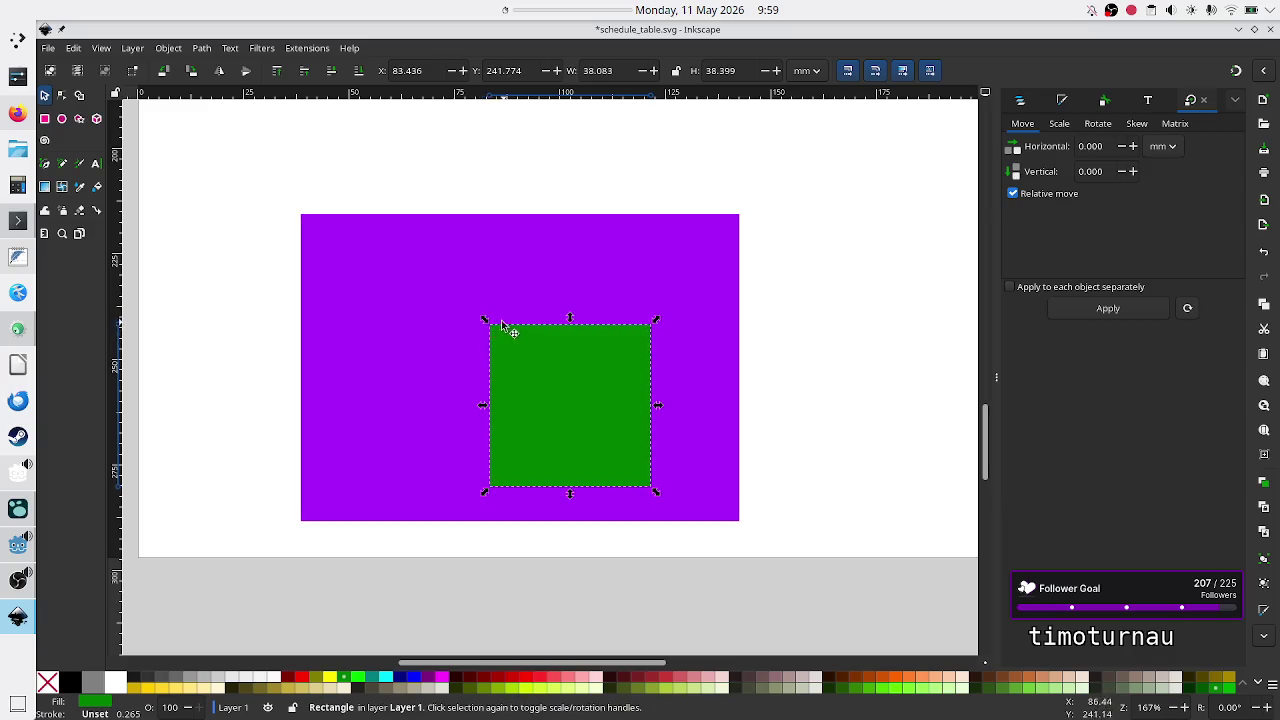
pyautogui.moveTo(531, 363); pyautogui.dragTo(527, 398)
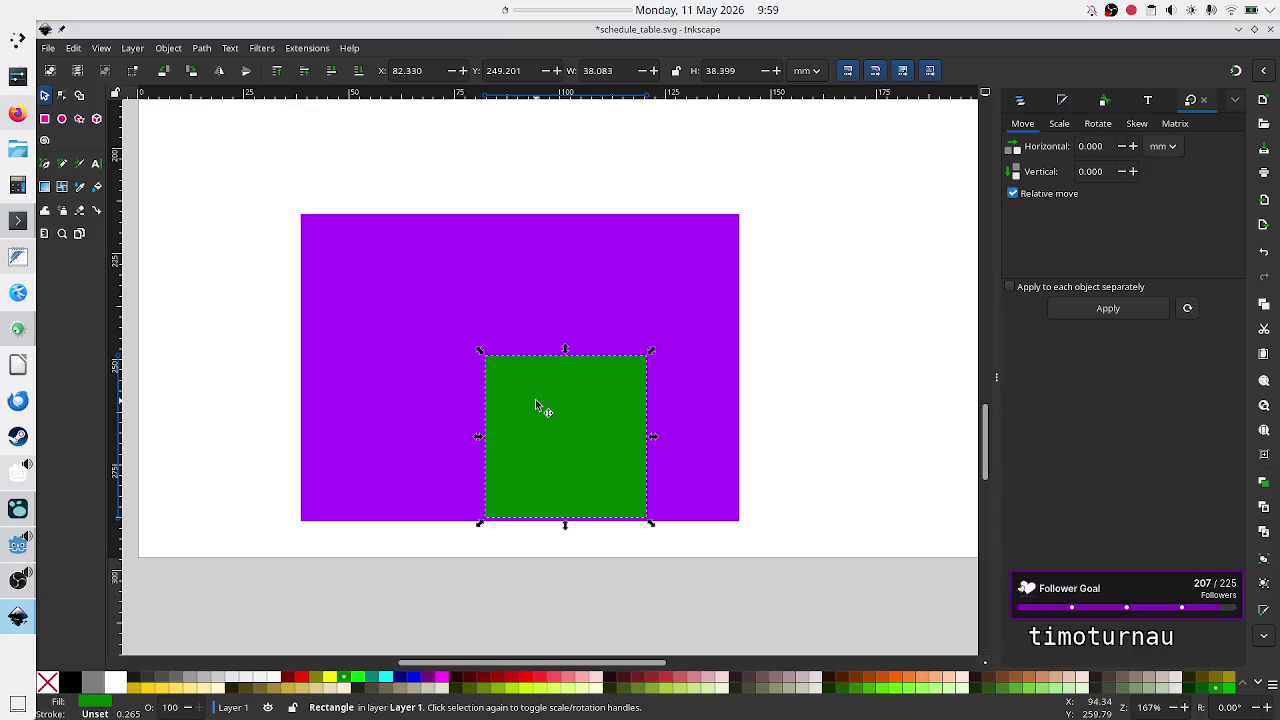
# Nudge the green square up and left to centre it, then return to Godot.
pyautogui.press('Up')
pyautogui.press('Up')
pyautogui.press('Up')
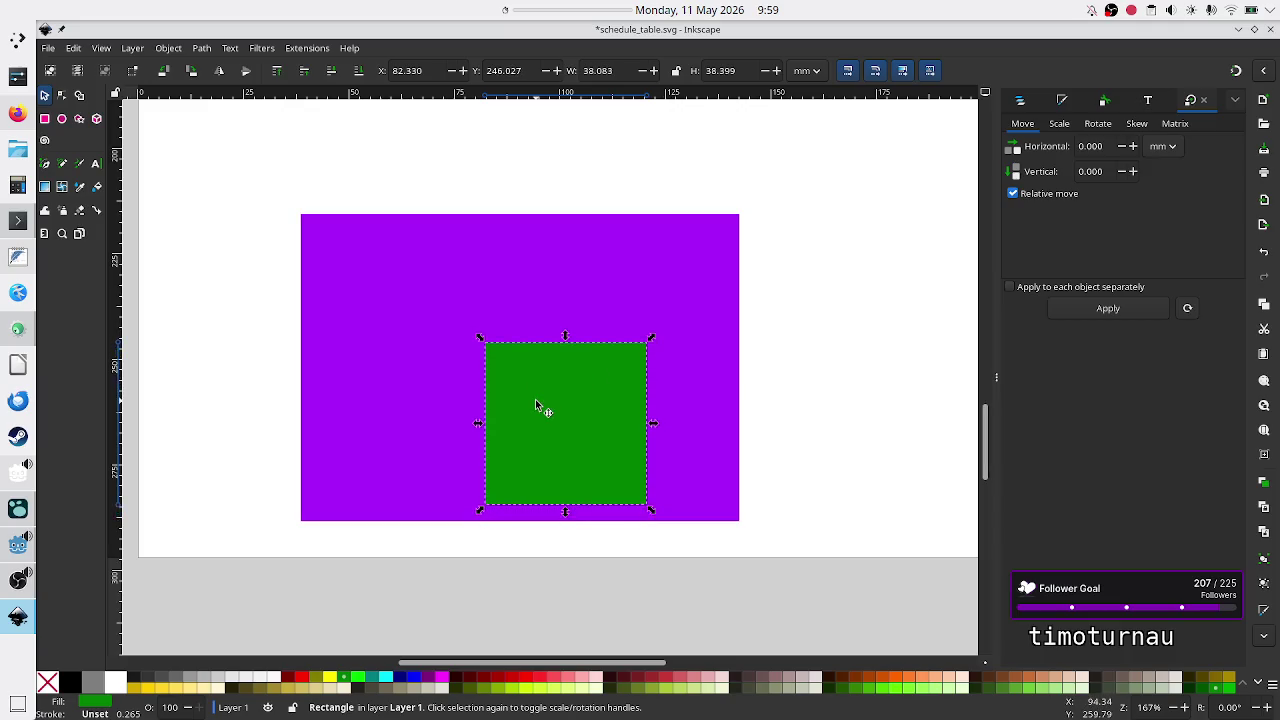
pyautogui.press('Up')
pyautogui.press('Up')
pyautogui.press('Up')
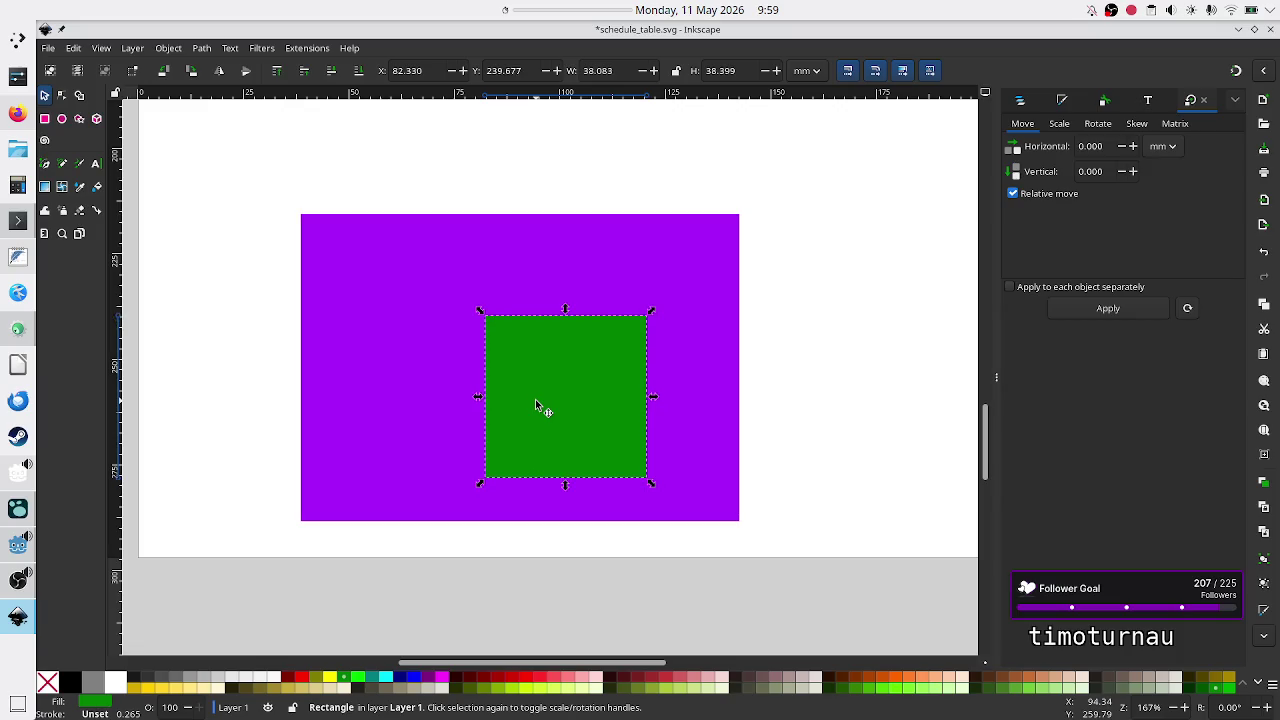
pyautogui.press('Up')
pyautogui.press('Up')
pyautogui.press('Up')
pyautogui.press('Left')
pyautogui.press('Left')
pyautogui.press('Left')
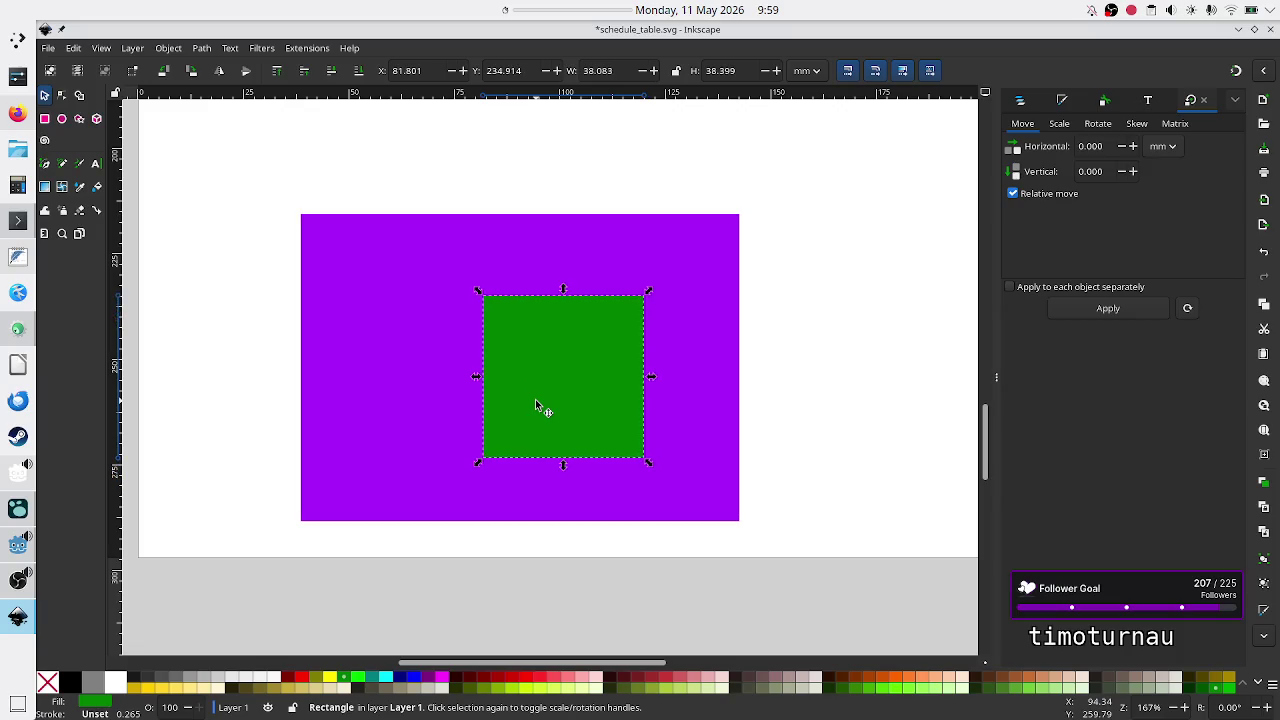
pyautogui.press('Left')
pyautogui.press('Left')
pyautogui.press('Left')
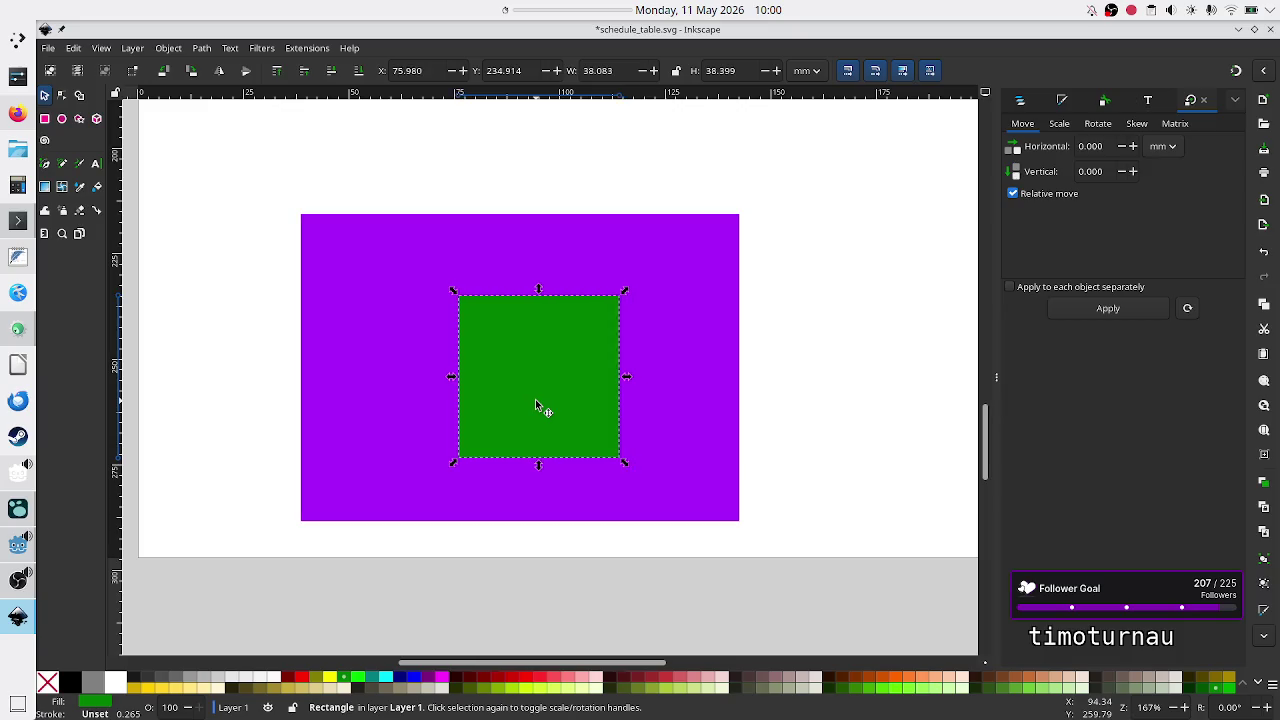
pyautogui.press('Left')
pyautogui.press('Left')
pyautogui.press('Left')
pyautogui.press('Up')
pyautogui.press('Up')
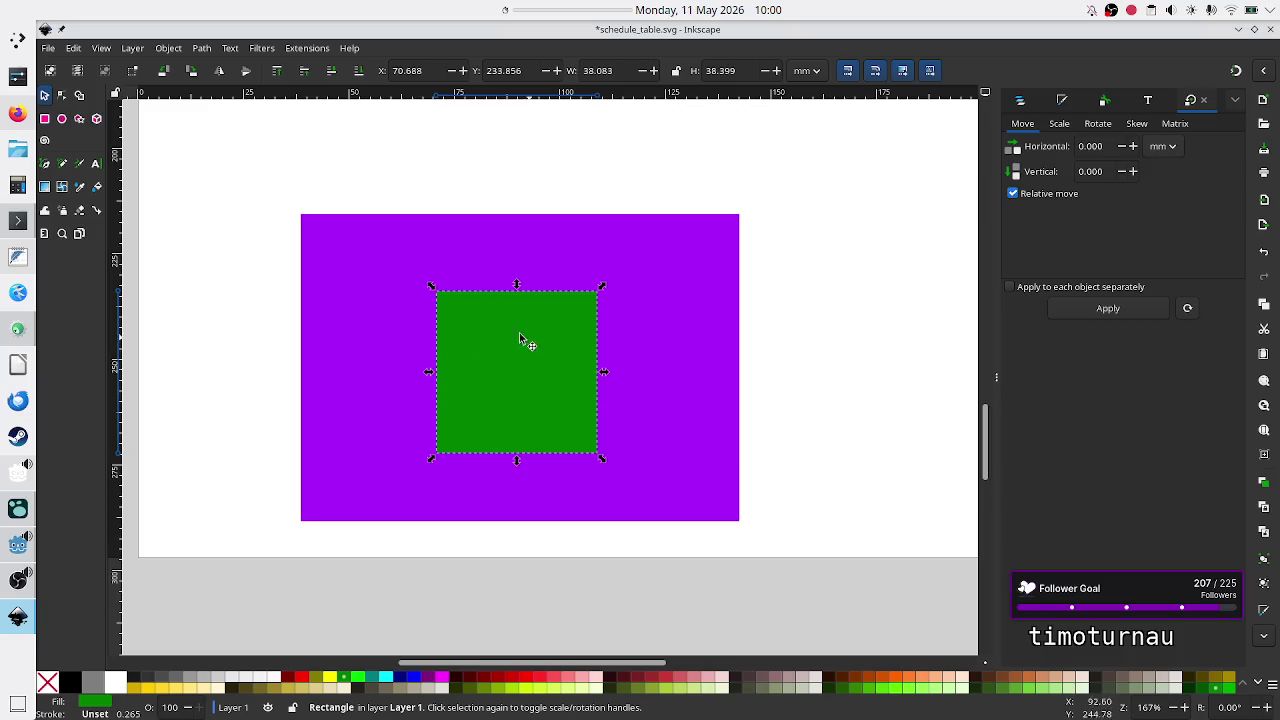
pyautogui.moveTo(534, 364)
pyautogui.mouseDown()
pyautogui.moveTo(458, 378)
pyautogui.moveTo(582, 369)
pyautogui.moveTo(496, 376)
pyautogui.moveTo(522, 374)
pyautogui.moveTo(520, 422)
pyautogui.moveTo(533, 318)
pyautogui.moveTo(549, 376)
pyautogui.mouseUp()
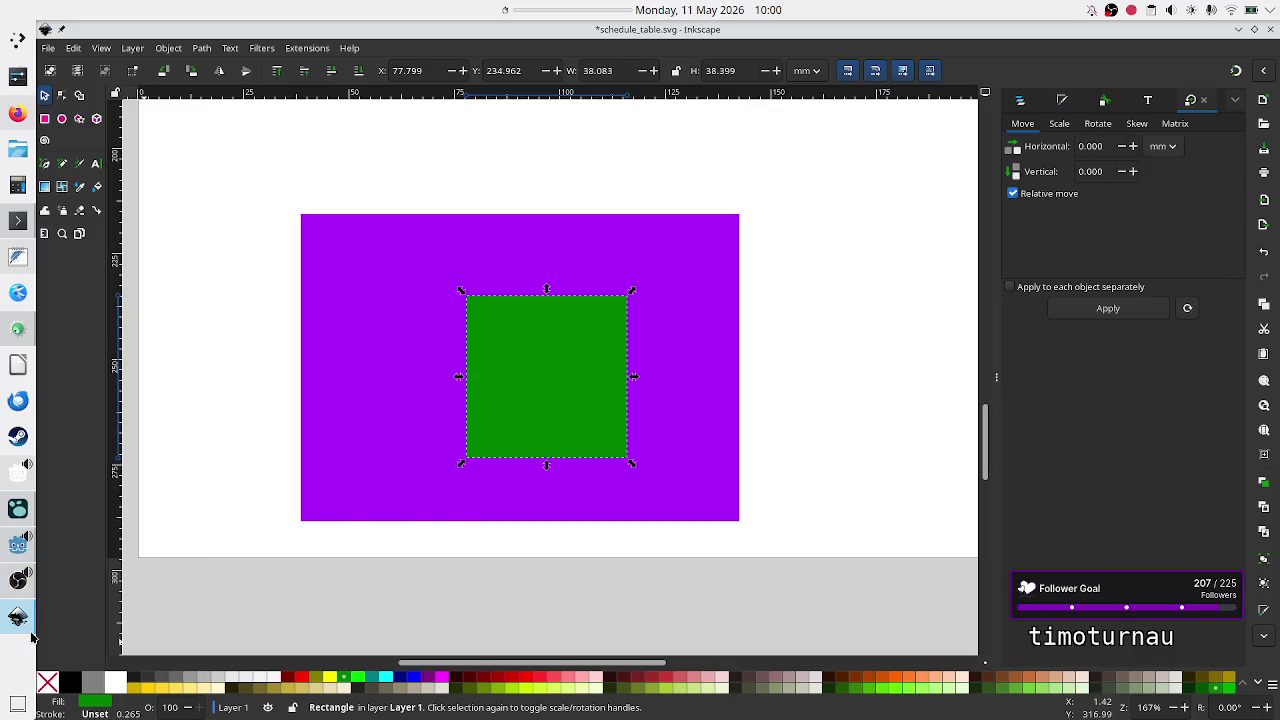
pyautogui.moveTo(27, 628)
pyautogui.click(17, 548)
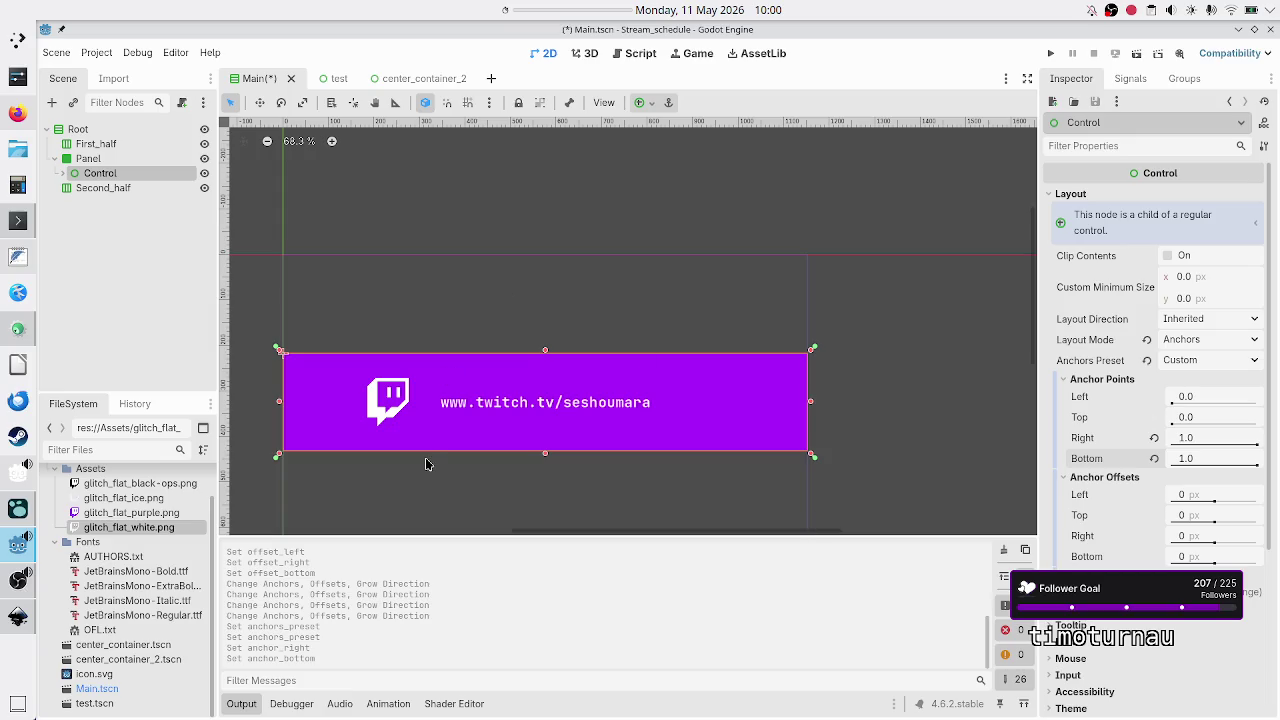
# Collapse the Output log, expand Control to inspect TextureRect and Label, then return to Inkscape.
pyautogui.click(243, 703)
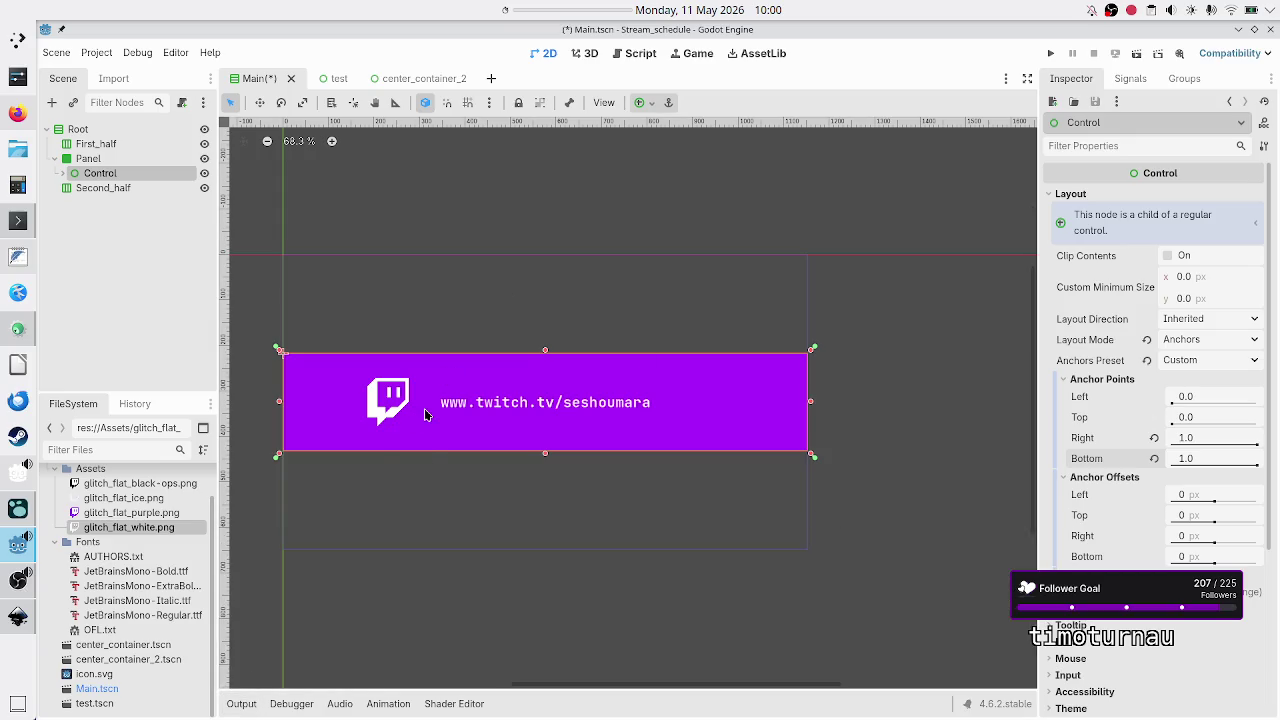
pyautogui.click(63, 173)
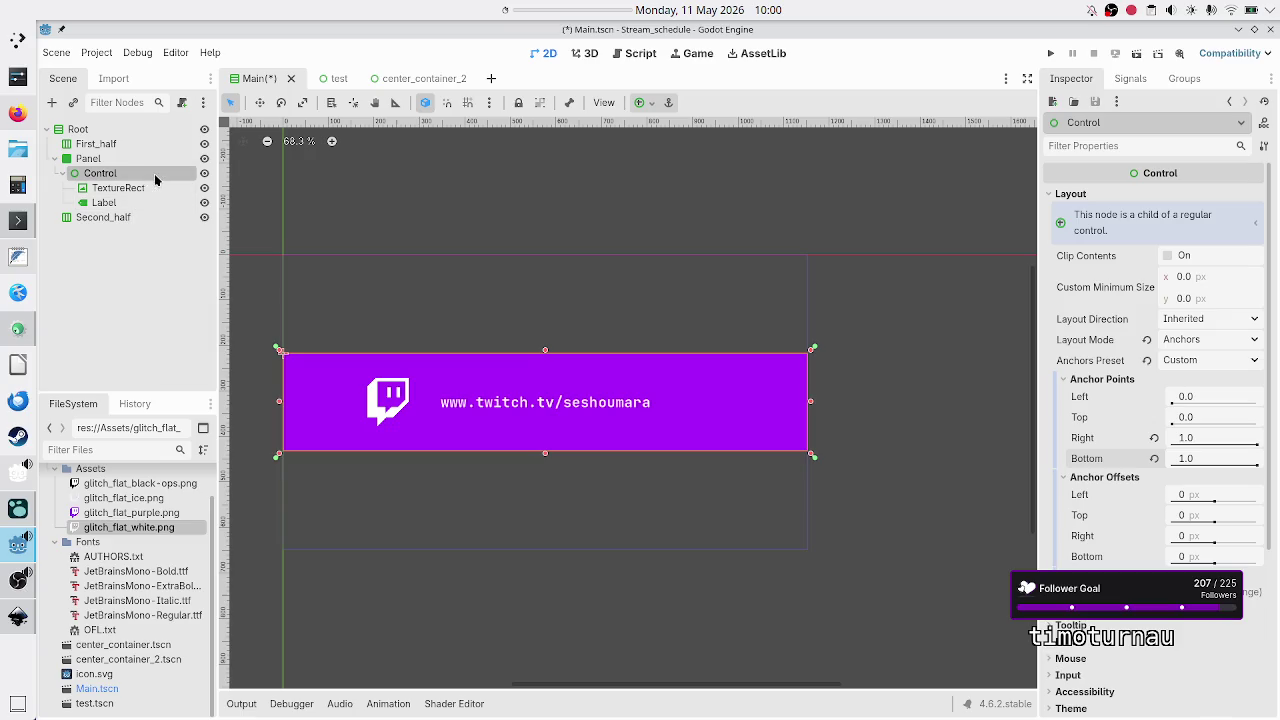
pyautogui.click(143, 189)
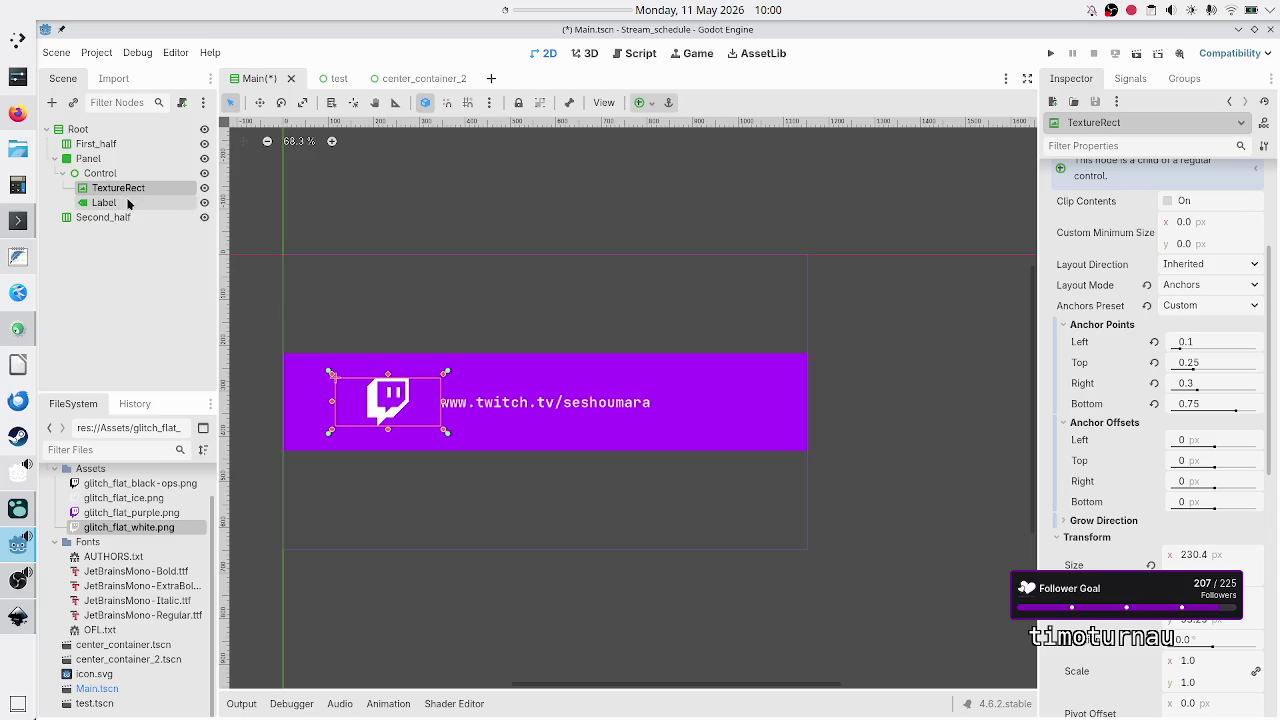
pyautogui.click(127, 203)
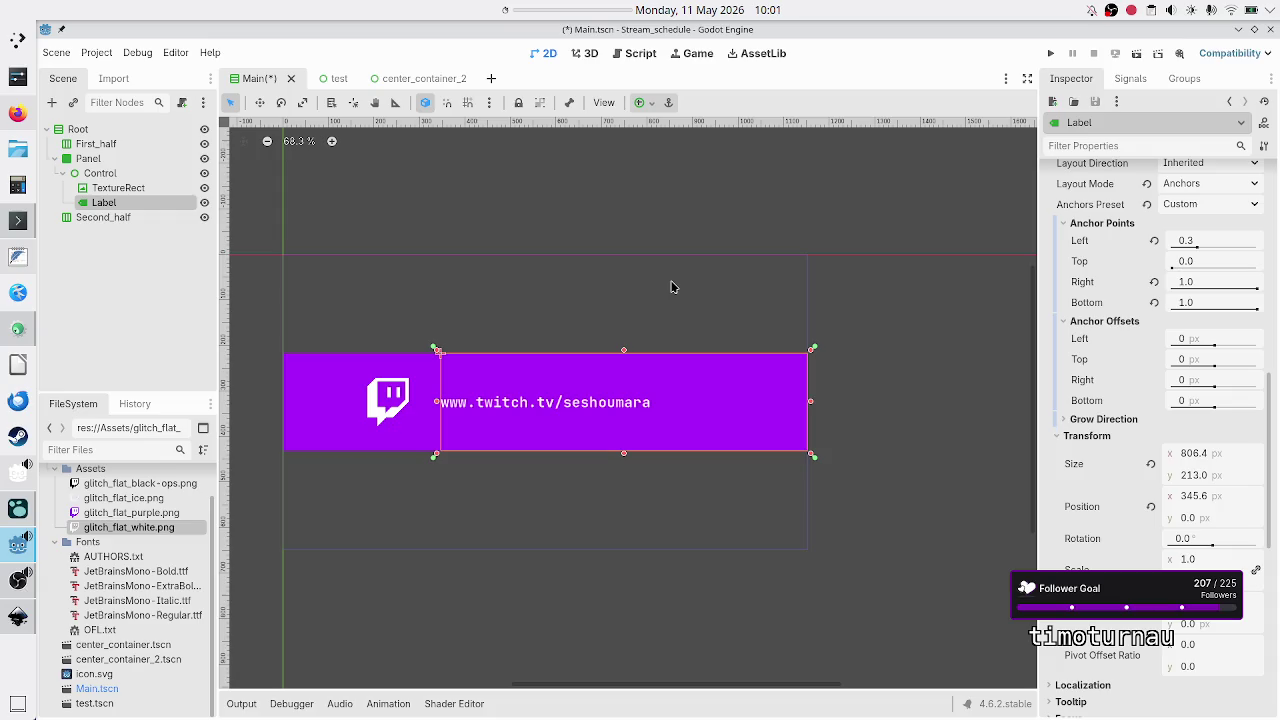
pyautogui.click(19, 617)
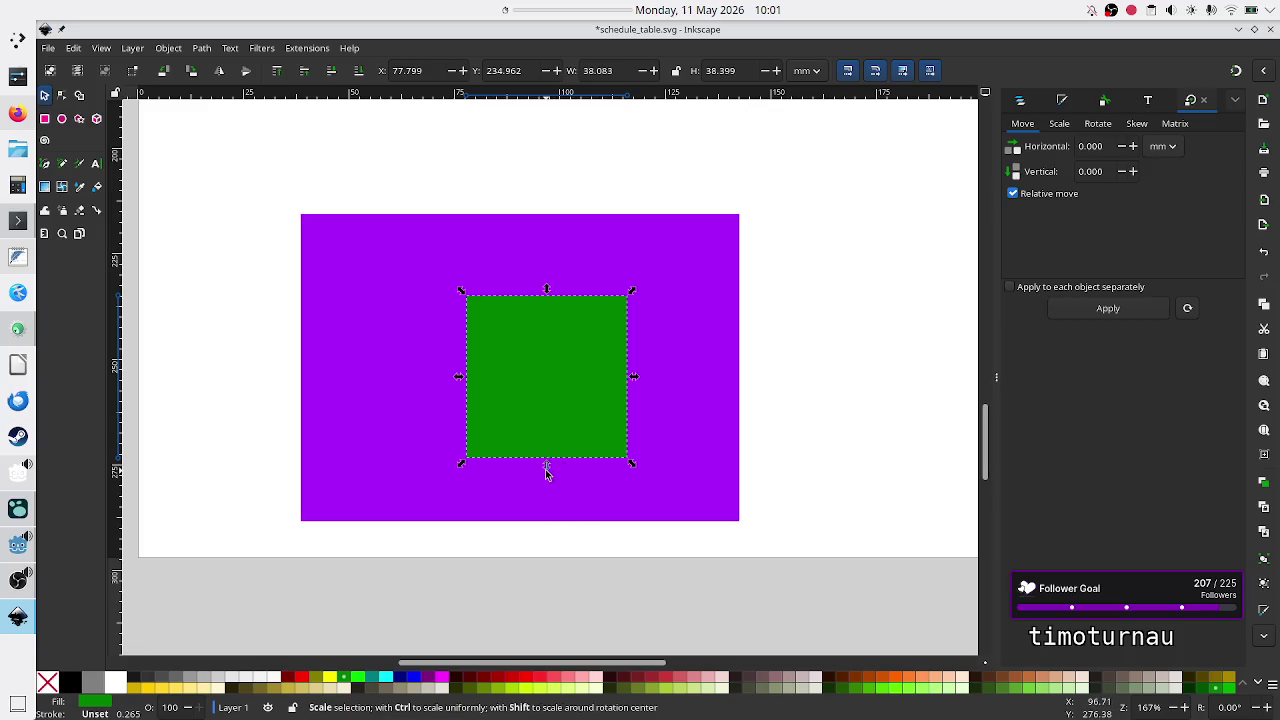
# Shorten the green shape to 30.814 mm tall and shift it to X 71.952, Y 238.597 mm.
pyautogui.moveTo(546, 474)
pyautogui.mouseDown()
pyautogui.moveTo(554, 412)
pyautogui.moveTo(542, 442)
pyautogui.mouseUp()
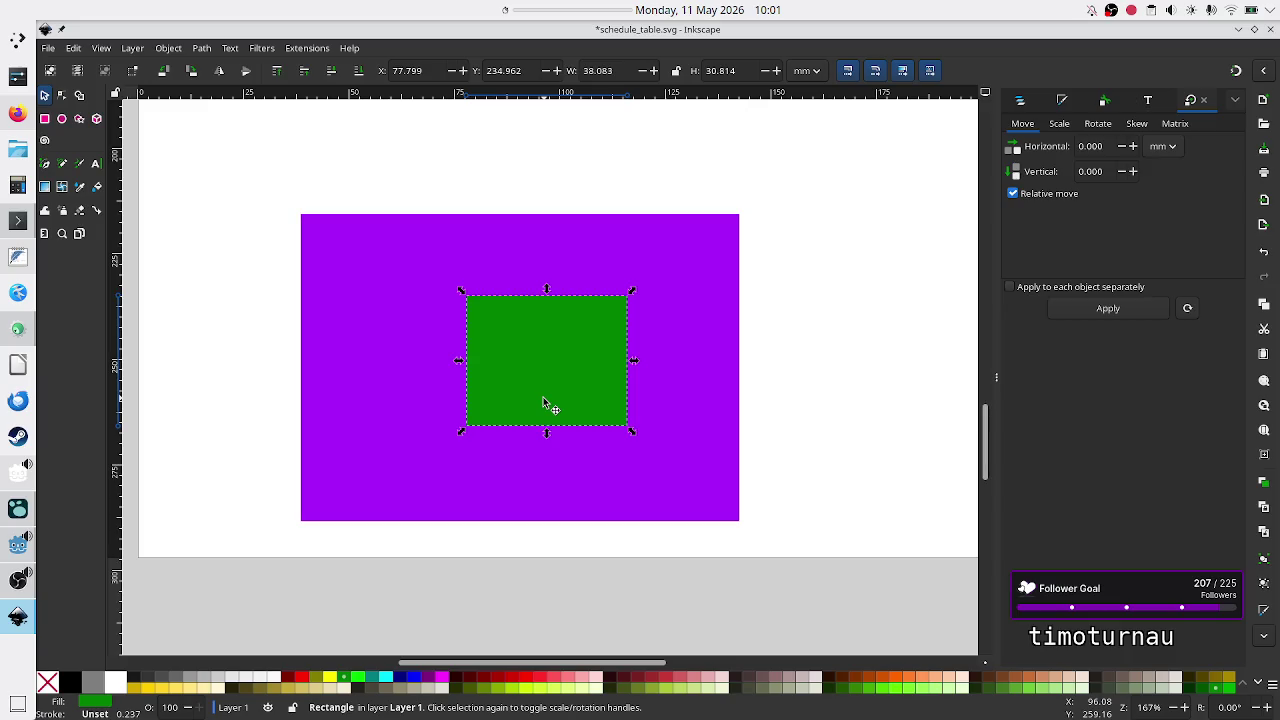
pyautogui.moveTo(553, 365)
pyautogui.mouseDown()
pyautogui.moveTo(497, 411)
pyautogui.moveTo(543, 396)
pyautogui.moveTo(525, 383)
pyautogui.mouseUp()
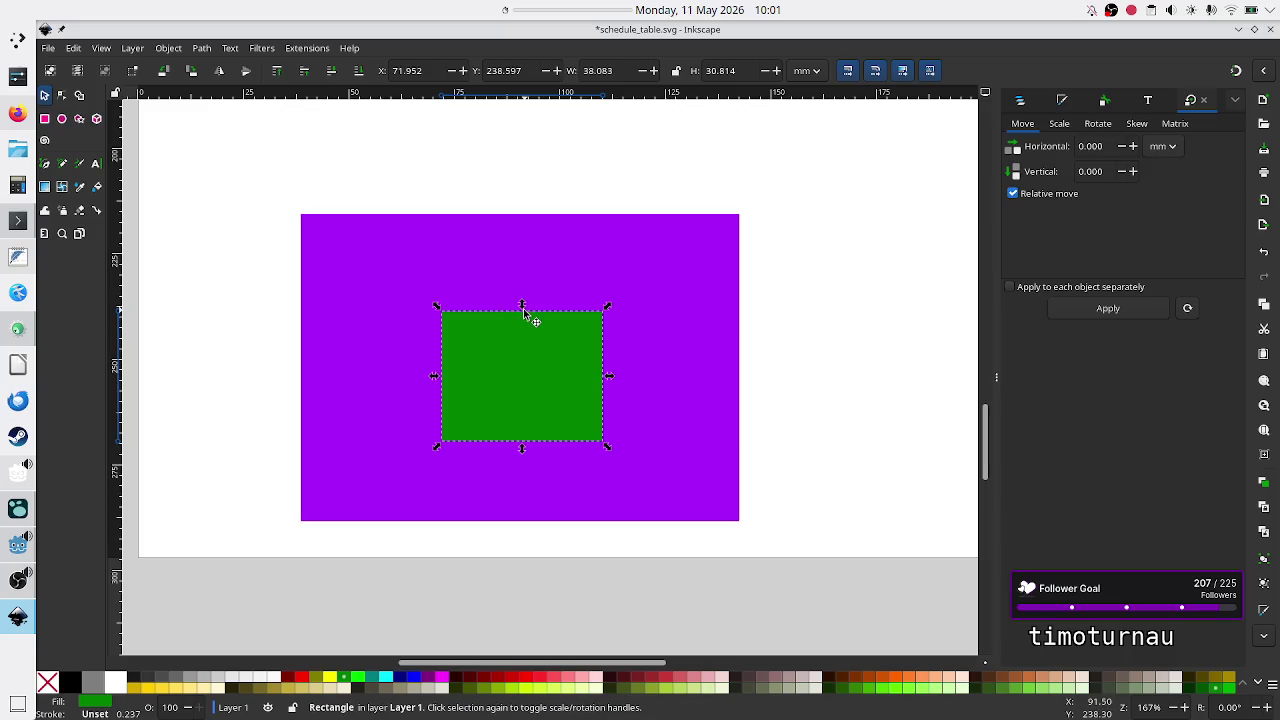
pyautogui.click(808, 401)
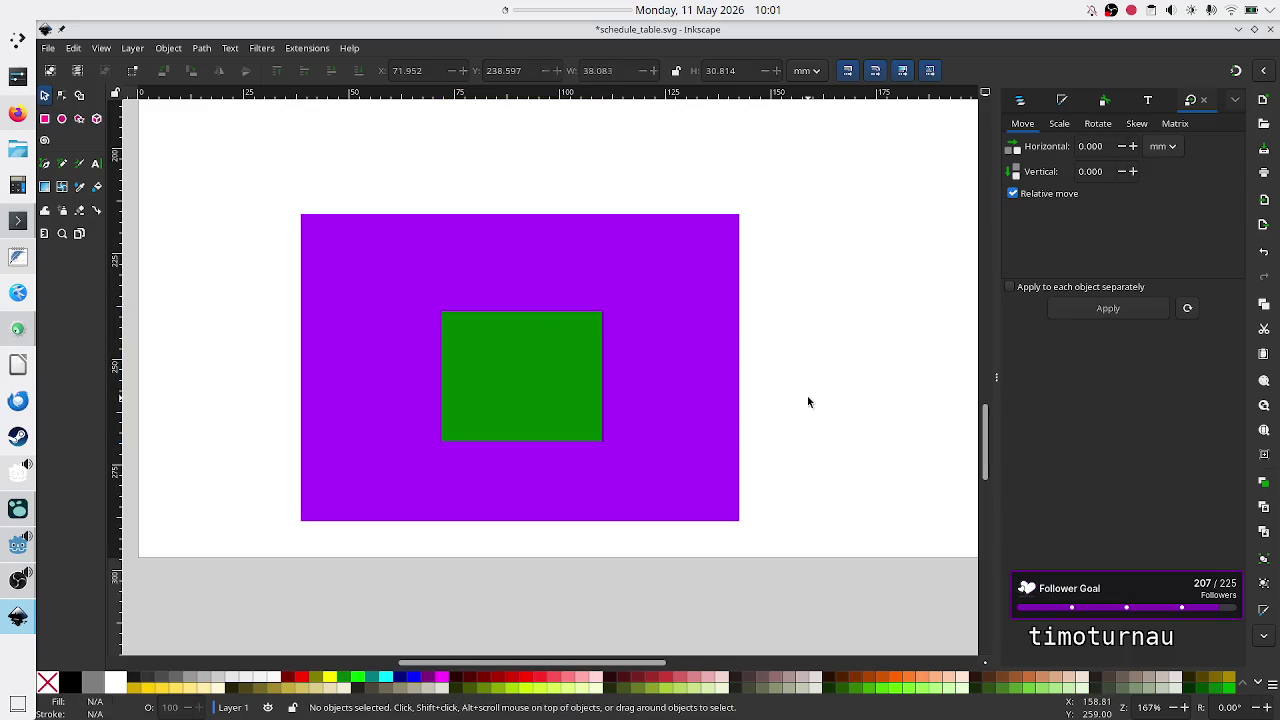
pyautogui.click(521, 374)
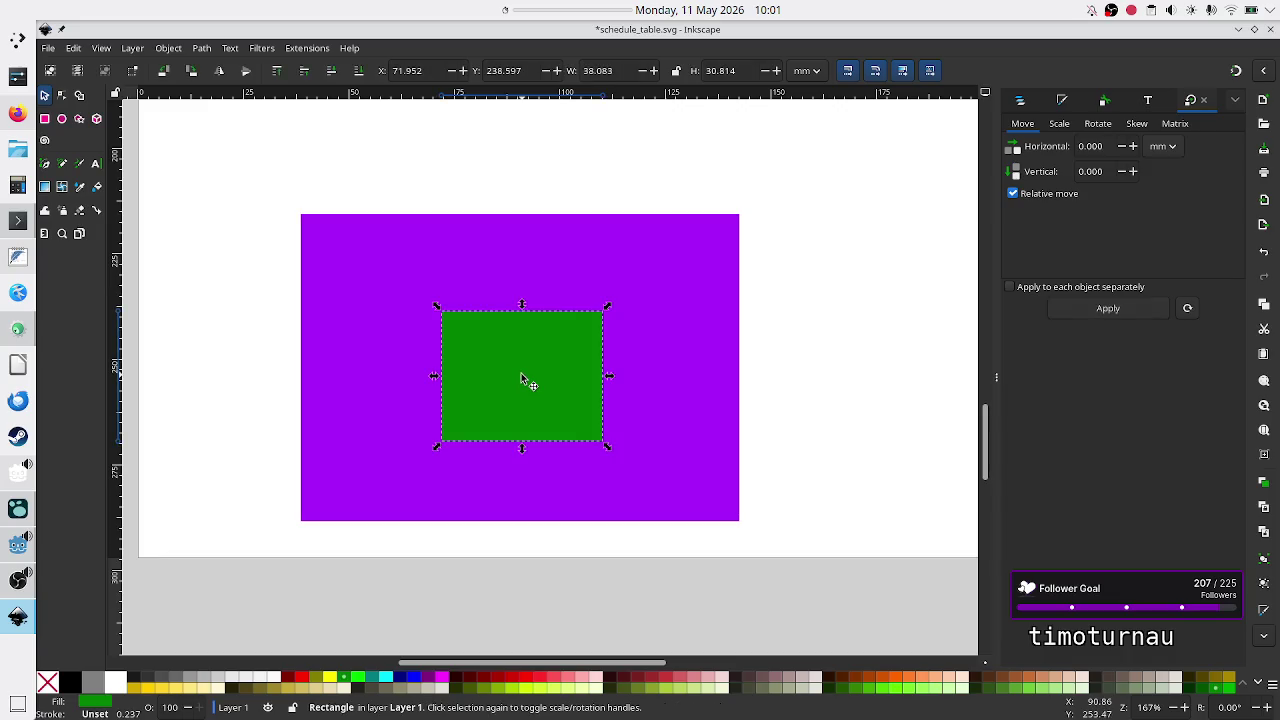
# Replace the green square with a flowed text frame reading 'test me'.
pyautogui.press('Delete')
pyautogui.click(95, 163)
pyautogui.moveTo(463, 306); pyautogui.dragTo(639, 407)
pyautogui.write('test me')
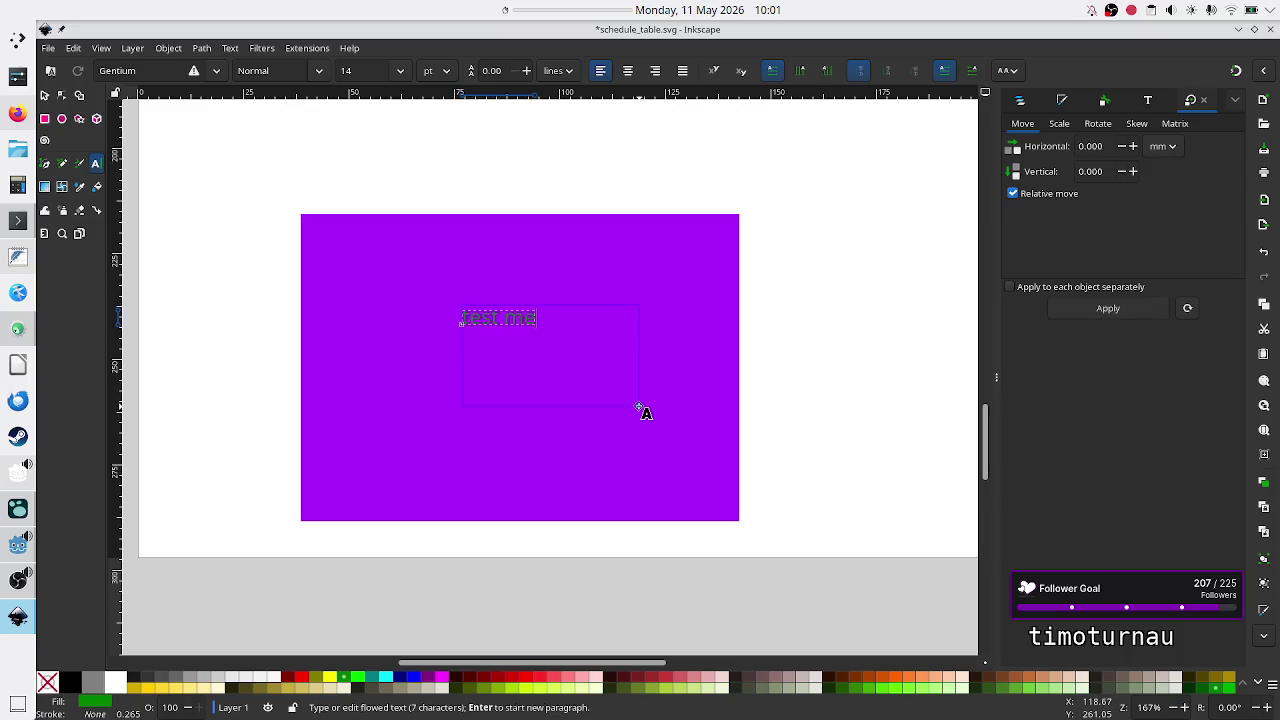
# Make the 'test me' text black by setting its fill's green channel to 0.
pyautogui.hotkey('ctrl', 'a')
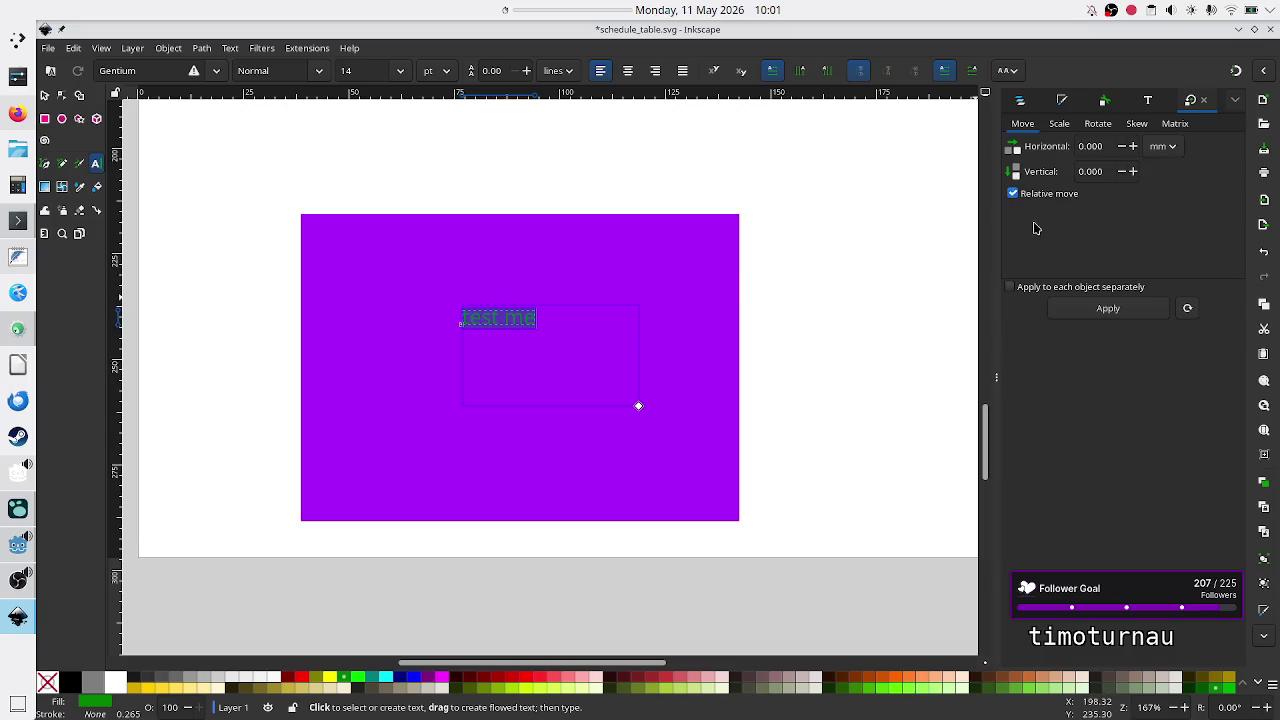
pyautogui.click(1061, 98)
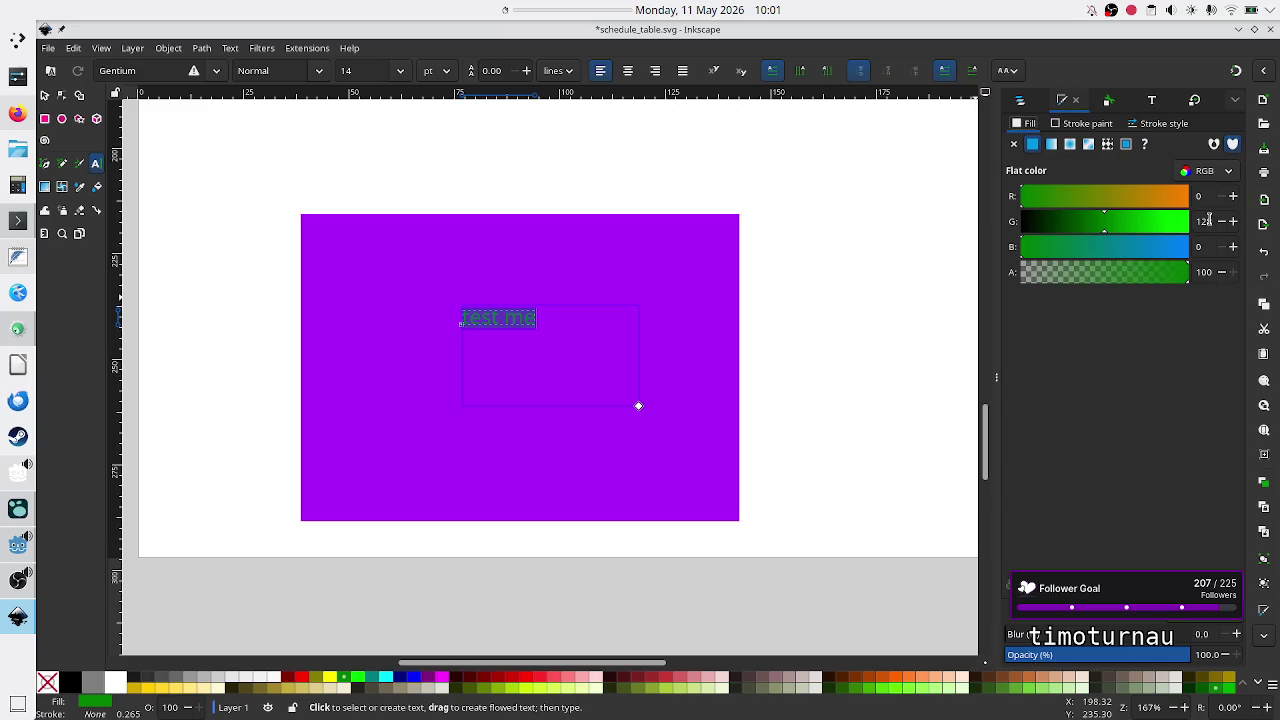
pyautogui.doubleClick(1207, 221)
pyautogui.write('0')
pyautogui.press('Tab')
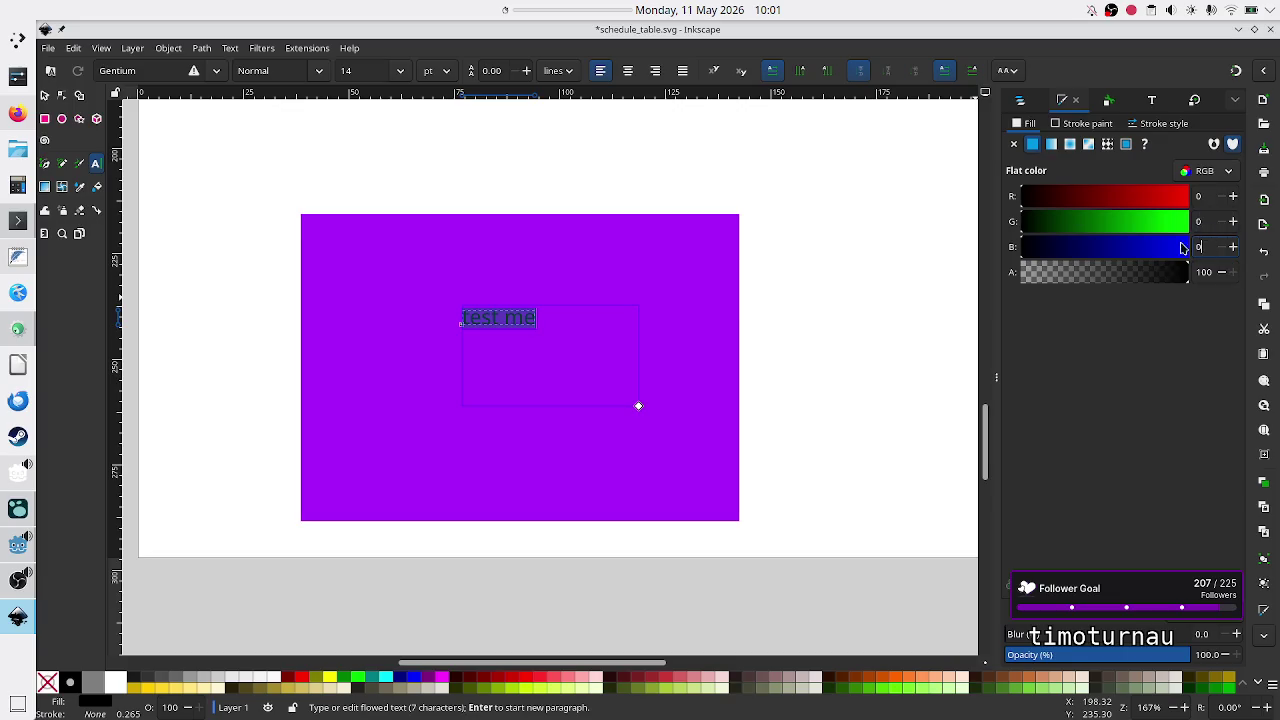
# Move the 'test me' text lower, near the middle of the purple rectangle.
pyautogui.click(44, 95)
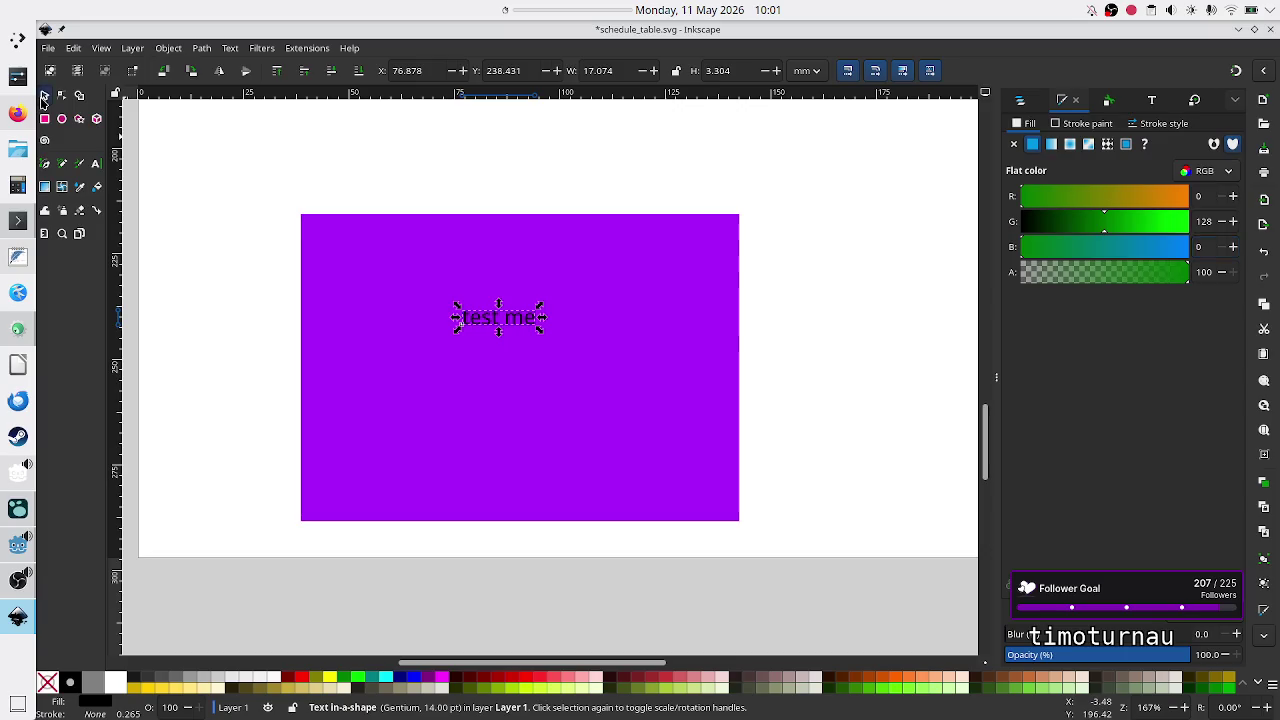
pyautogui.moveTo(507, 320)
pyautogui.mouseDown()
pyautogui.moveTo(551, 355)
pyautogui.moveTo(600, 369)
pyautogui.moveTo(508, 377)
pyautogui.moveTo(545, 378)
pyautogui.moveTo(524, 381)
pyautogui.moveTo(494, 370)
pyautogui.moveTo(480, 386)
pyautogui.moveTo(533, 368)
pyautogui.mouseUp()
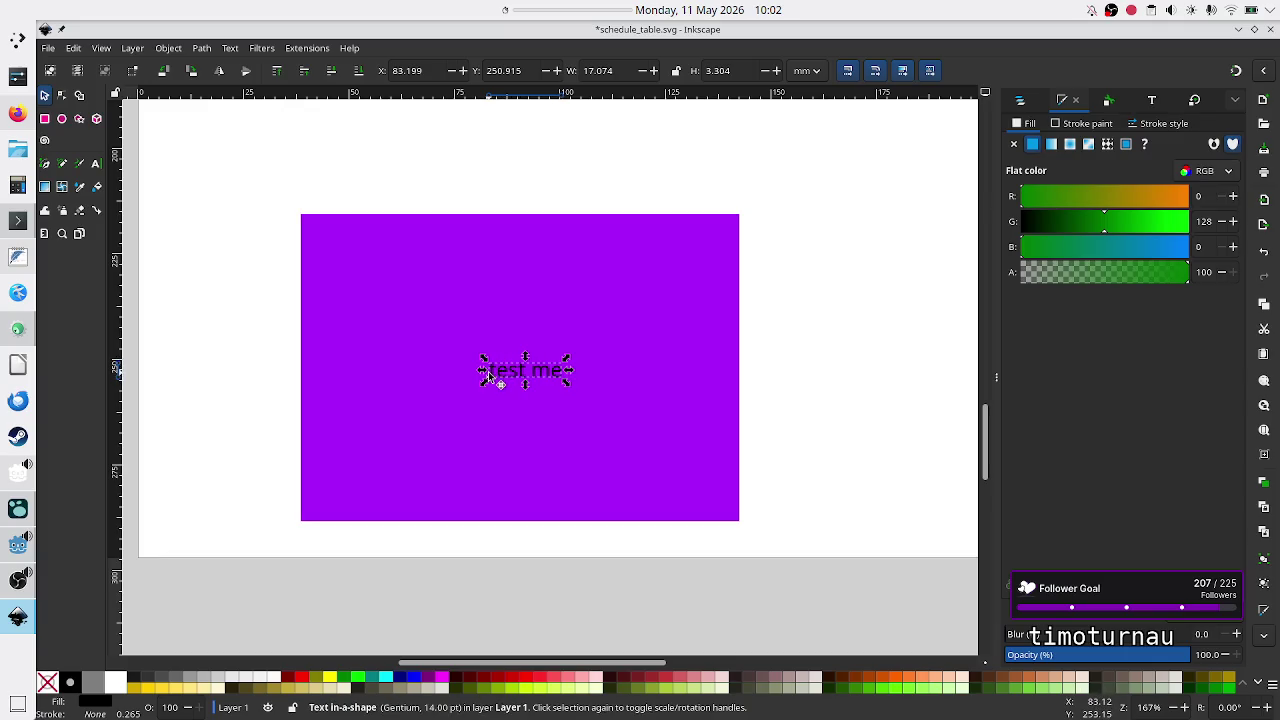
pyautogui.moveTo(535, 376)
pyautogui.mouseDown()
pyautogui.moveTo(494, 386)
pyautogui.moveTo(565, 375)
pyautogui.moveTo(502, 378)
pyautogui.moveTo(542, 358)
pyautogui.moveTo(576, 381)
pyautogui.moveTo(502, 380)
pyautogui.mouseUp()
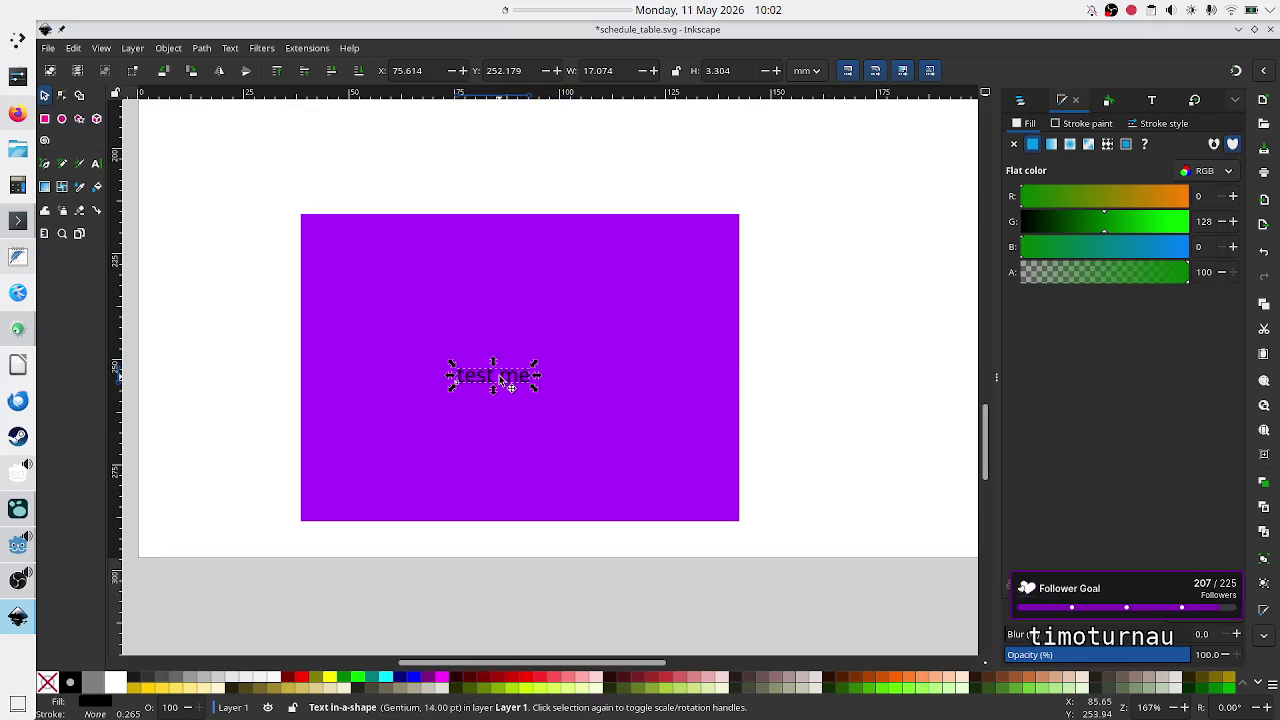
pyautogui.click(96, 163)
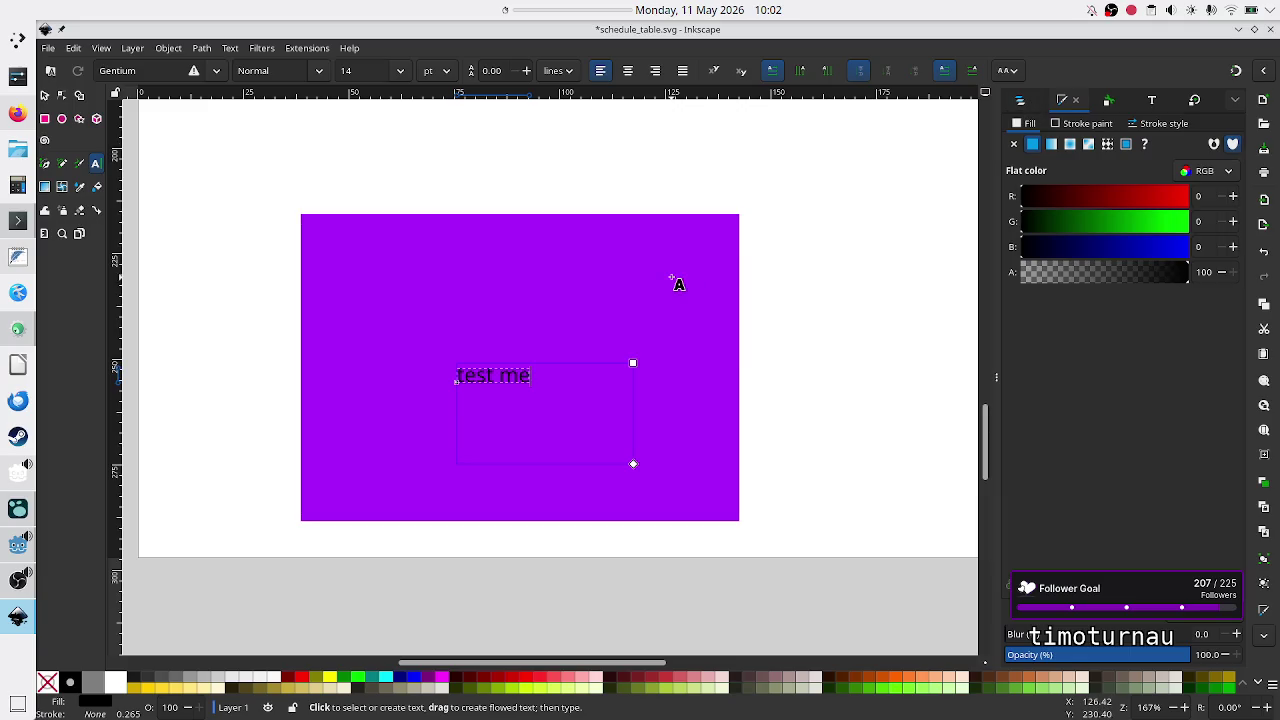
# Extend the text to 'test me here and there' and drag out a new frame upper left.
pyautogui.write('the')
pyautogui.press('BackSpace')
pyautogui.press('BackSpace')
pyautogui.press('BackSpace')
pyautogui.write('here and there')
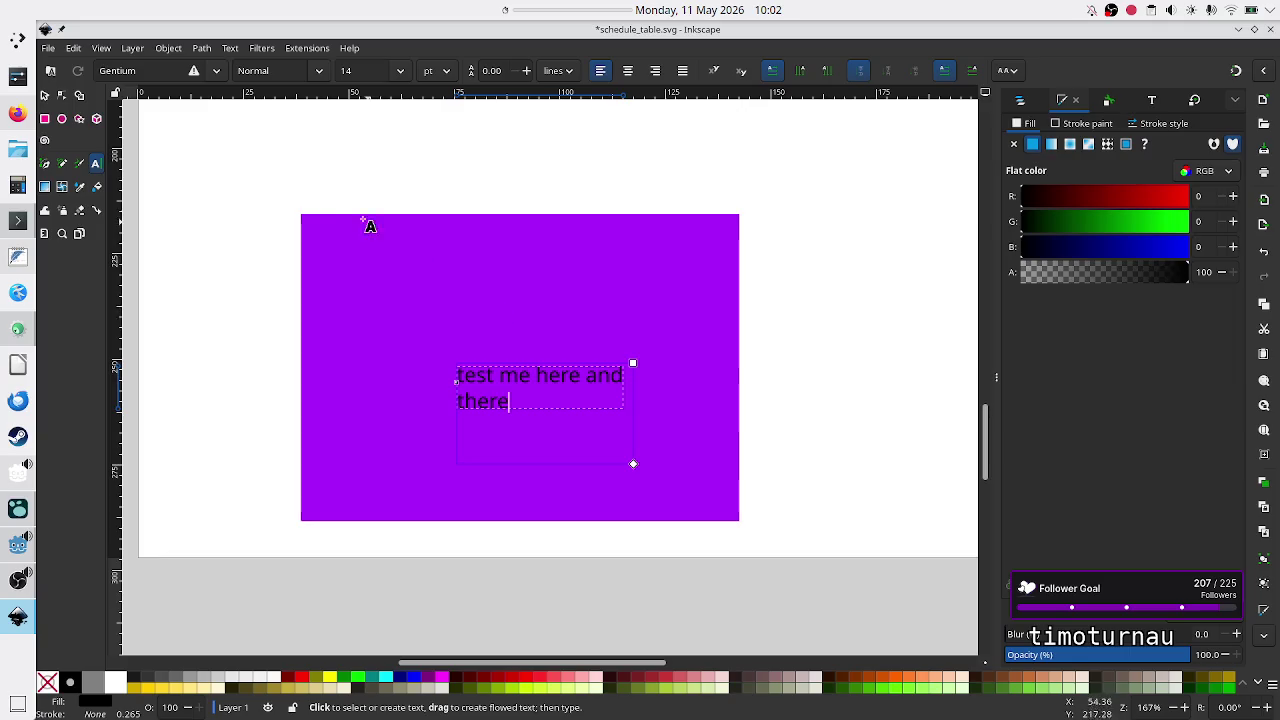
pyautogui.moveTo(338, 234)
pyautogui.mouseDown()
pyautogui.moveTo(509, 286)
pyautogui.moveTo(558, 336)
pyautogui.moveTo(512, 280)
pyautogui.moveTo(567, 328)
pyautogui.mouseUp()
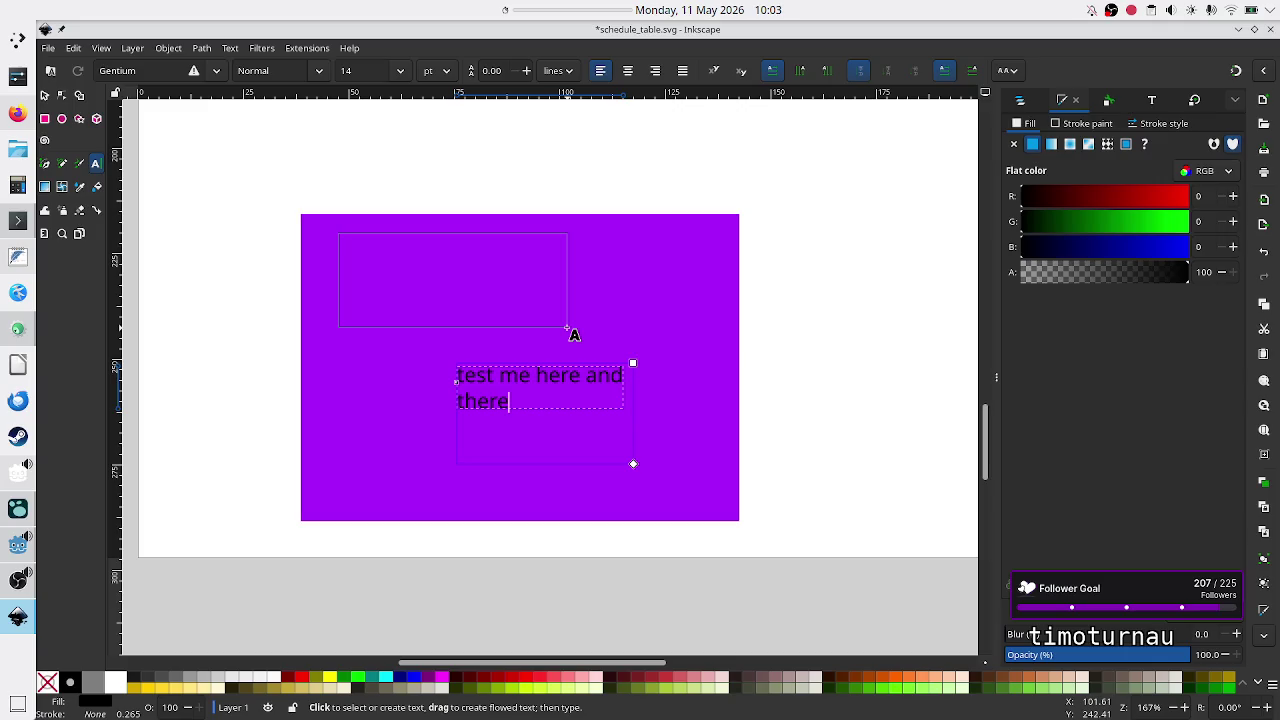
# Add a 'g' text just above the paragraph and move the purple rectangle down-right.
pyautogui.moveTo(567, 328); pyautogui.dragTo(567, 329)
pyautogui.write('g')
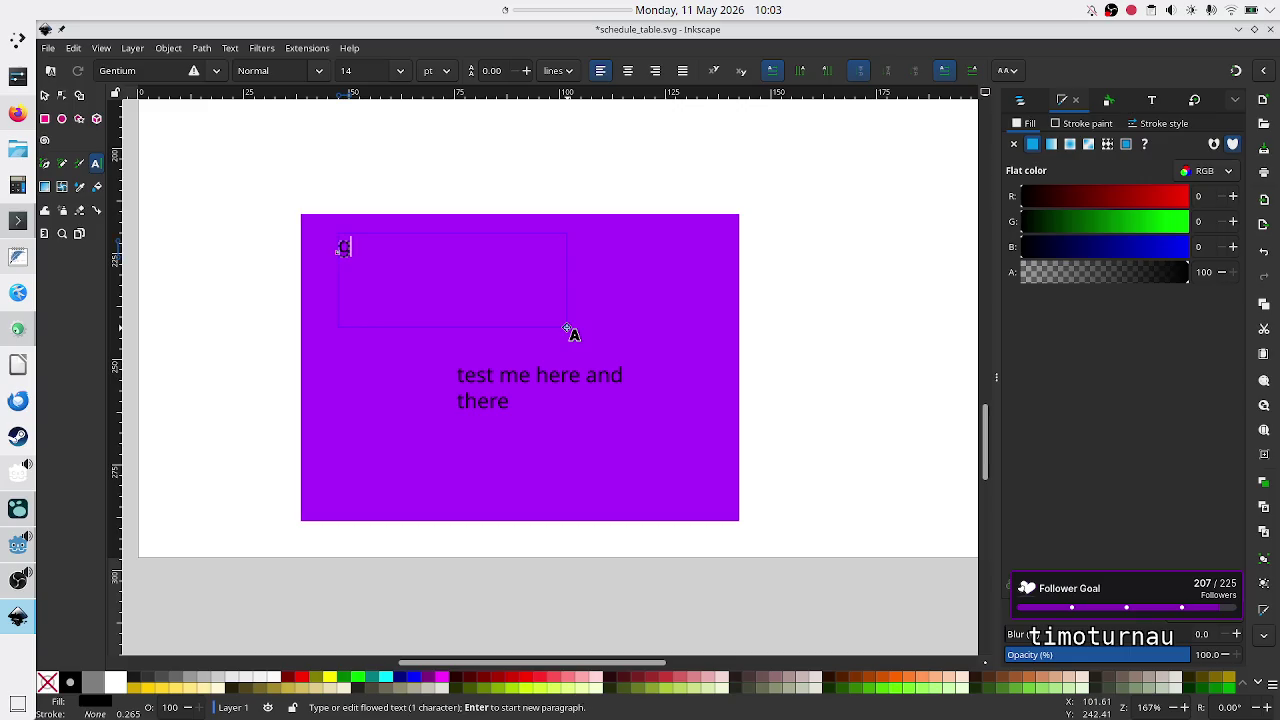
pyautogui.click(45, 96)
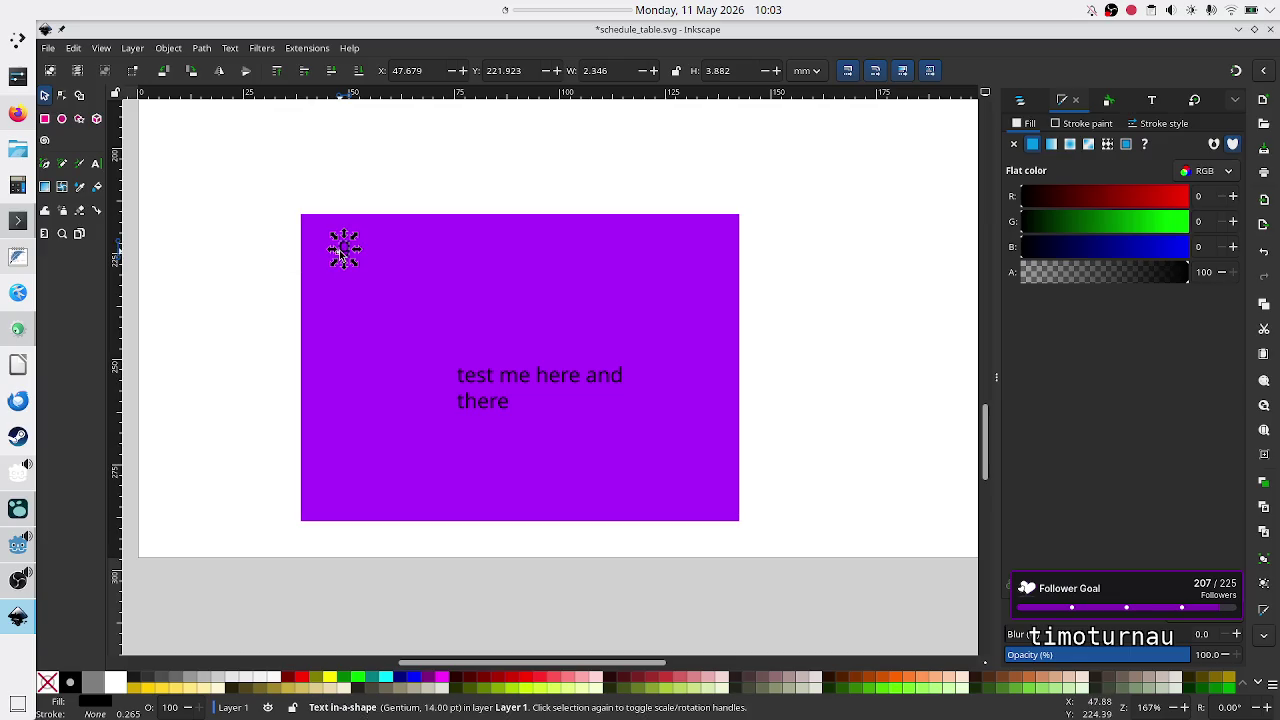
pyautogui.moveTo(344, 248)
pyautogui.mouseDown()
pyautogui.moveTo(554, 334)
pyautogui.moveTo(531, 349)
pyautogui.moveTo(573, 363)
pyautogui.moveTo(517, 329)
pyautogui.moveTo(563, 357)
pyautogui.moveTo(541, 349)
pyautogui.mouseUp()
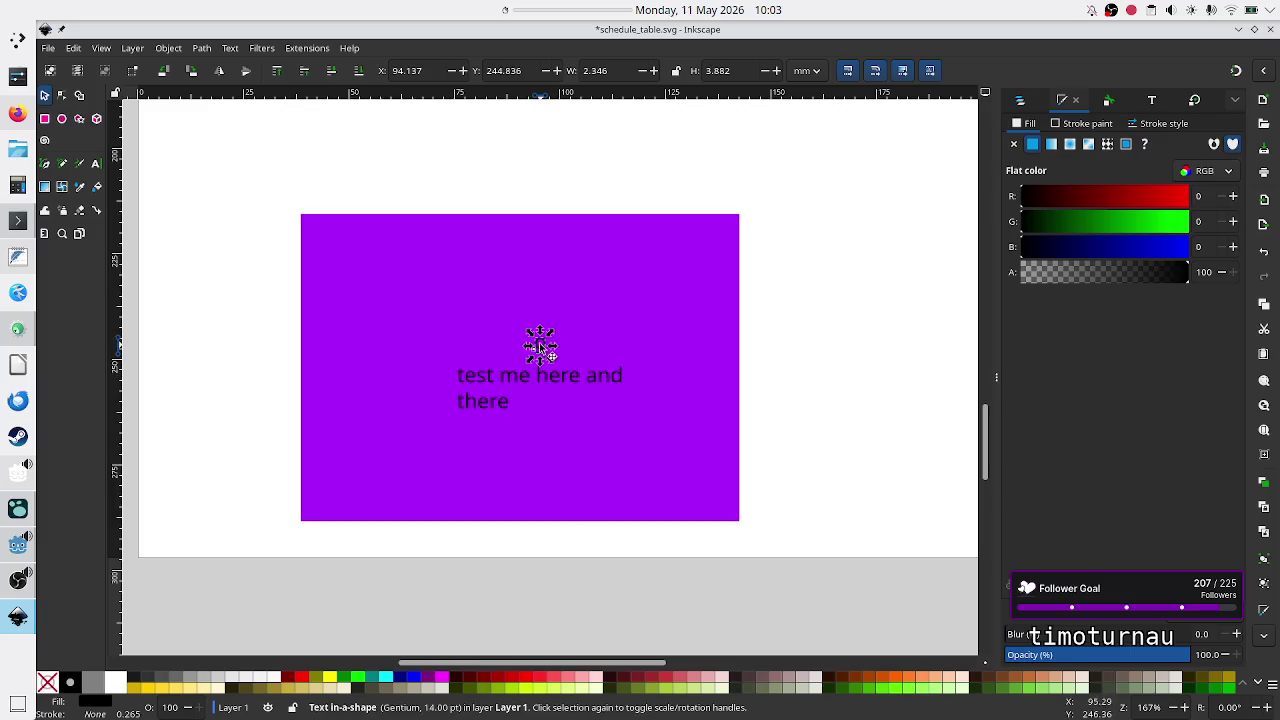
pyautogui.moveTo(629, 284)
pyautogui.mouseDown()
pyautogui.moveTo(801, 463)
pyautogui.moveTo(809, 515)
pyautogui.mouseUp()
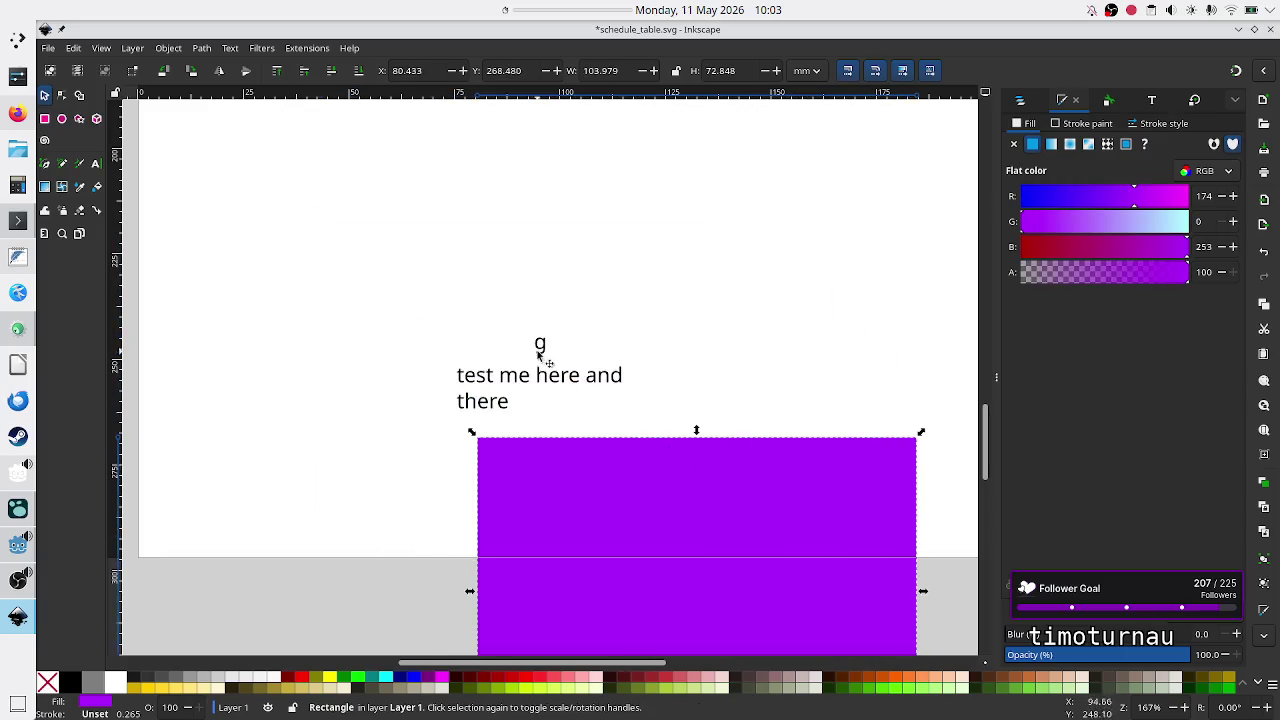
# Drag the 'g' and the two-line paragraph up and to the right.
pyautogui.moveTo(543, 344); pyautogui.dragTo(568, 257)
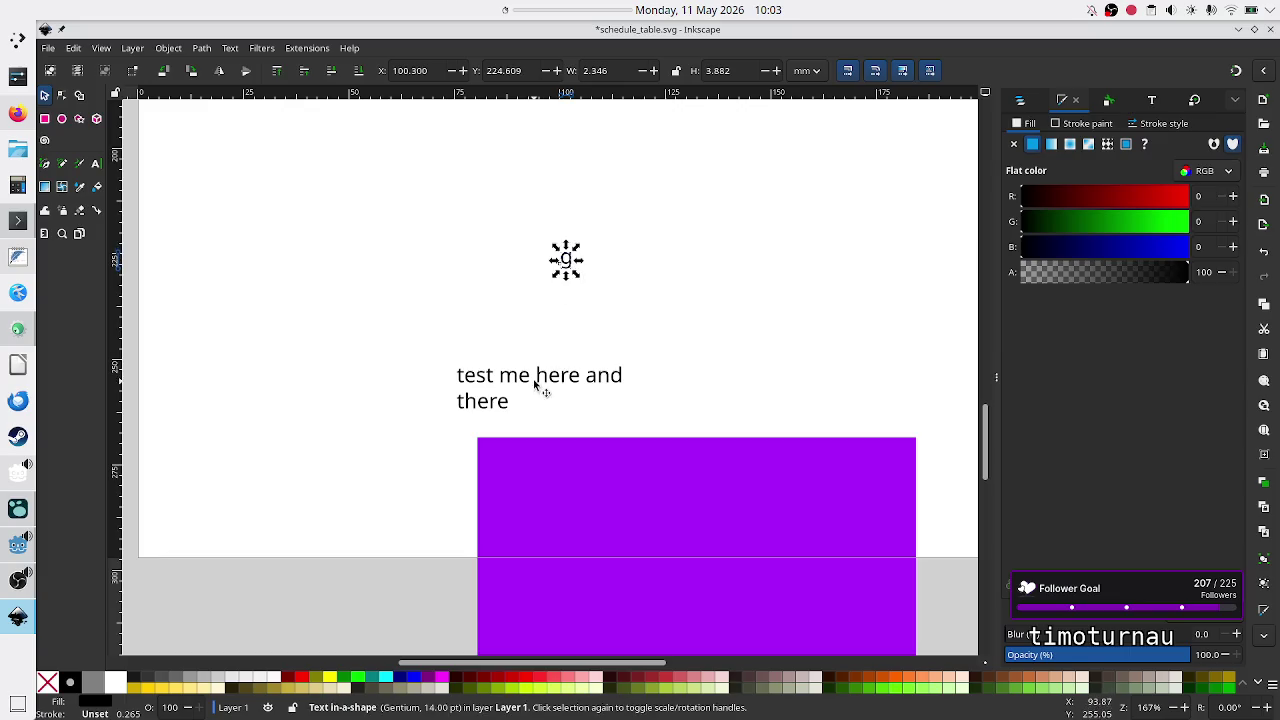
pyautogui.moveTo(546, 379)
pyautogui.mouseDown()
pyautogui.moveTo(582, 352)
pyautogui.moveTo(588, 318)
pyautogui.mouseUp()
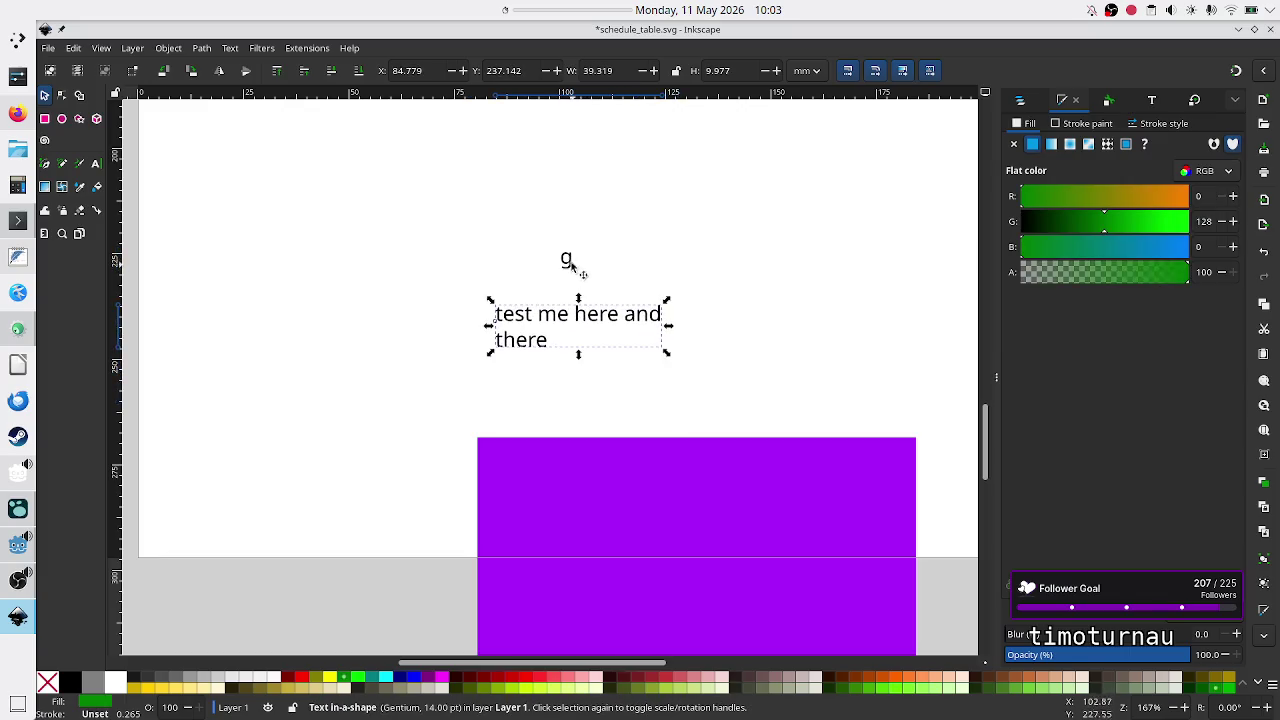
pyautogui.moveTo(572, 262)
pyautogui.mouseDown()
pyautogui.moveTo(540, 266)
pyautogui.moveTo(578, 288)
pyautogui.moveTo(530, 259)
pyautogui.moveTo(592, 282)
pyautogui.moveTo(579, 294)
pyautogui.moveTo(580, 266)
pyautogui.moveTo(586, 286)
pyautogui.moveTo(570, 283)
pyautogui.moveTo(587, 289)
pyautogui.moveTo(531, 291)
pyautogui.moveTo(634, 297)
pyautogui.moveTo(563, 288)
pyautogui.moveTo(592, 279)
pyautogui.moveTo(496, 308)
pyautogui.moveTo(620, 312)
pyautogui.moveTo(586, 278)
pyautogui.mouseUp()
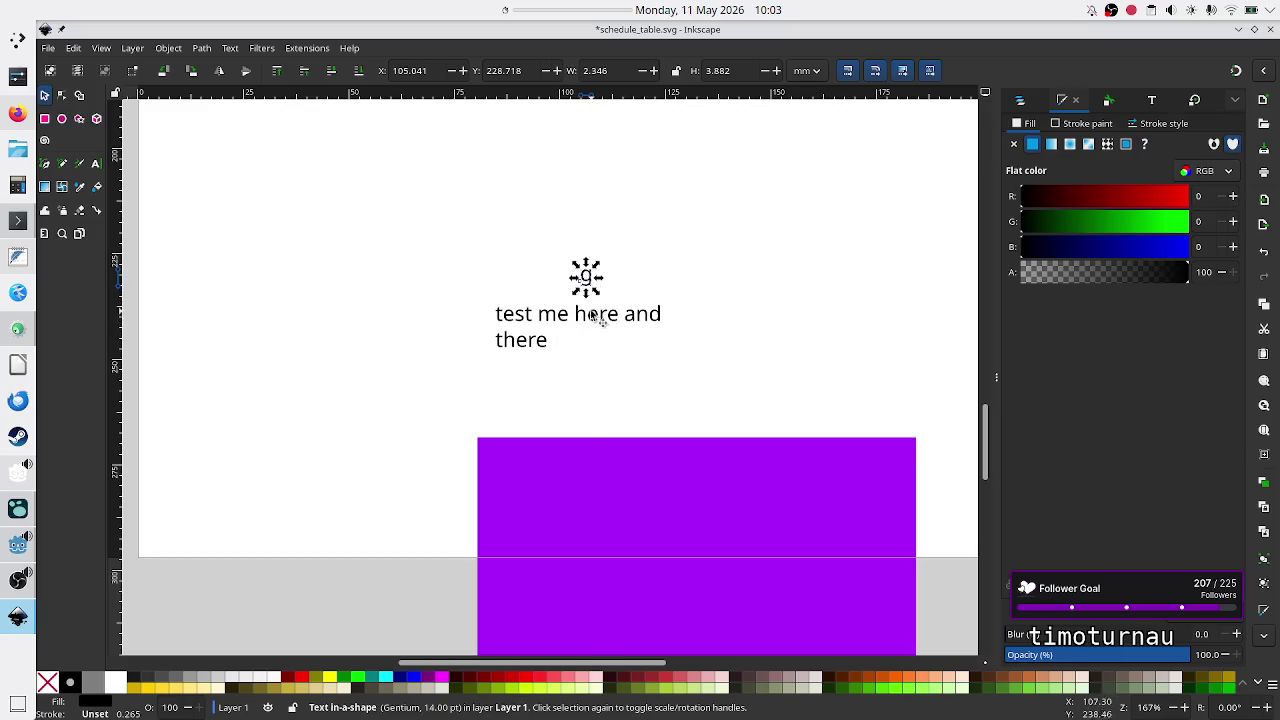
pyautogui.moveTo(586, 281)
pyautogui.mouseDown()
pyautogui.moveTo(587, 303)
pyautogui.moveTo(584, 282)
pyautogui.mouseUp()
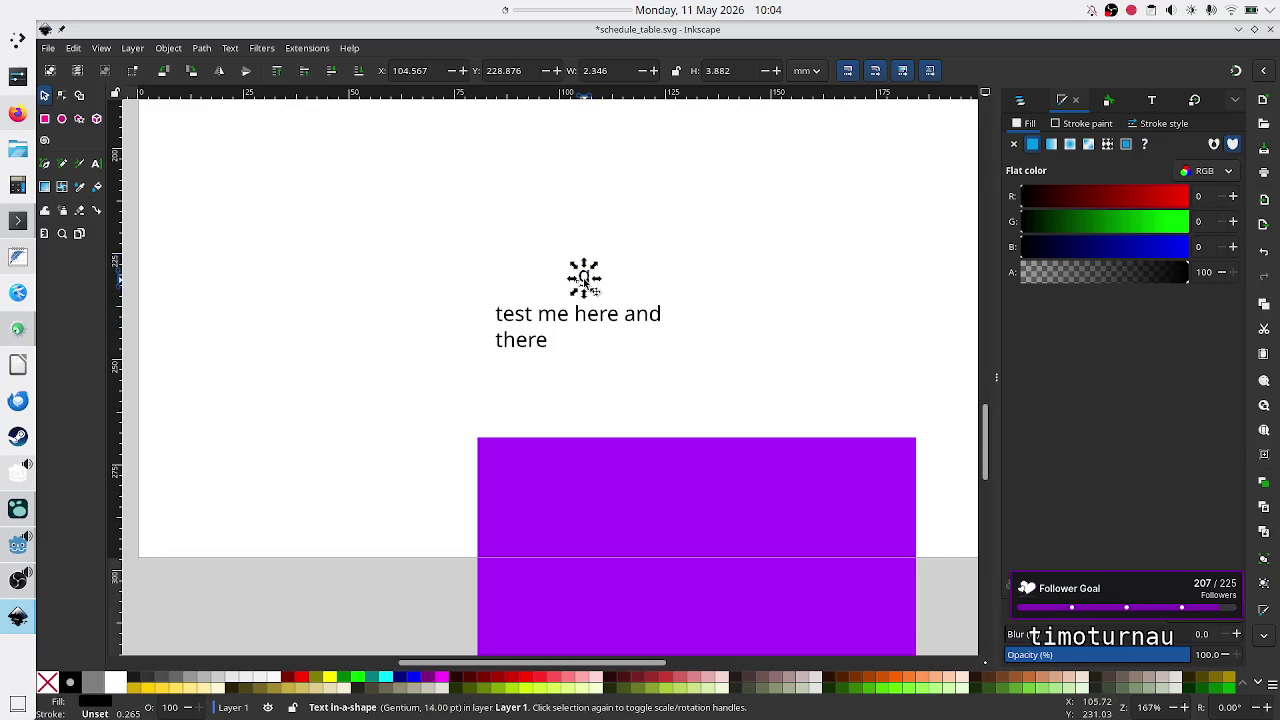
# Fine-tune 'g' to X 104.883, Y 229.192 mm above the paragraph, then return to Godot.
pyautogui.click(744, 258)
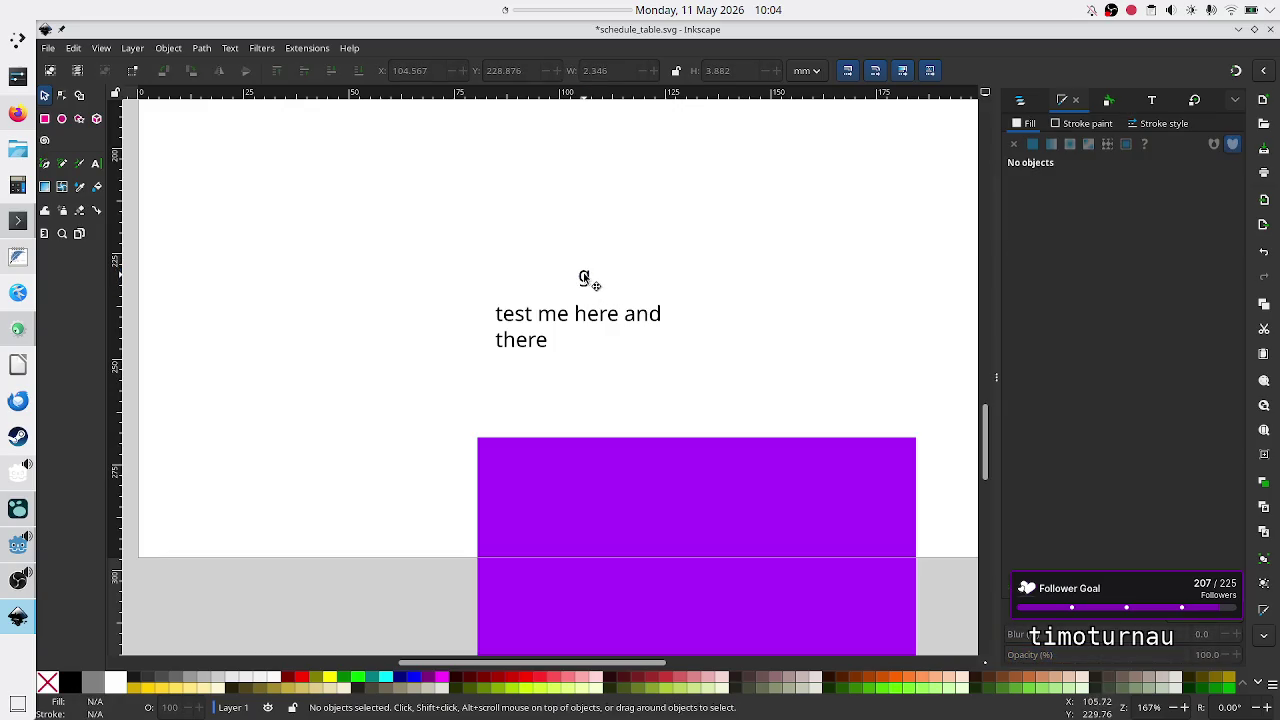
pyautogui.click(584, 280)
pyautogui.click(584, 280)
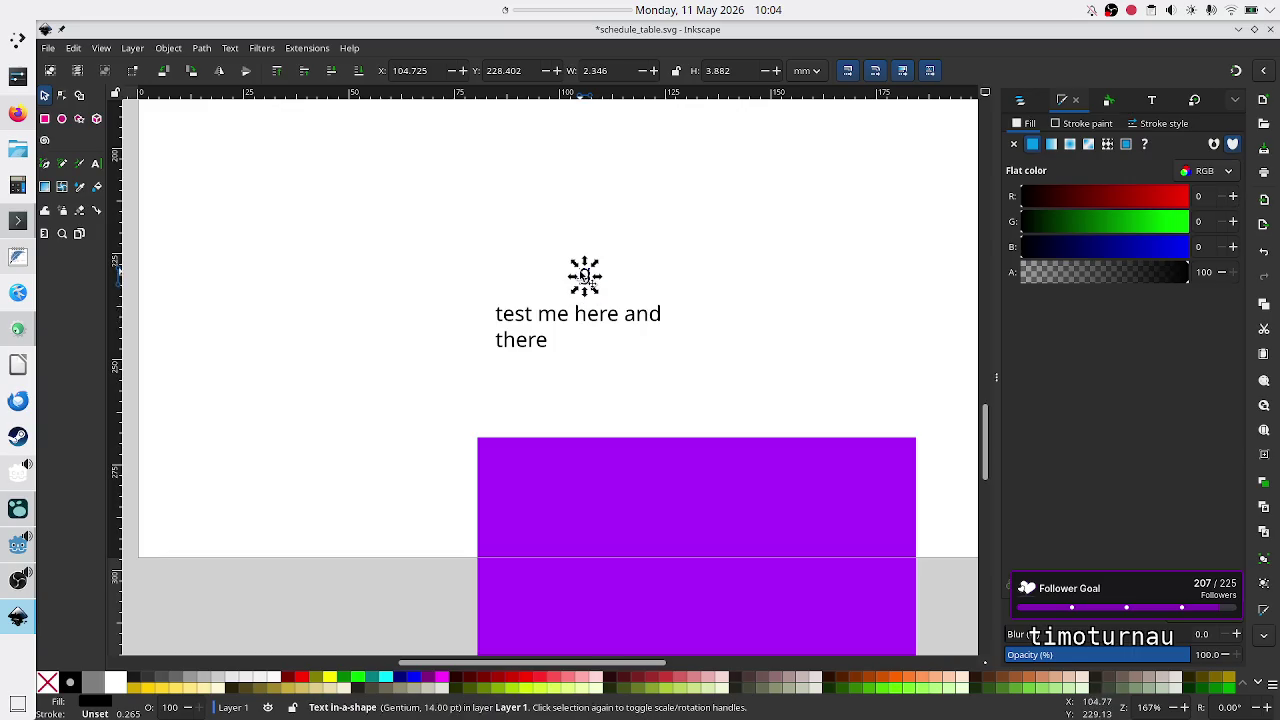
pyautogui.moveTo(584, 278)
pyautogui.mouseDown()
pyautogui.moveTo(563, 277)
pyautogui.moveTo(585, 282)
pyautogui.mouseUp()
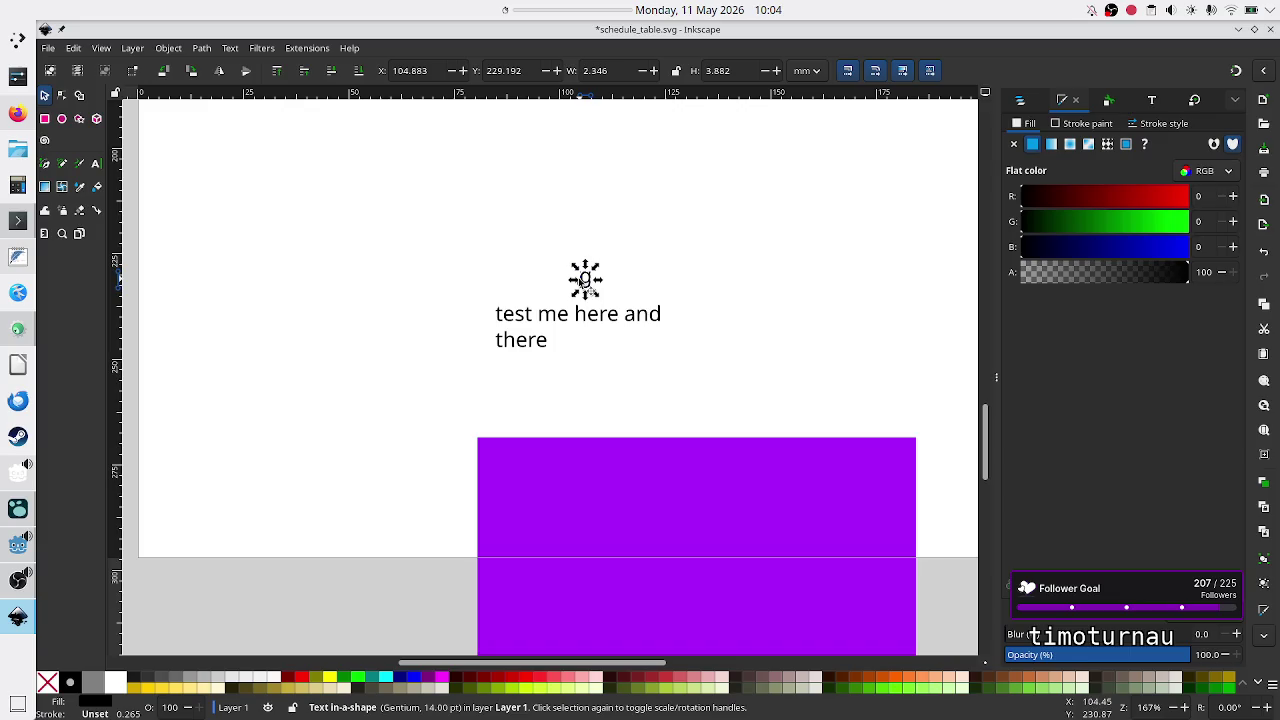
pyautogui.click(774, 310)
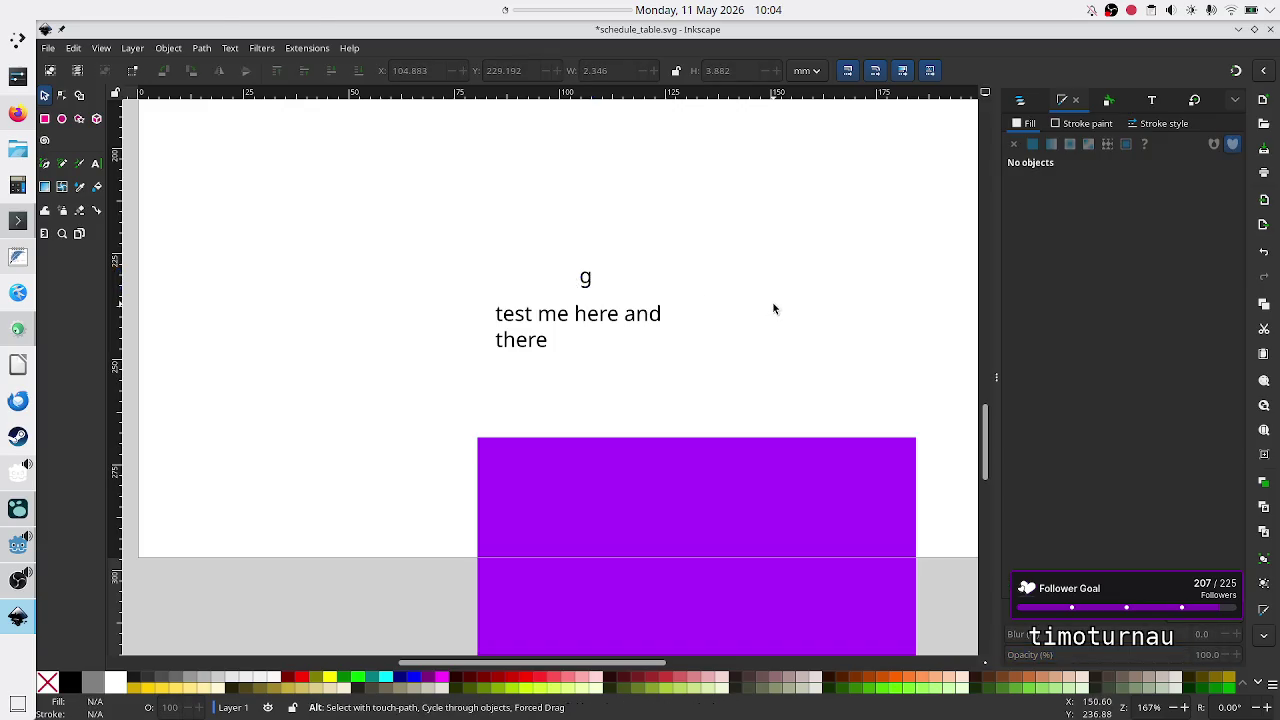
pyautogui.hotkey('alt', 'Tab')
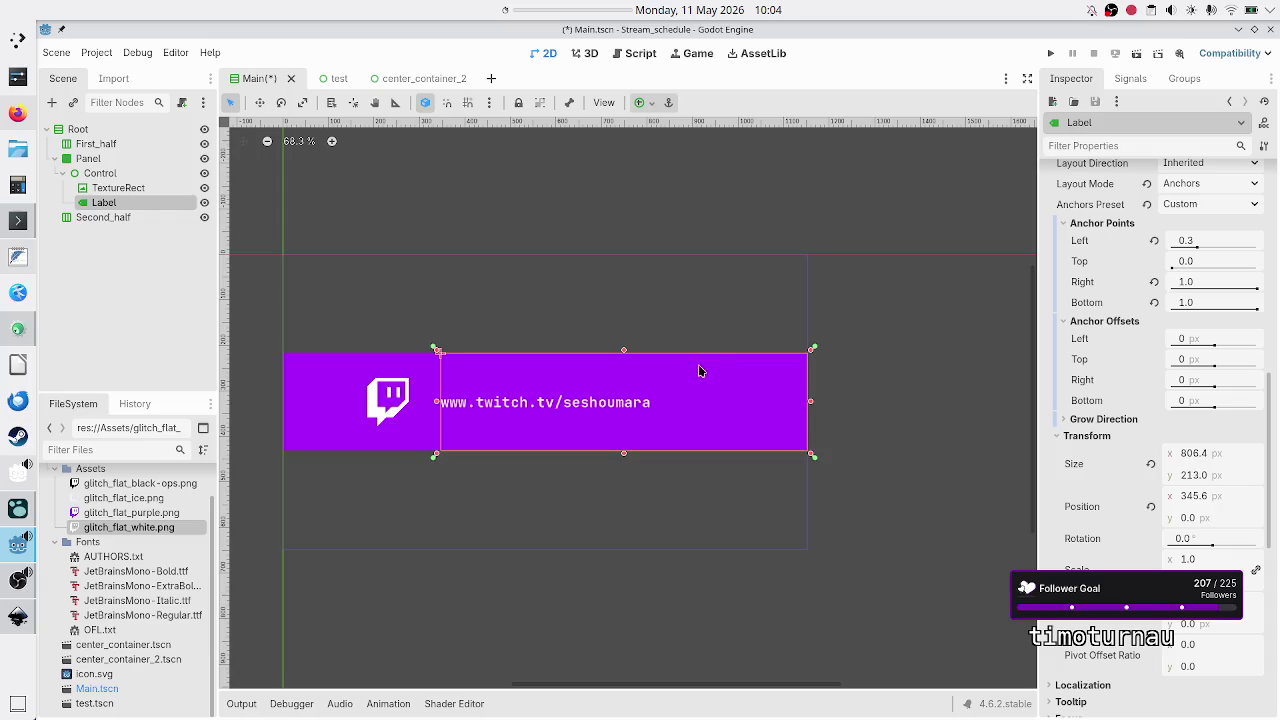
pyautogui.scroll(-5, 1127, 511)
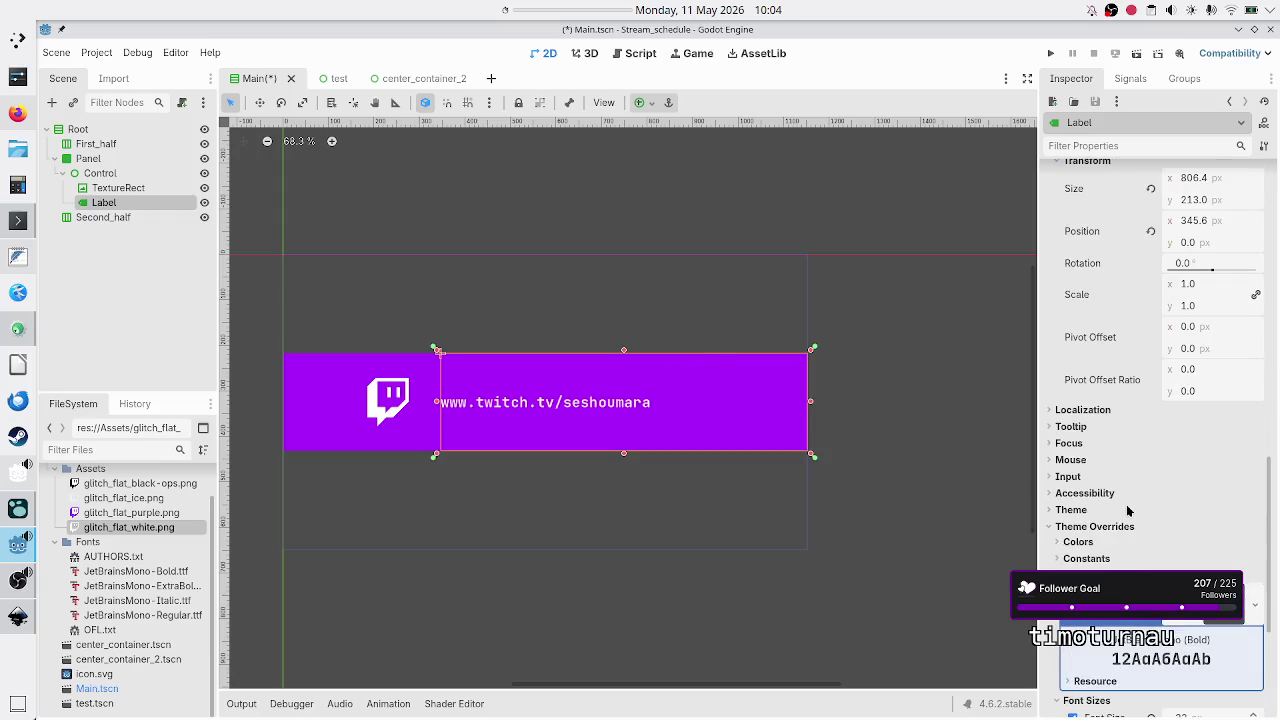
pyautogui.scroll(-5, 1127, 511)
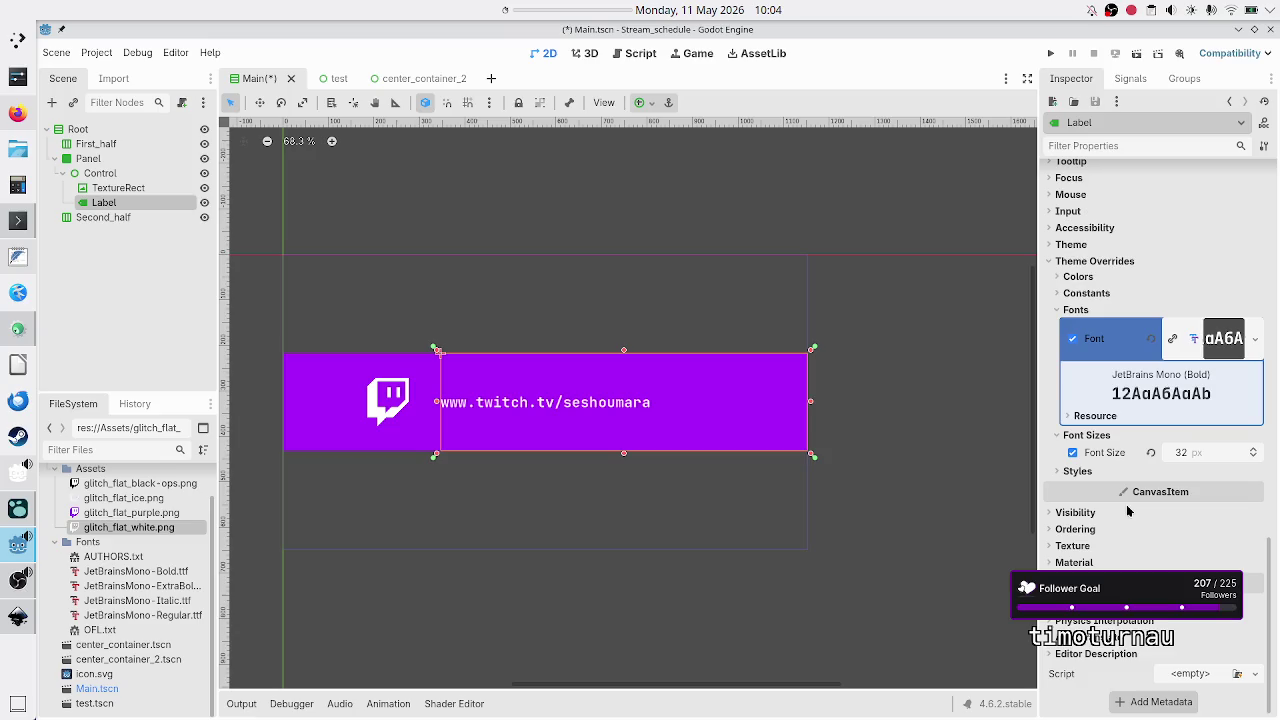
pyautogui.scroll(10, 1127, 511)
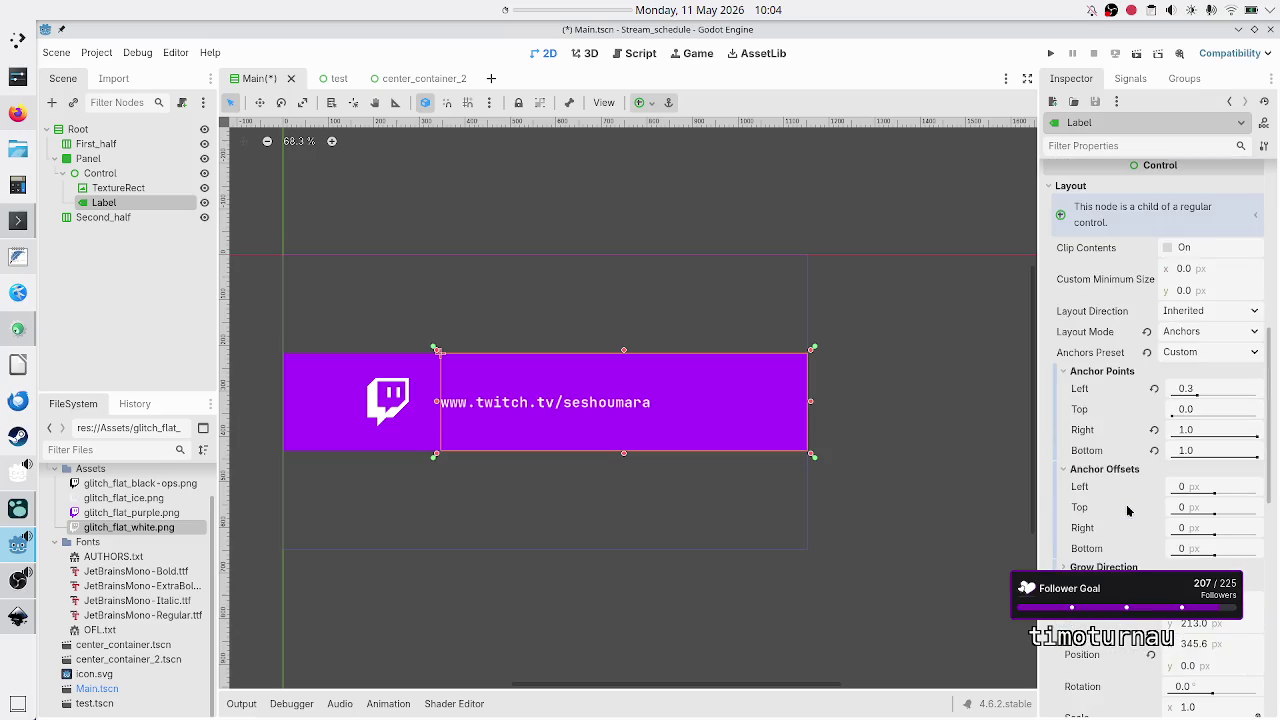
pyautogui.scroll(-4, 1127, 511)
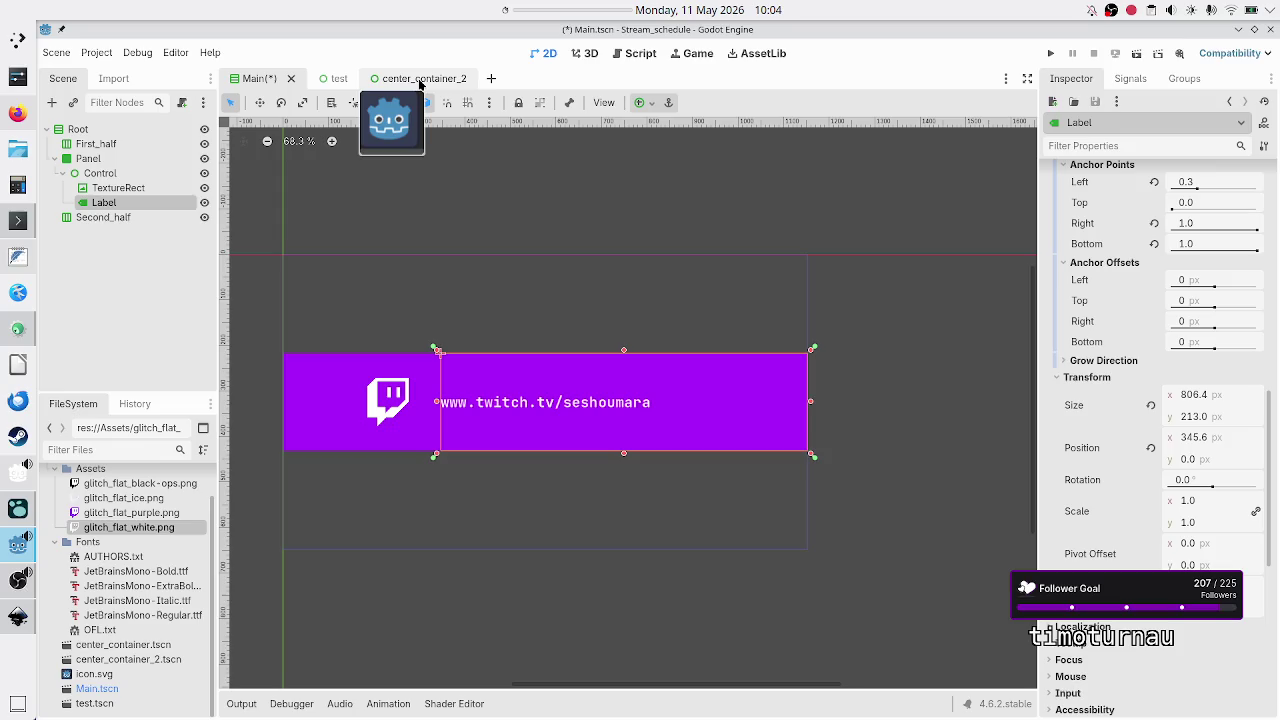
# Revert the center_container_2 Panel's custom minimum size to 0×0, then go back to Main.
pyautogui.click(422, 80)
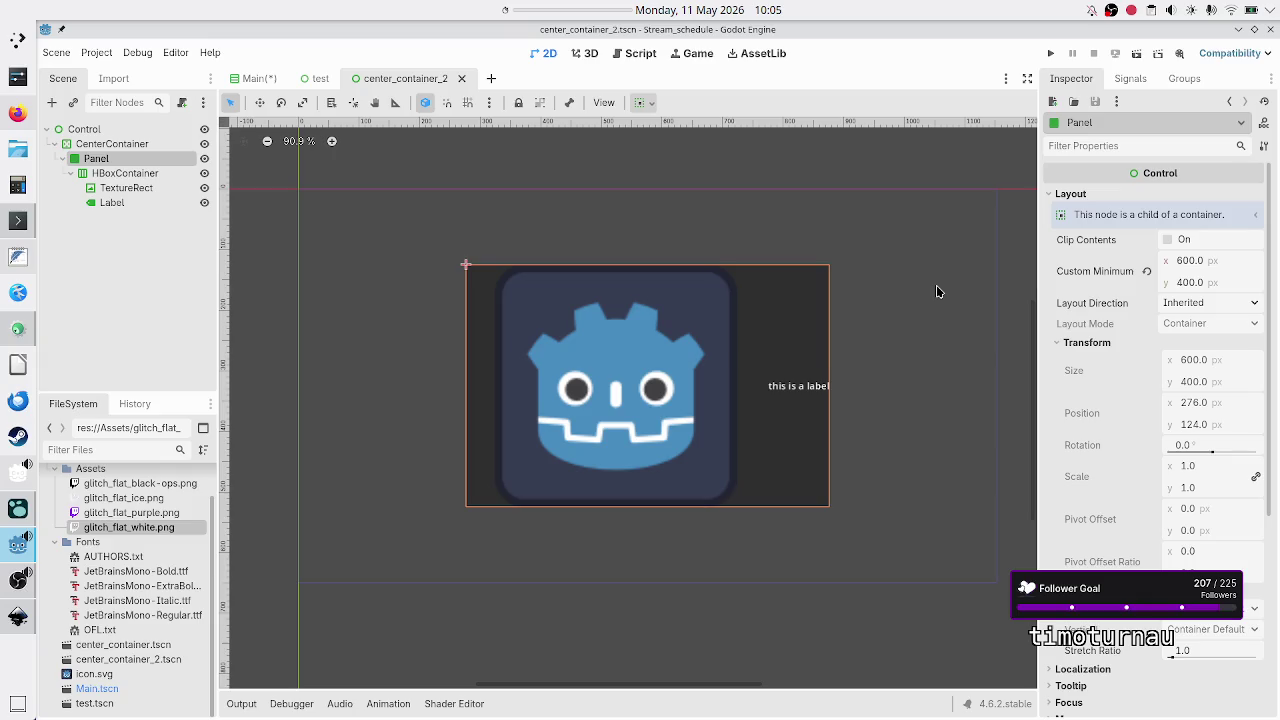
pyautogui.click(1146, 271)
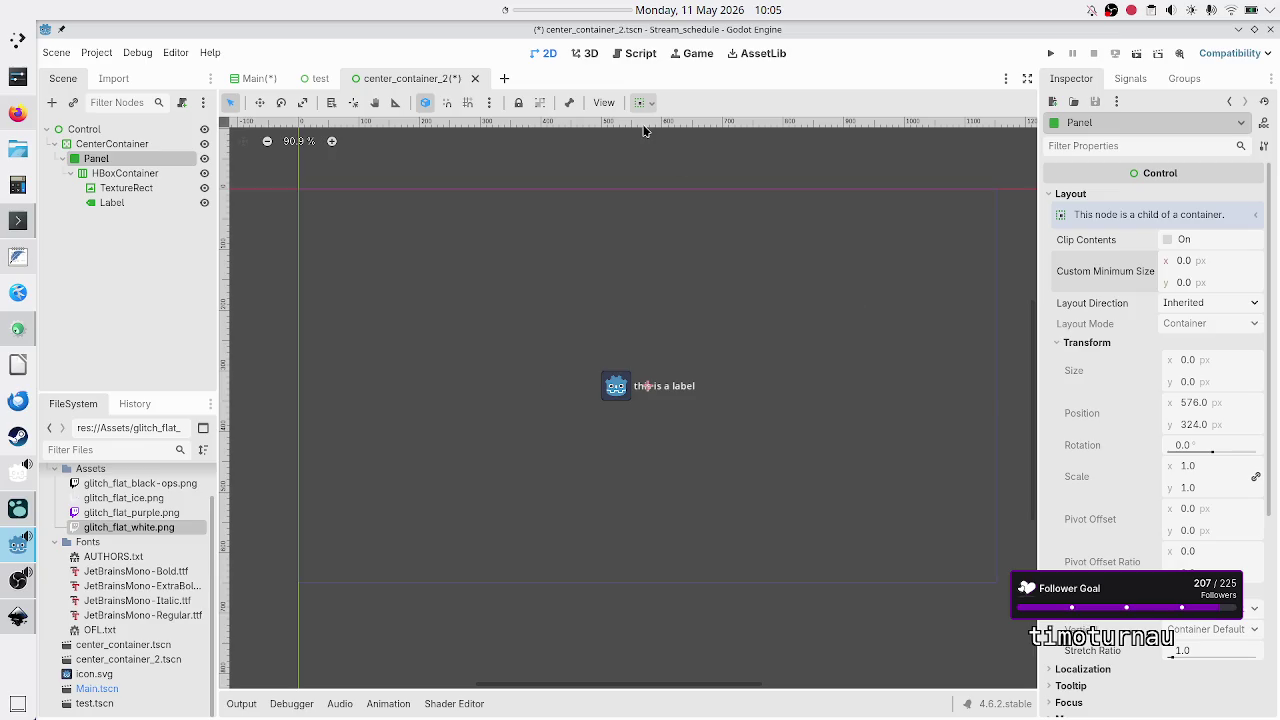
pyautogui.click(260, 84)
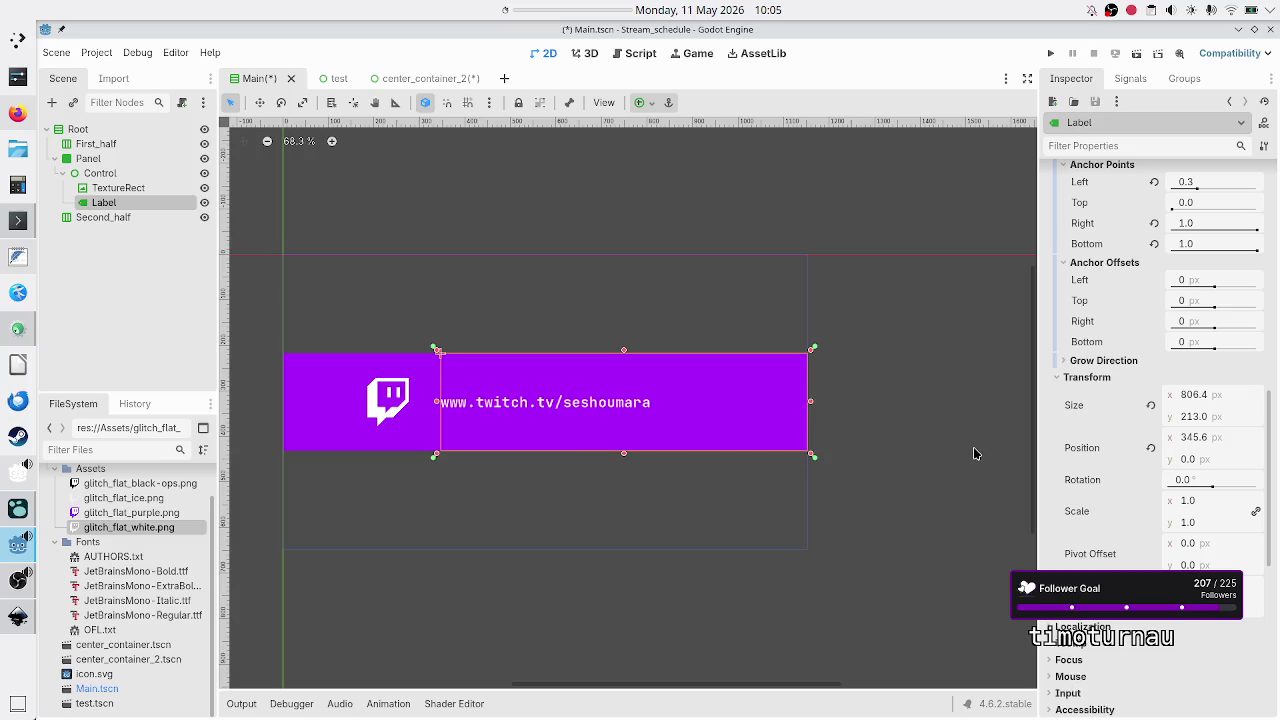
# Select TextureRect together with Label in the Main scene's Scene dock.
pyautogui.scroll(3, 1150, 450)
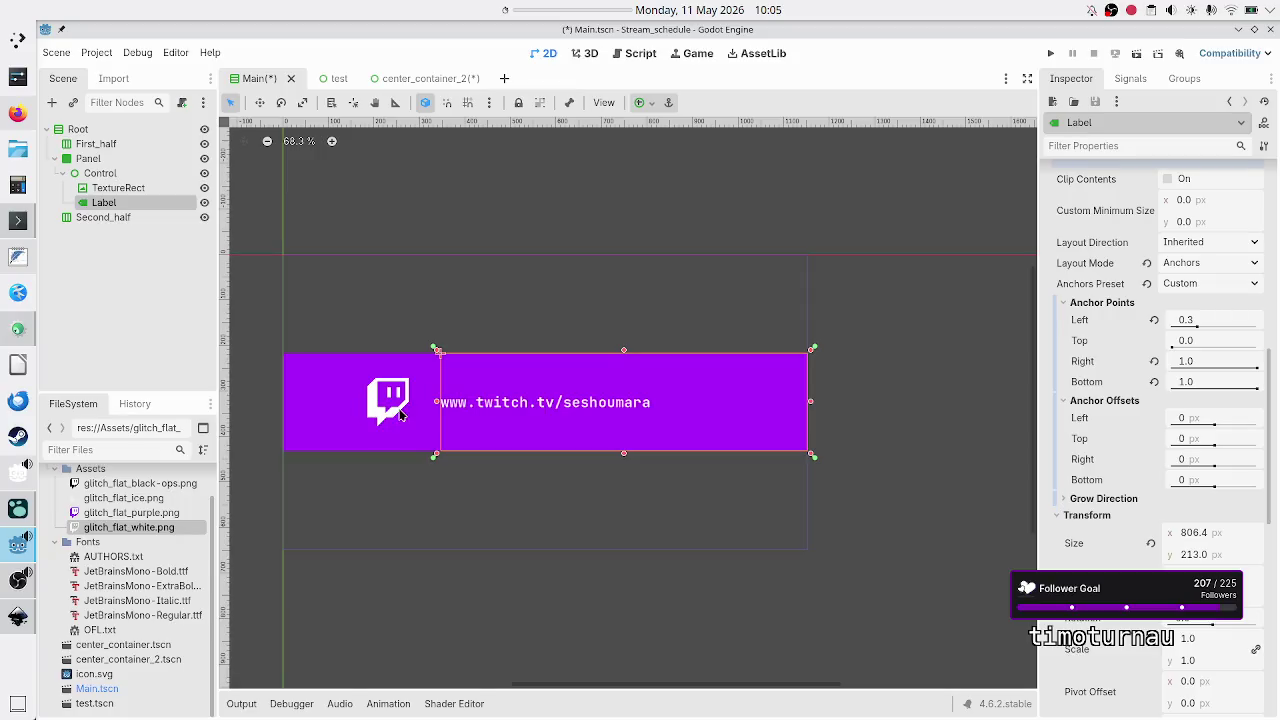
pyautogui.keyDown('ctrl'); pyautogui.click(137, 189); pyautogui.keyUp('ctrl')
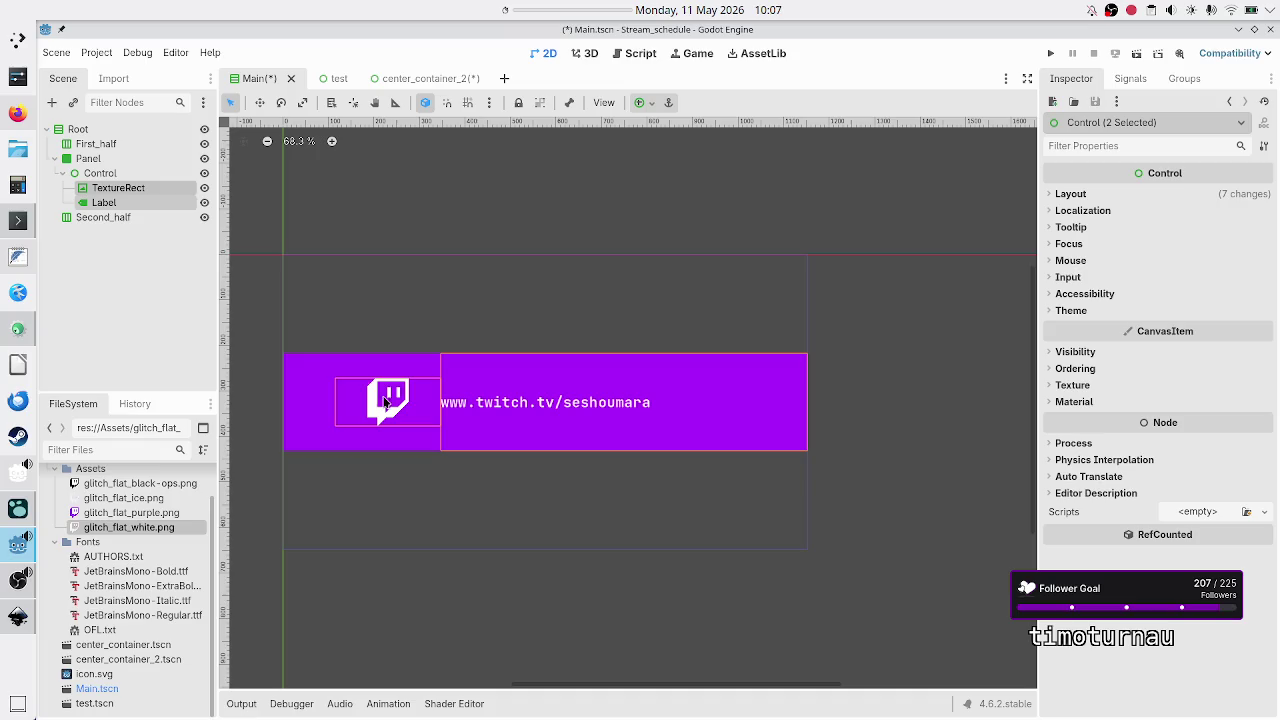
# Select only Label in Main, then reset center_container_2's TextureRect minimum size to 0 × 0.
pyautogui.click(122, 204)
pyautogui.click(704, 396)
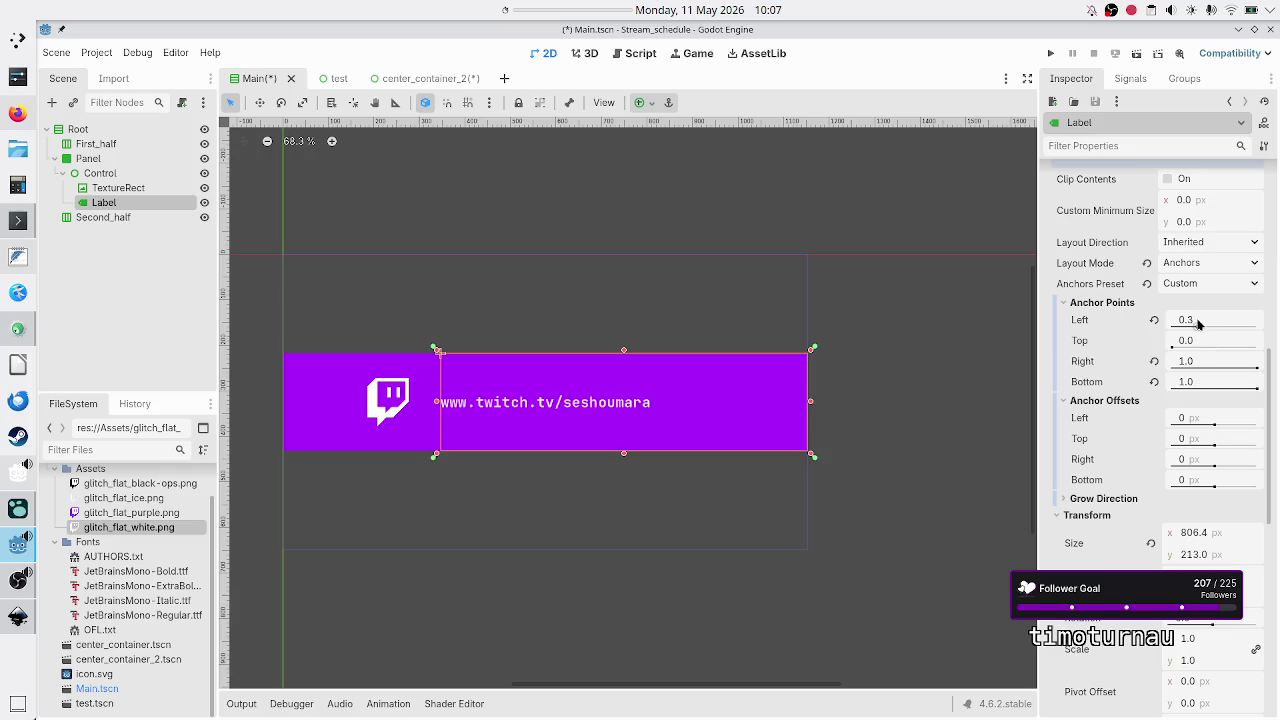
pyautogui.moveTo(1192, 384)
pyautogui.click(418, 78)
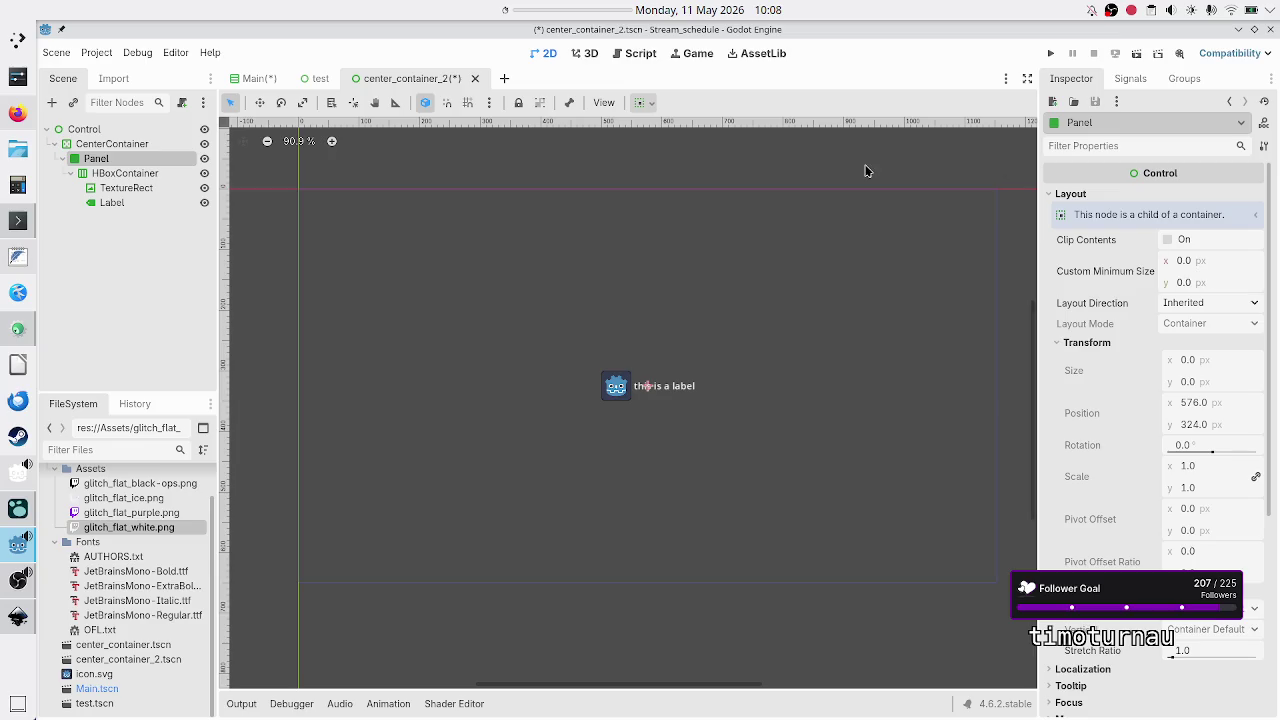
pyautogui.click(120, 189)
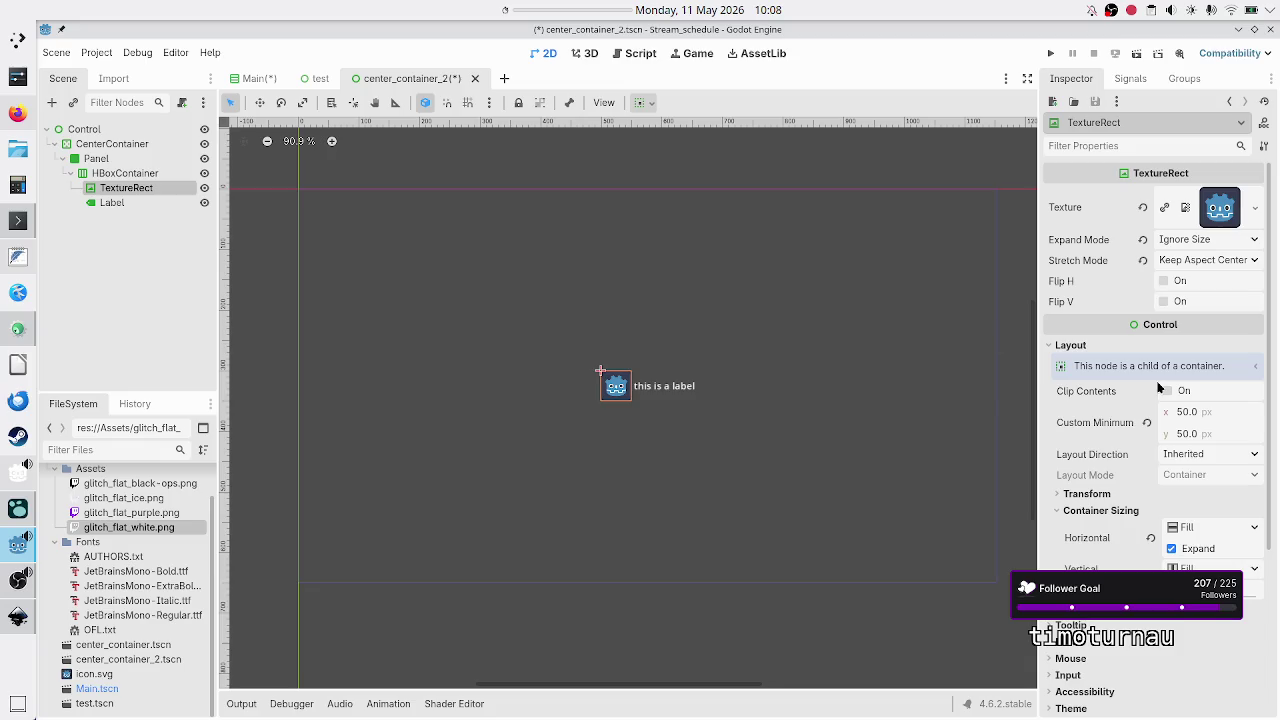
pyautogui.click(1148, 422)
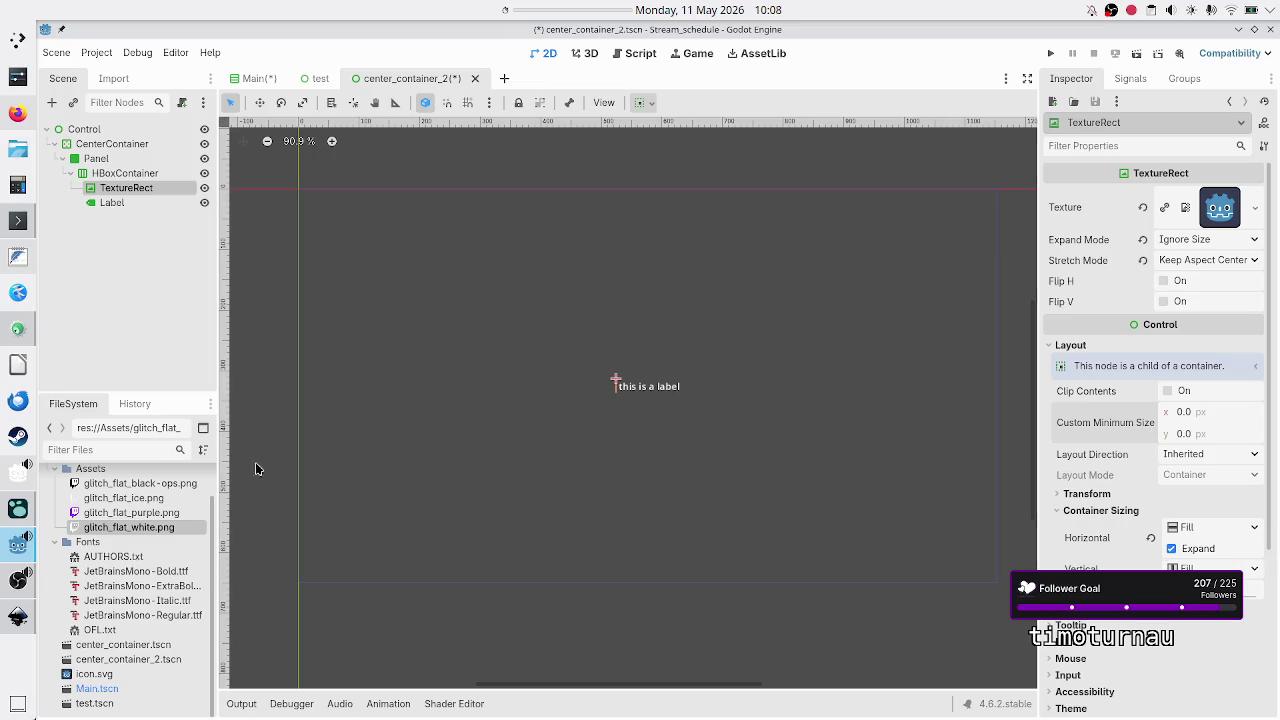
# Compare the HBoxContainer's 105 × 23 px size with the TextureRect's properties.
pyautogui.click(139, 174)
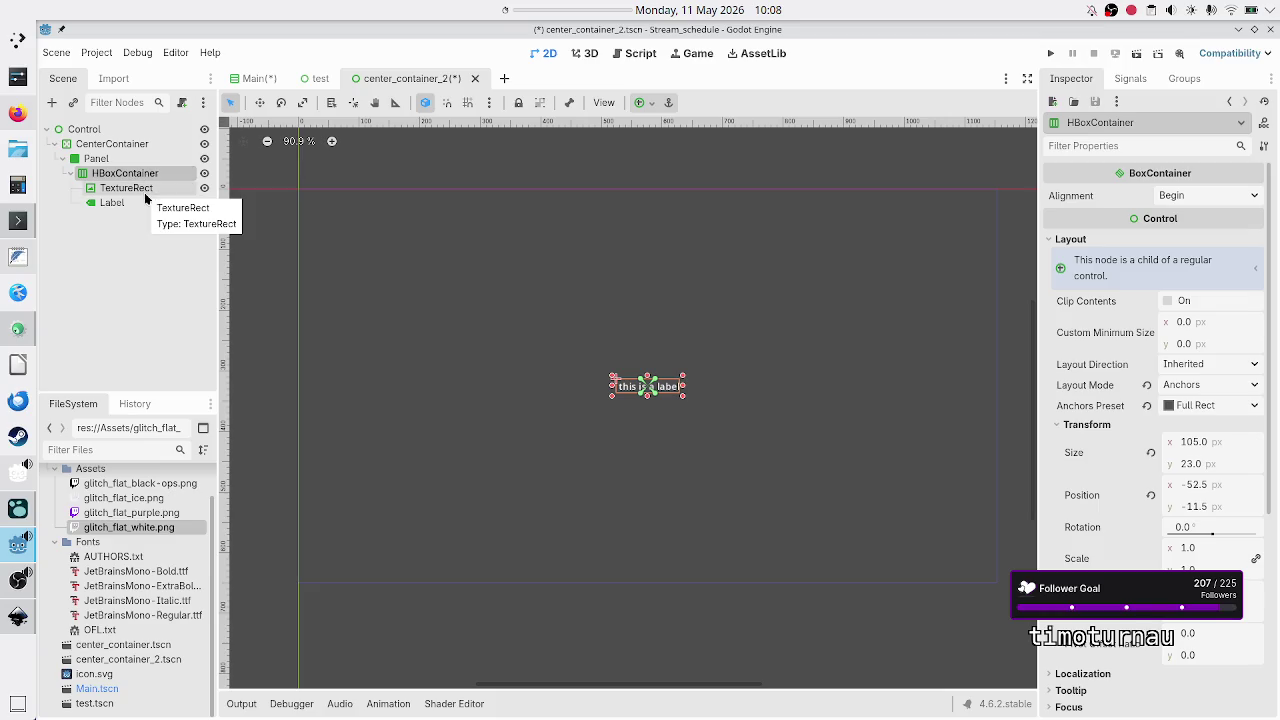
pyautogui.click(146, 190)
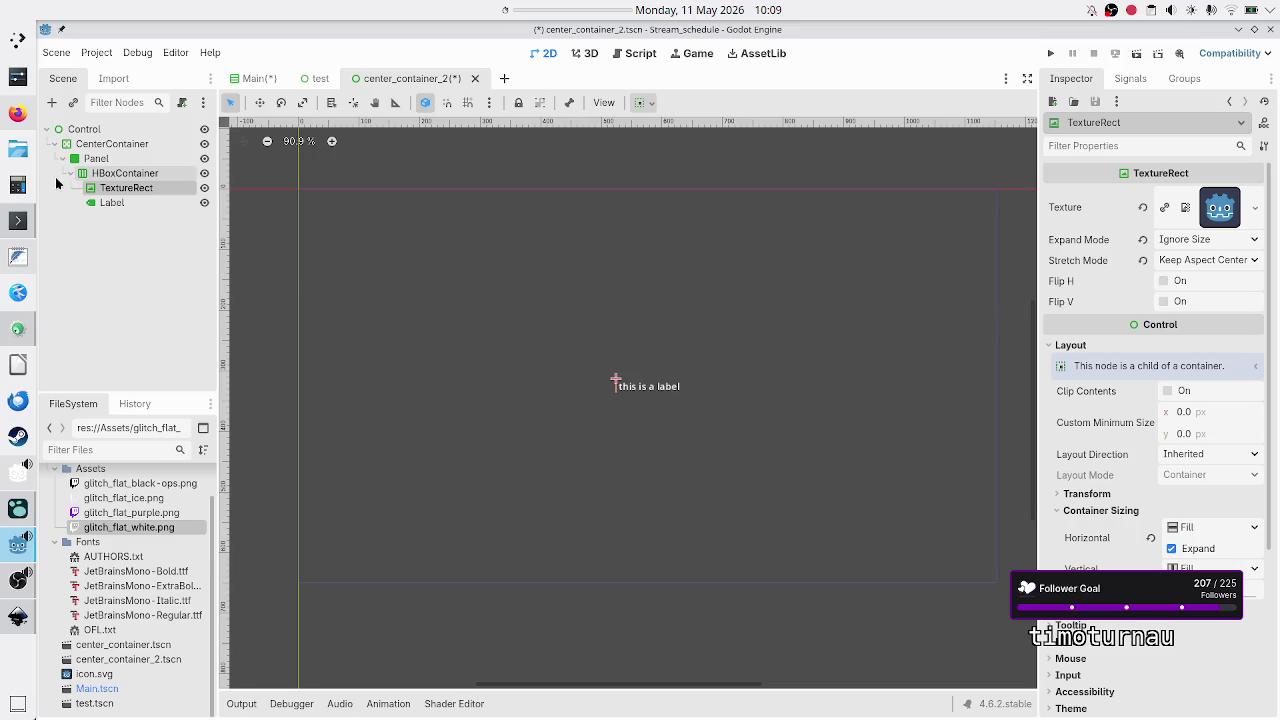
pyautogui.click(100, 174)
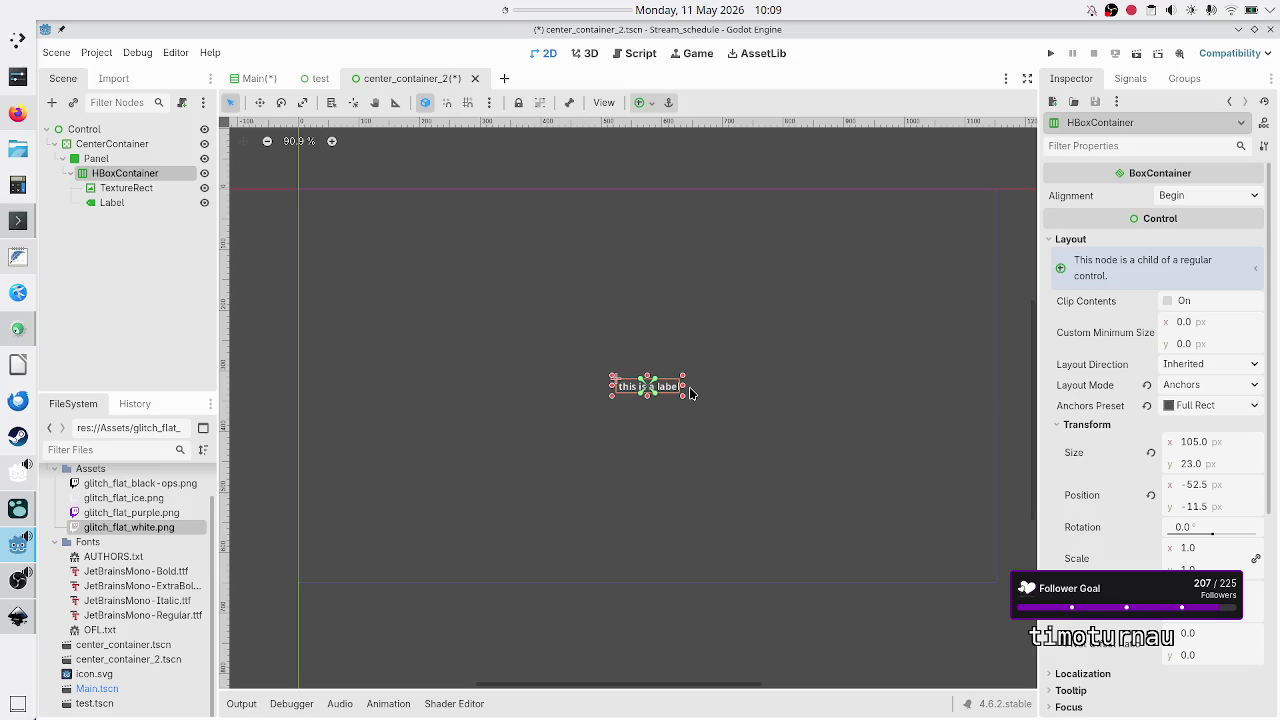
pyautogui.click(103, 158)
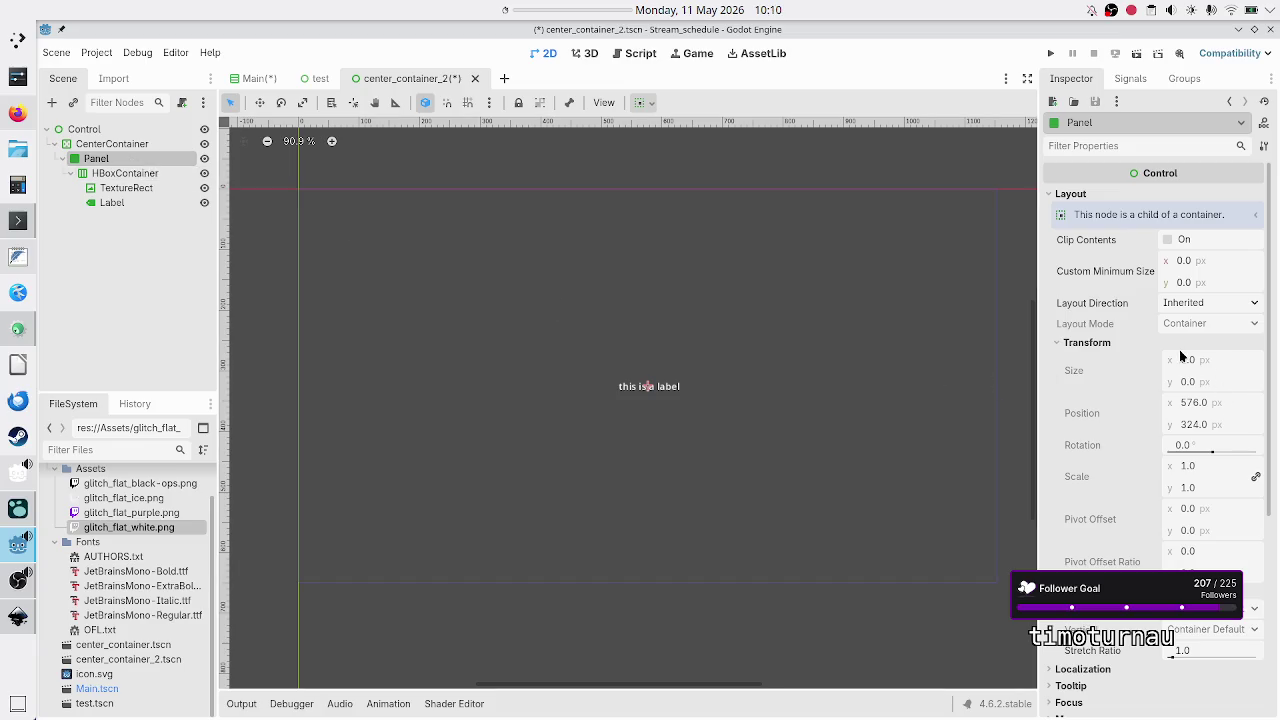
pyautogui.click(145, 175)
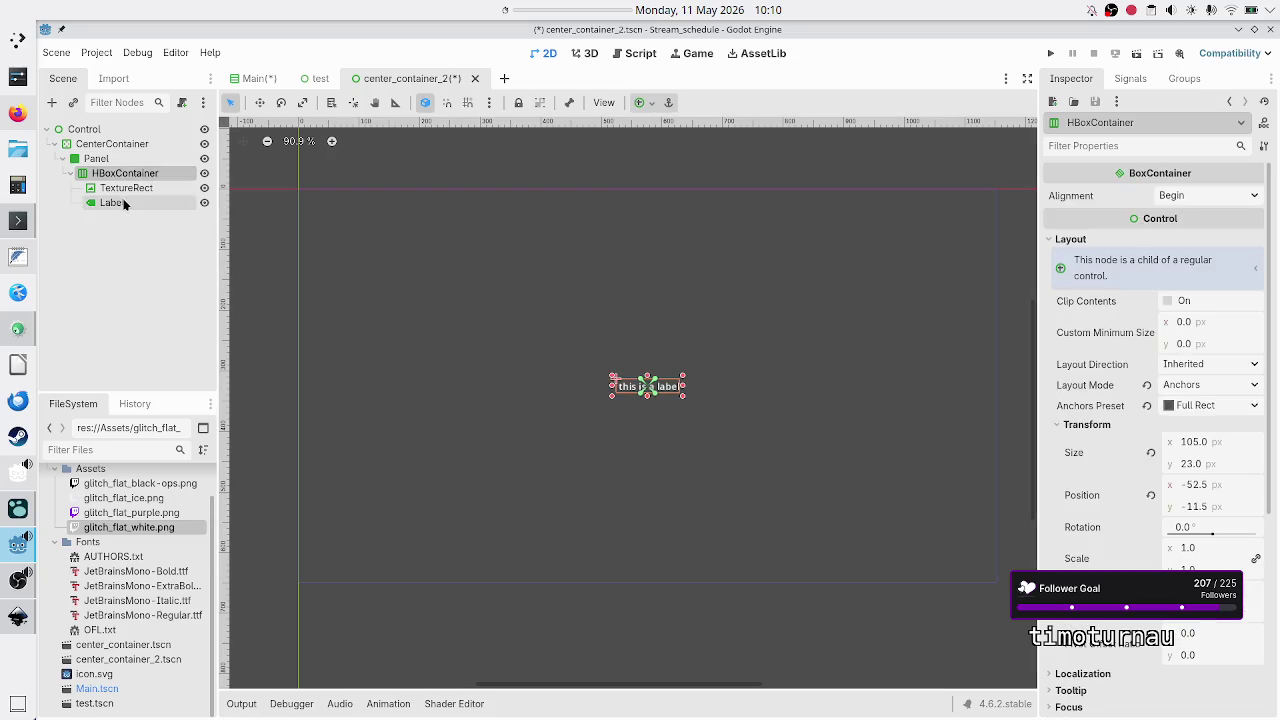
pyautogui.click(124, 204)
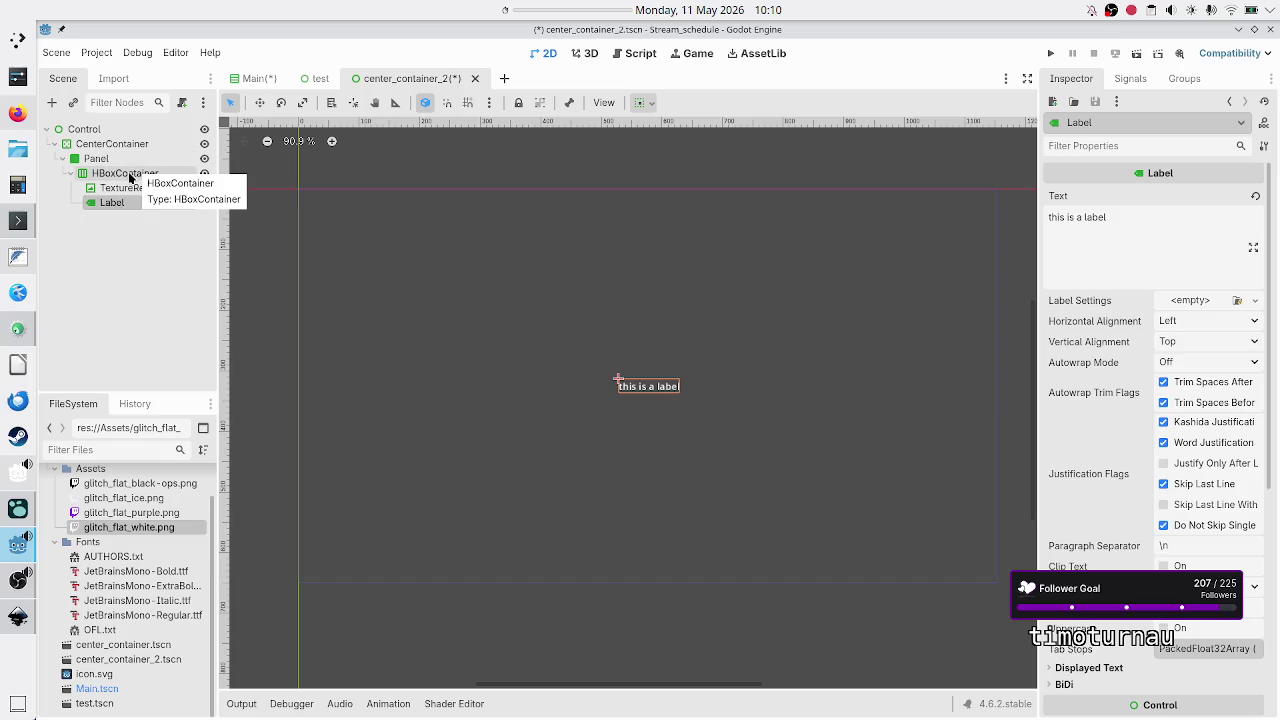
pyautogui.click(129, 175)
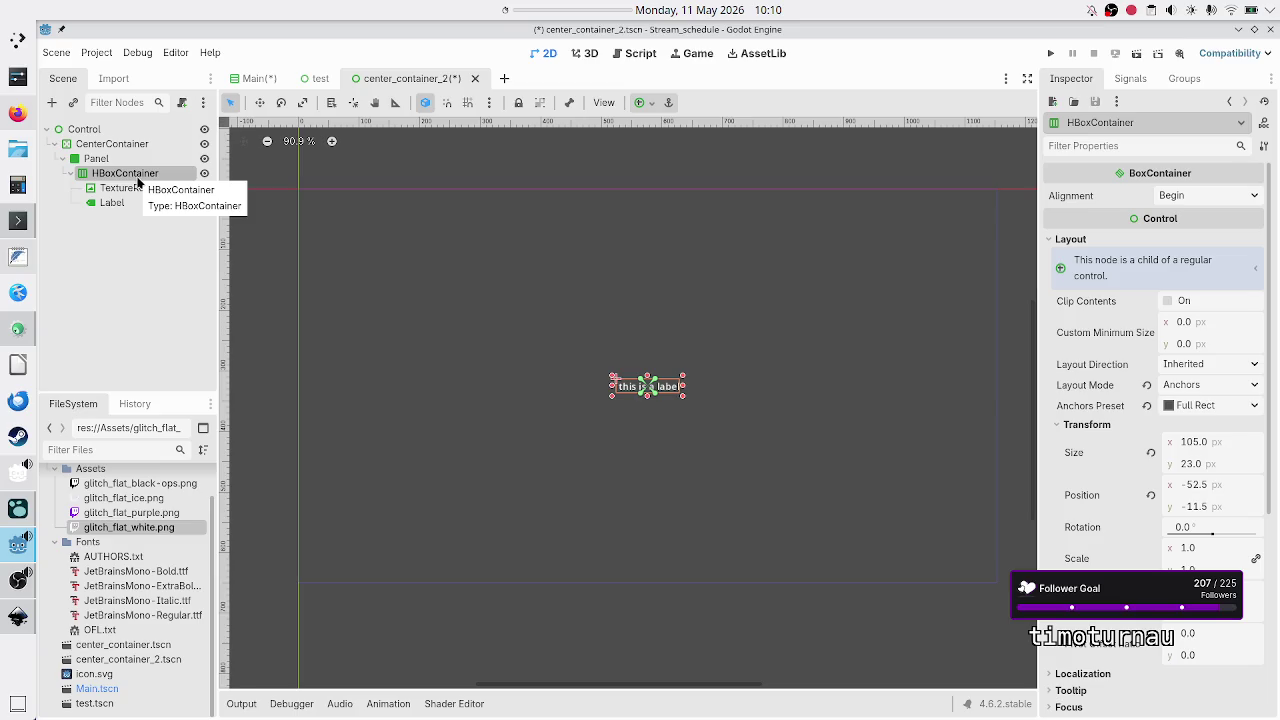
pyautogui.click(112, 163)
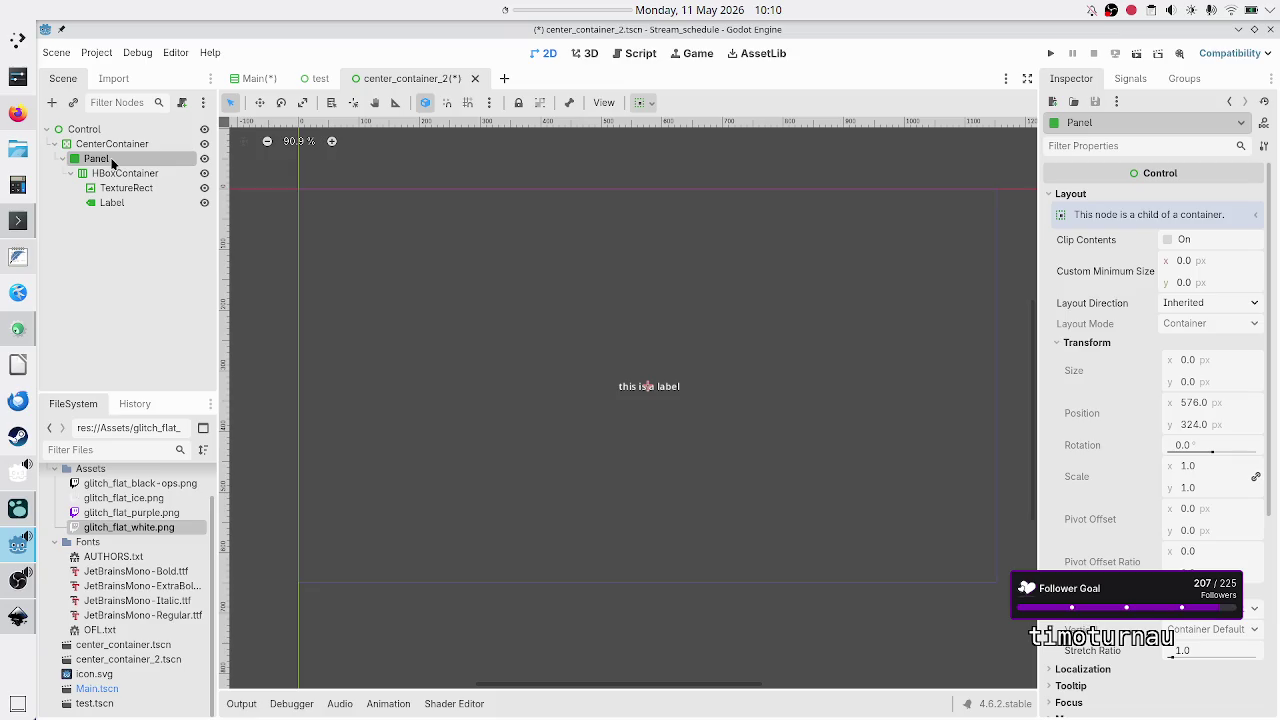
pyautogui.click(115, 174)
pyautogui.click(103, 162)
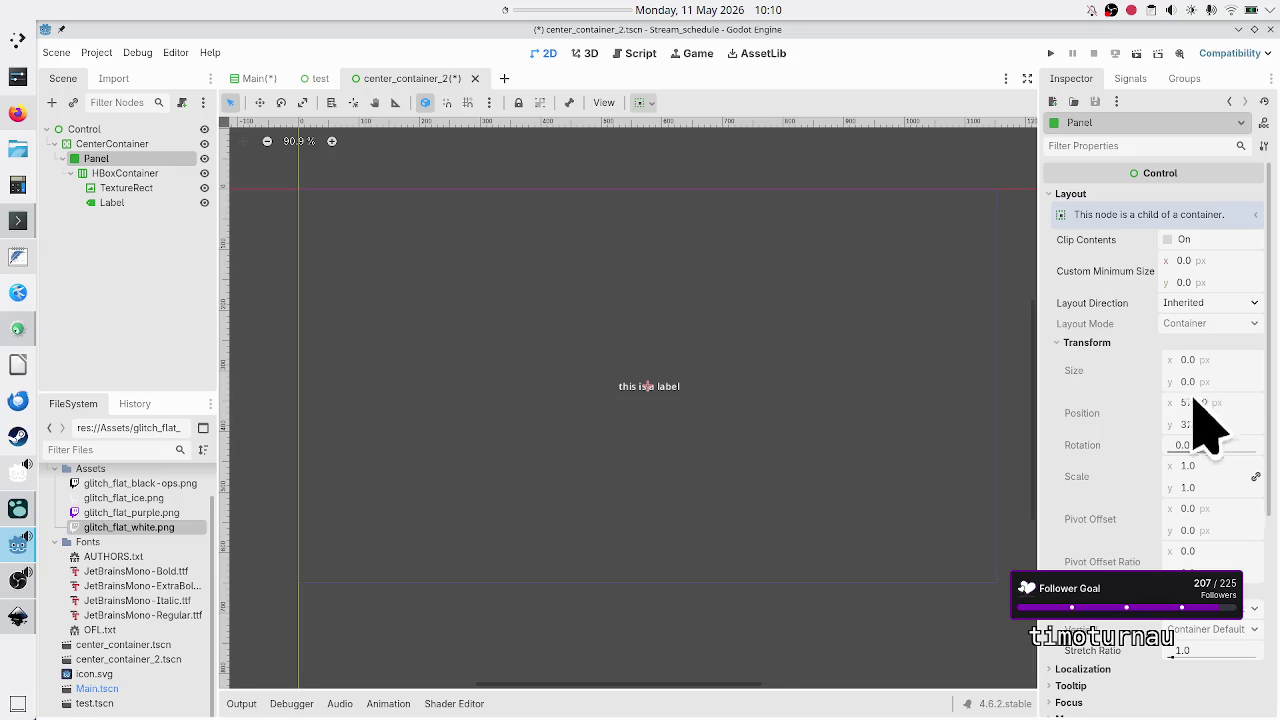
pyautogui.click(140, 173)
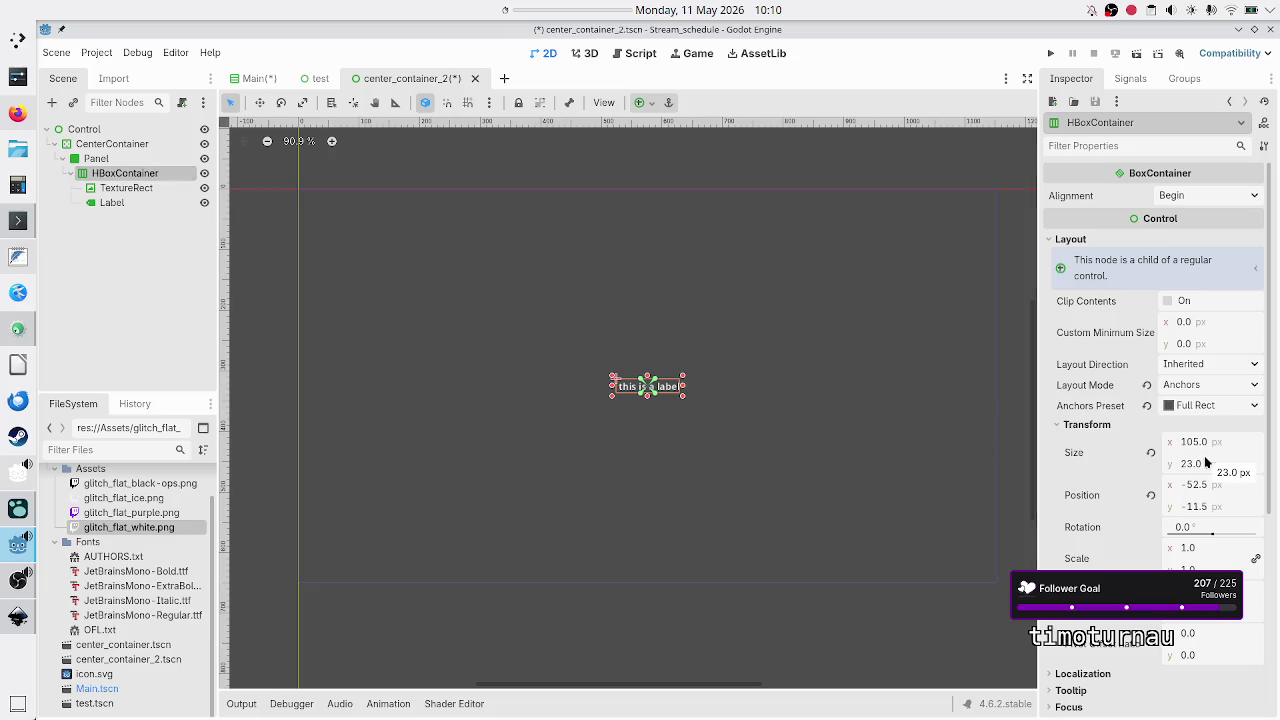
pyautogui.click(111, 159)
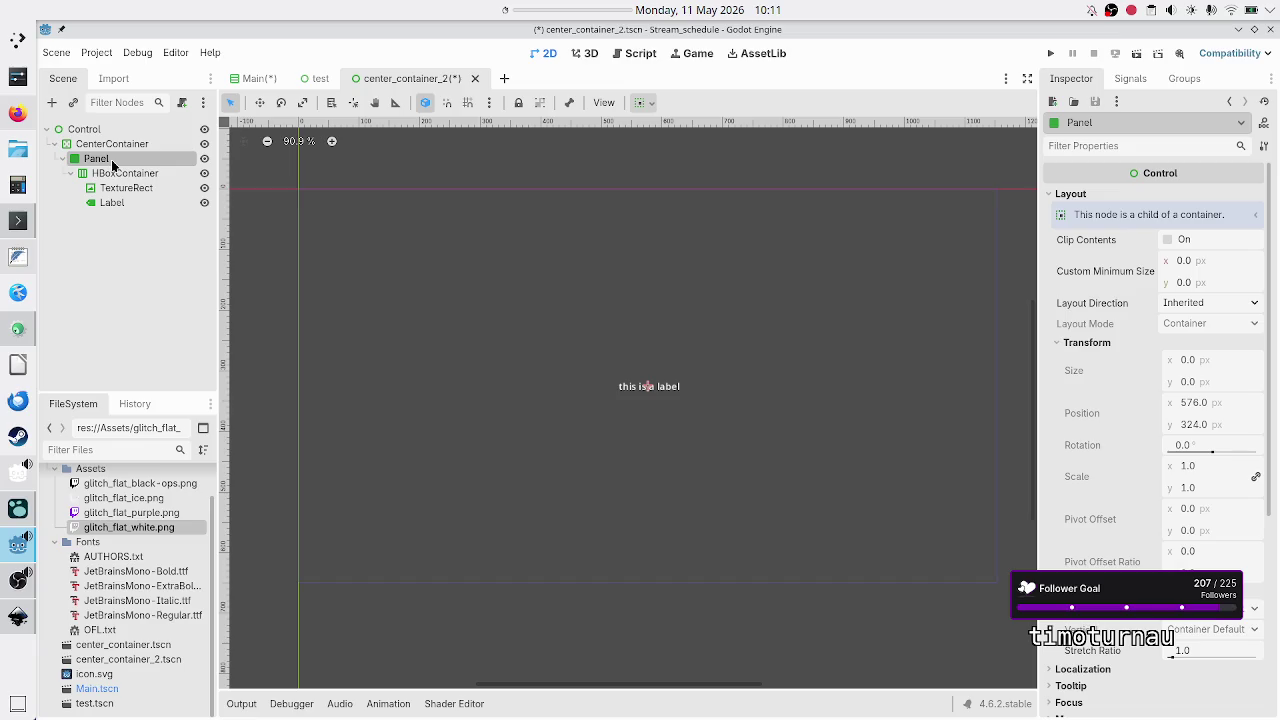
pyautogui.rightClick(111, 159)
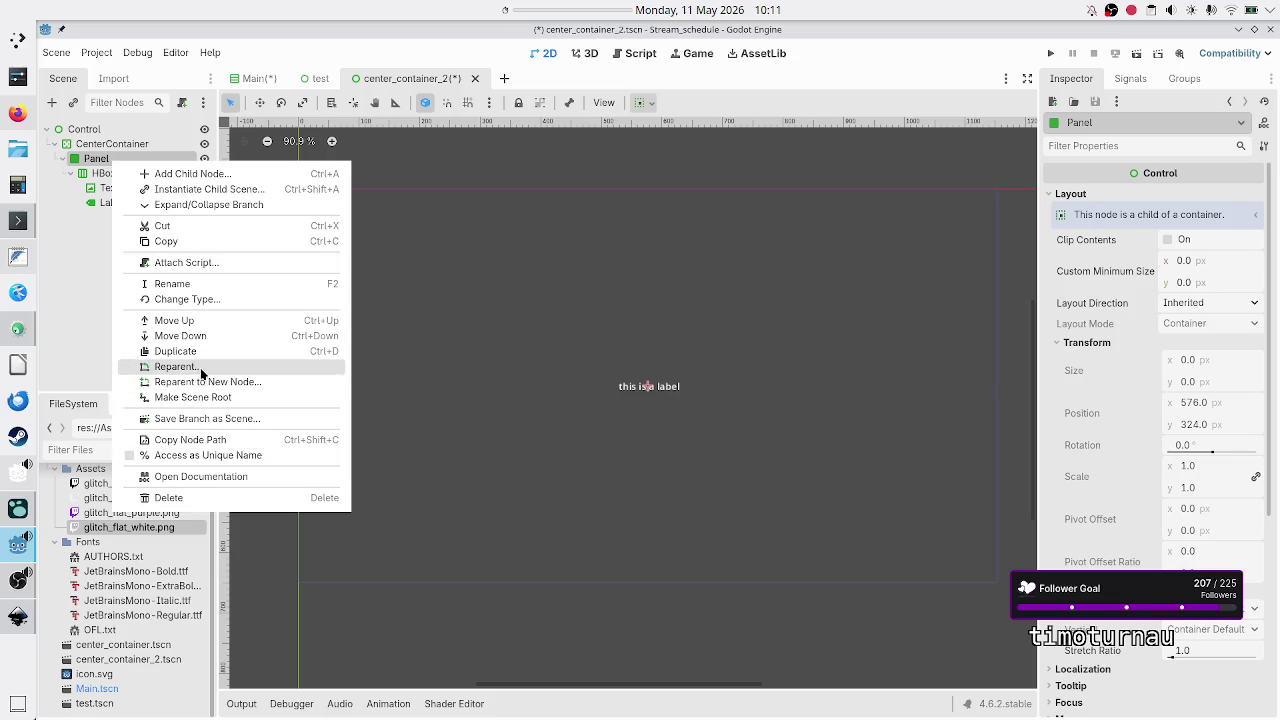
# Change the Panel to a PanelContainer and check its 105 × 23 size against the HBoxContainer.
pyautogui.click(203, 300)
pyautogui.write('panelcont')
pyautogui.press('Return')
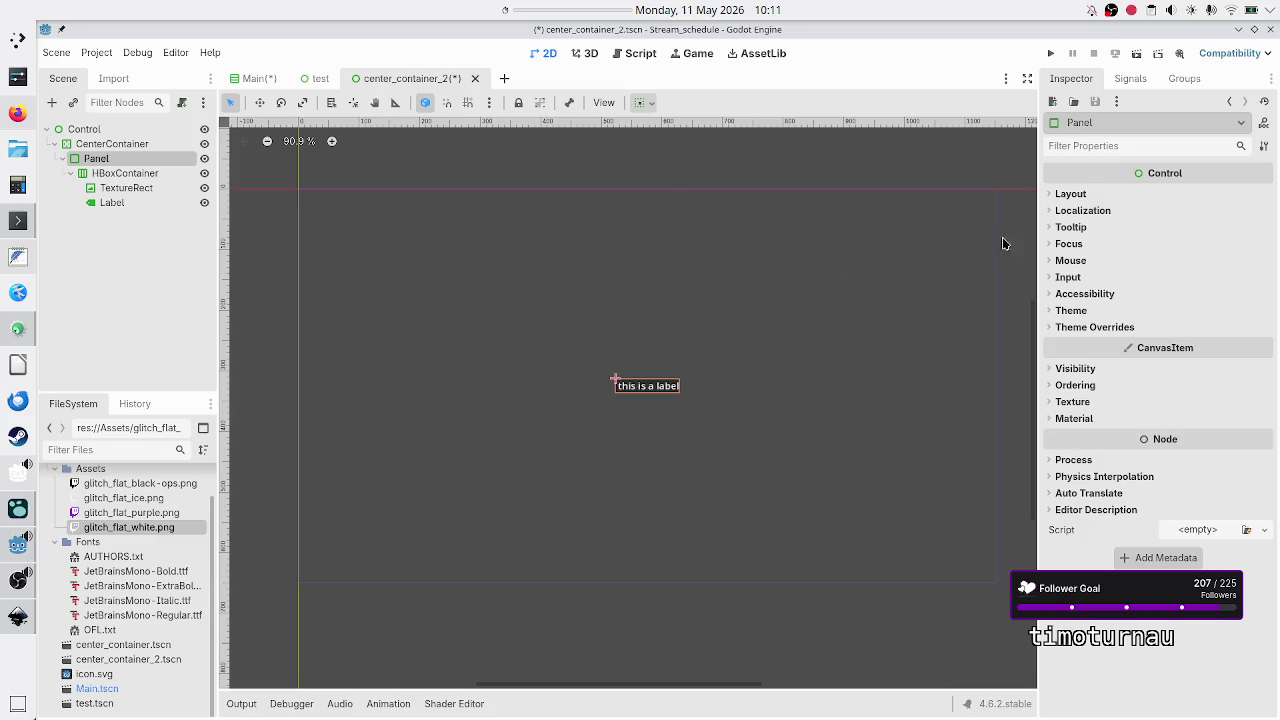
pyautogui.click(1113, 196)
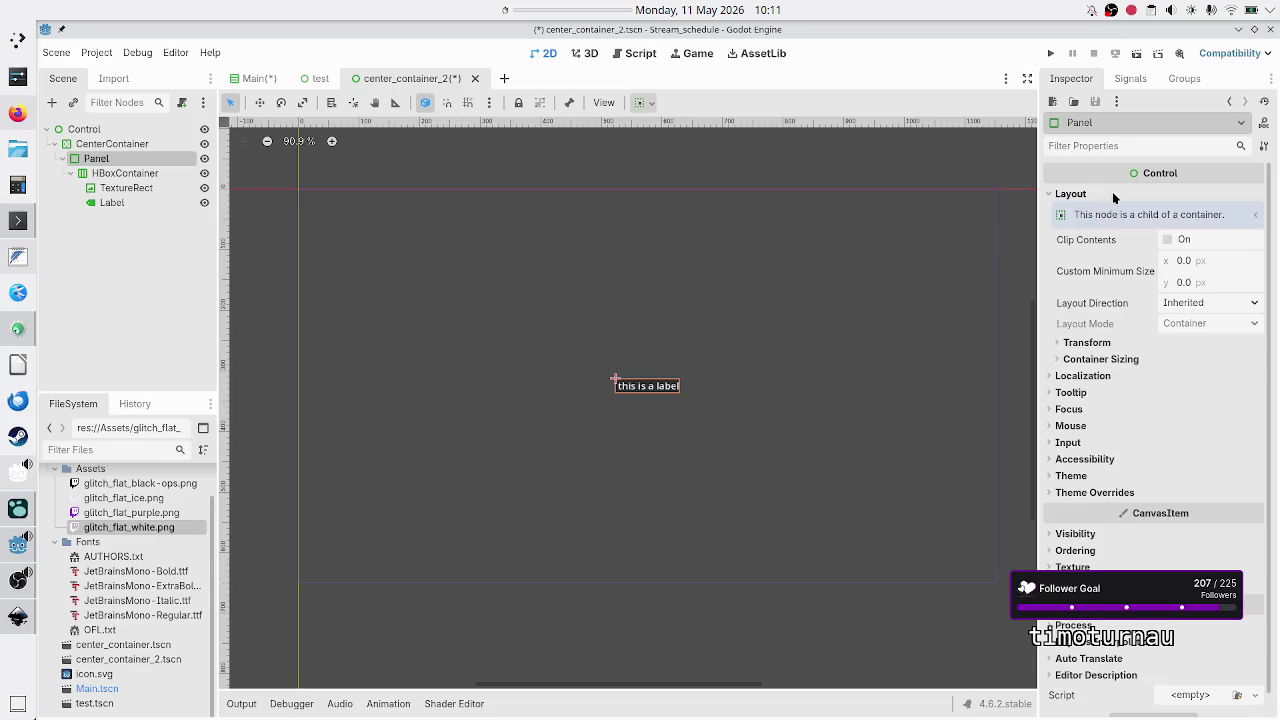
pyautogui.click(1110, 343)
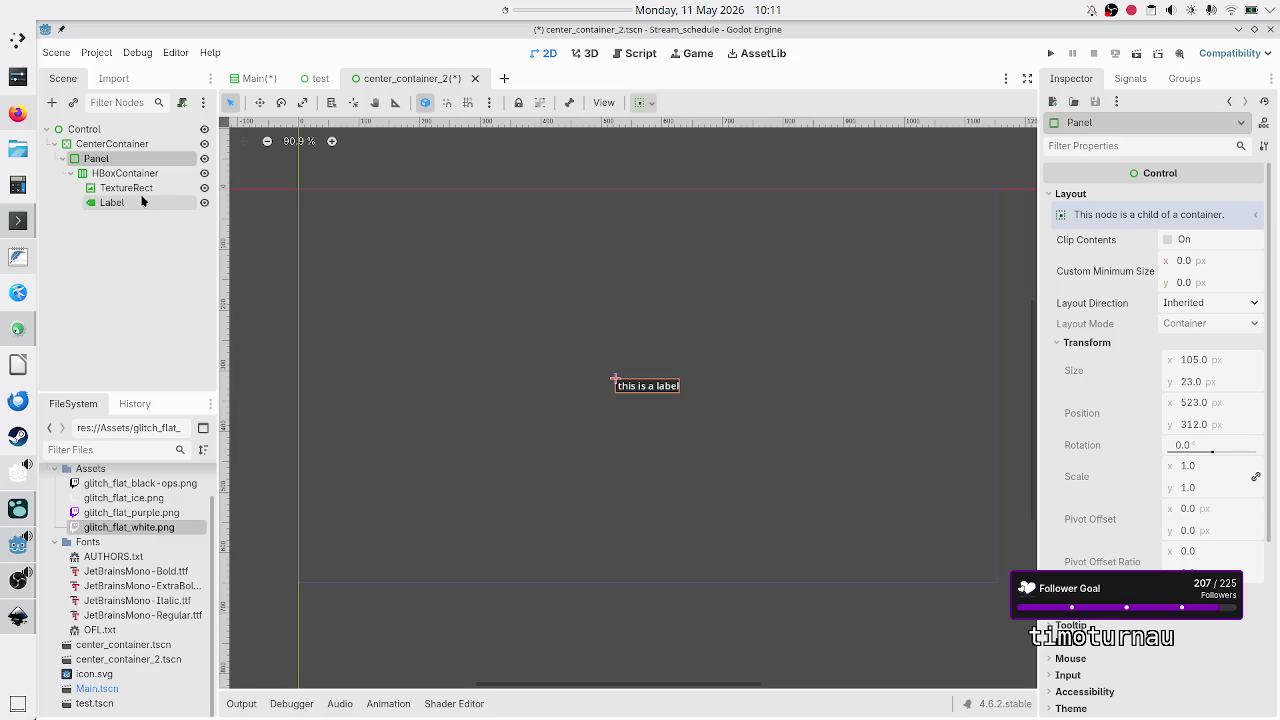
pyautogui.click(131, 176)
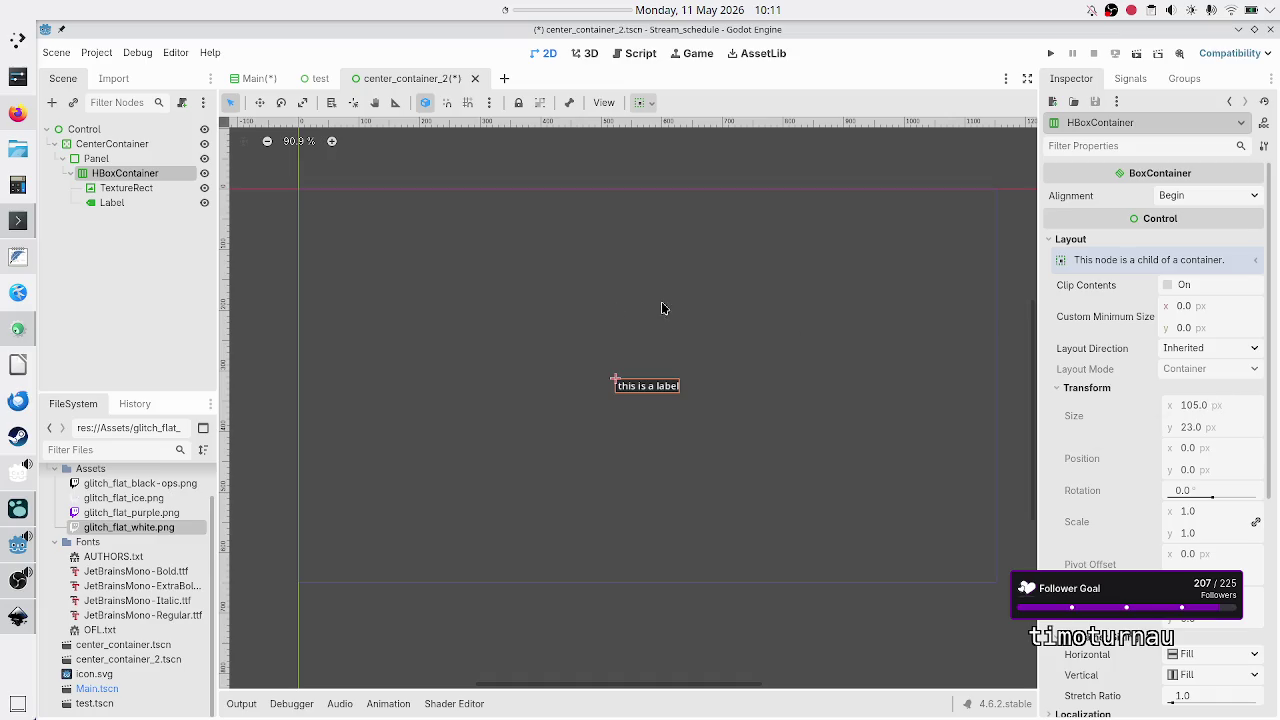
# Check the Panel's 0 × 0 size at position 576, 324, and the HBoxContainer's layout.
pyautogui.click(69, 173)
pyautogui.click(127, 157)
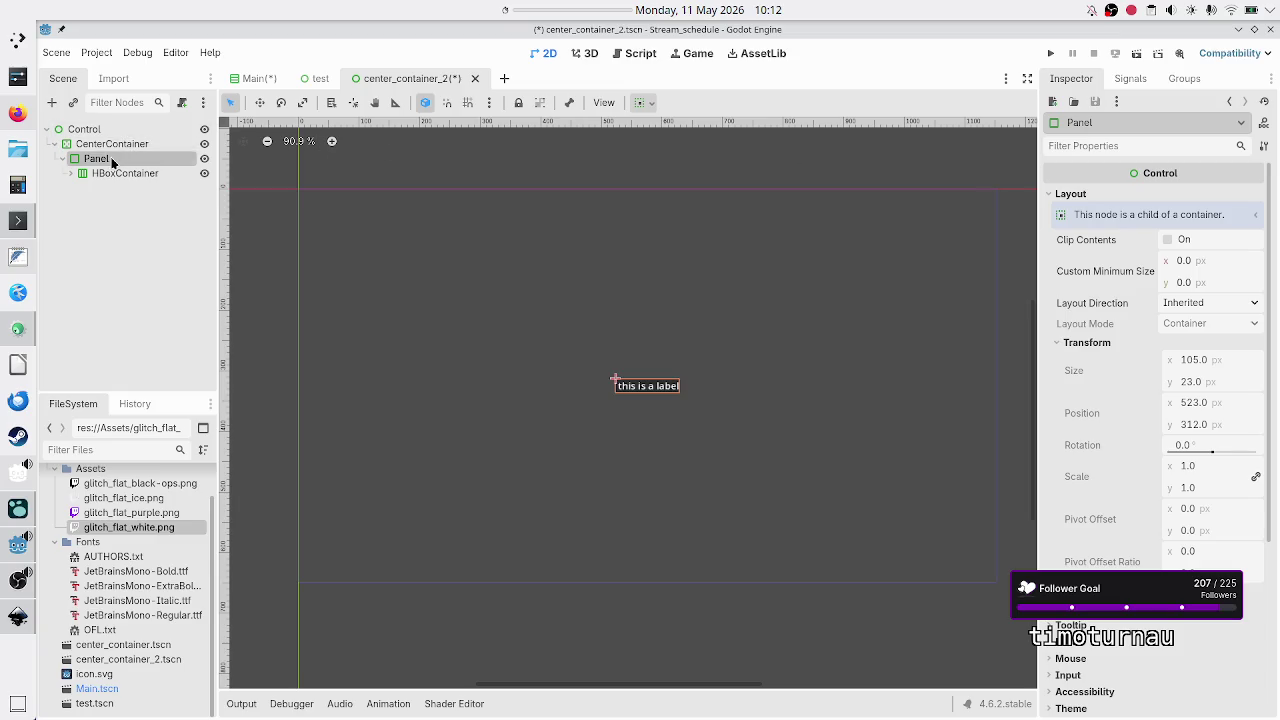
pyautogui.click(110, 257)
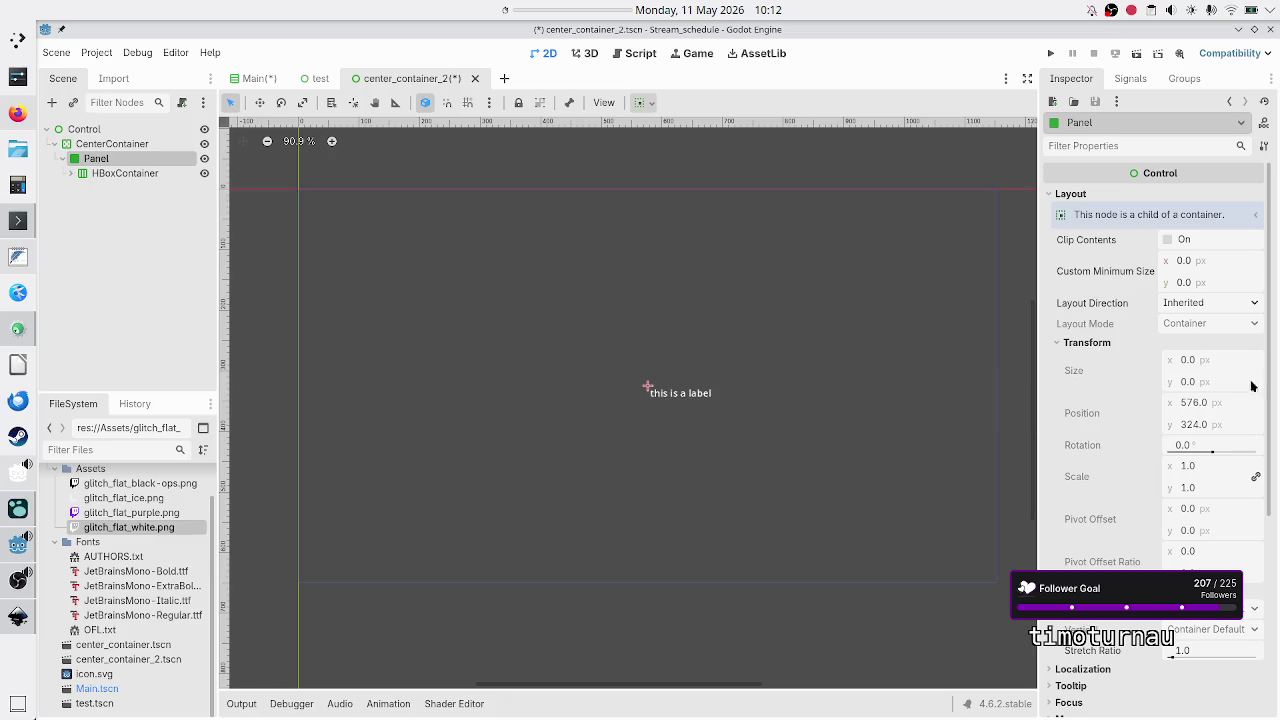
pyautogui.click(128, 173)
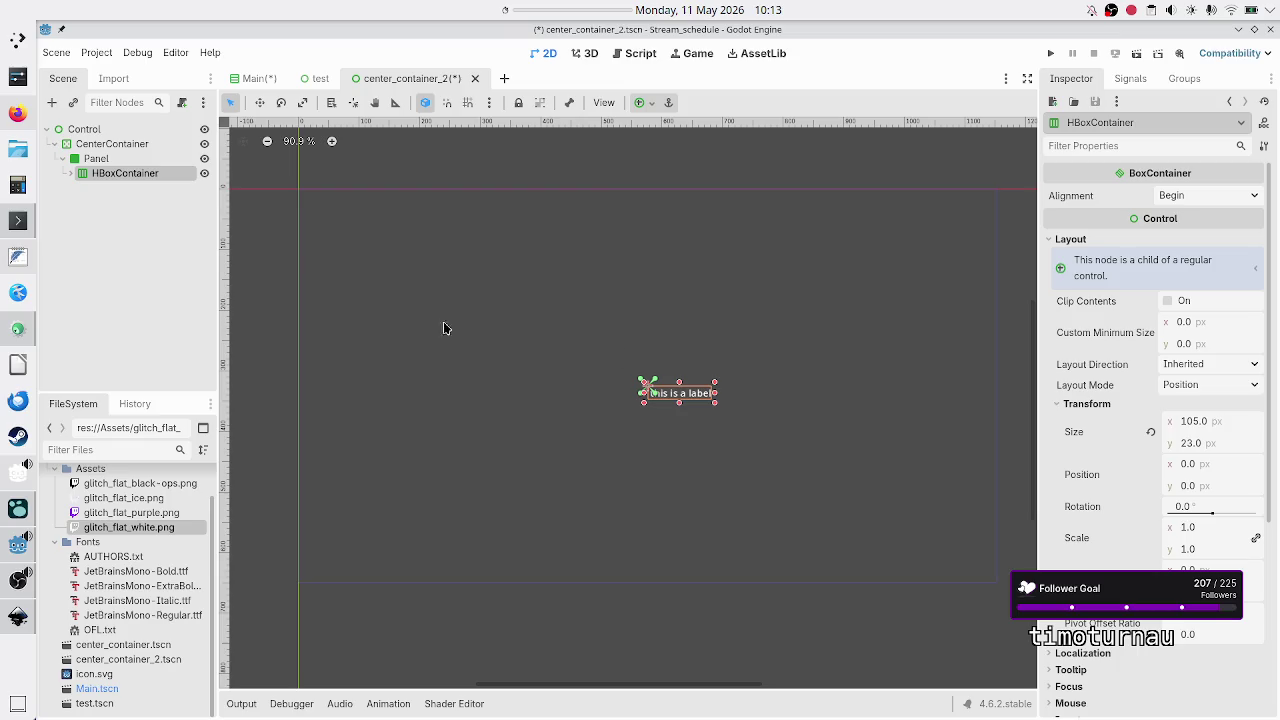
pyautogui.click(146, 162)
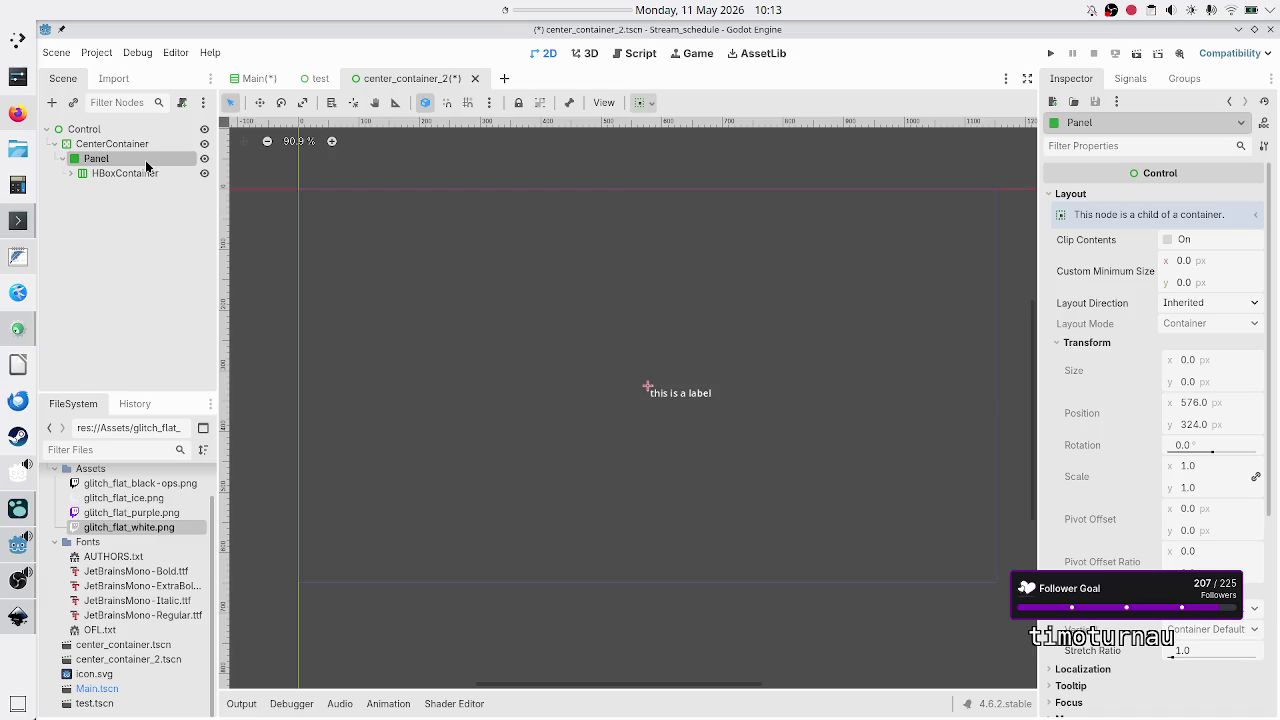
pyautogui.click(131, 177)
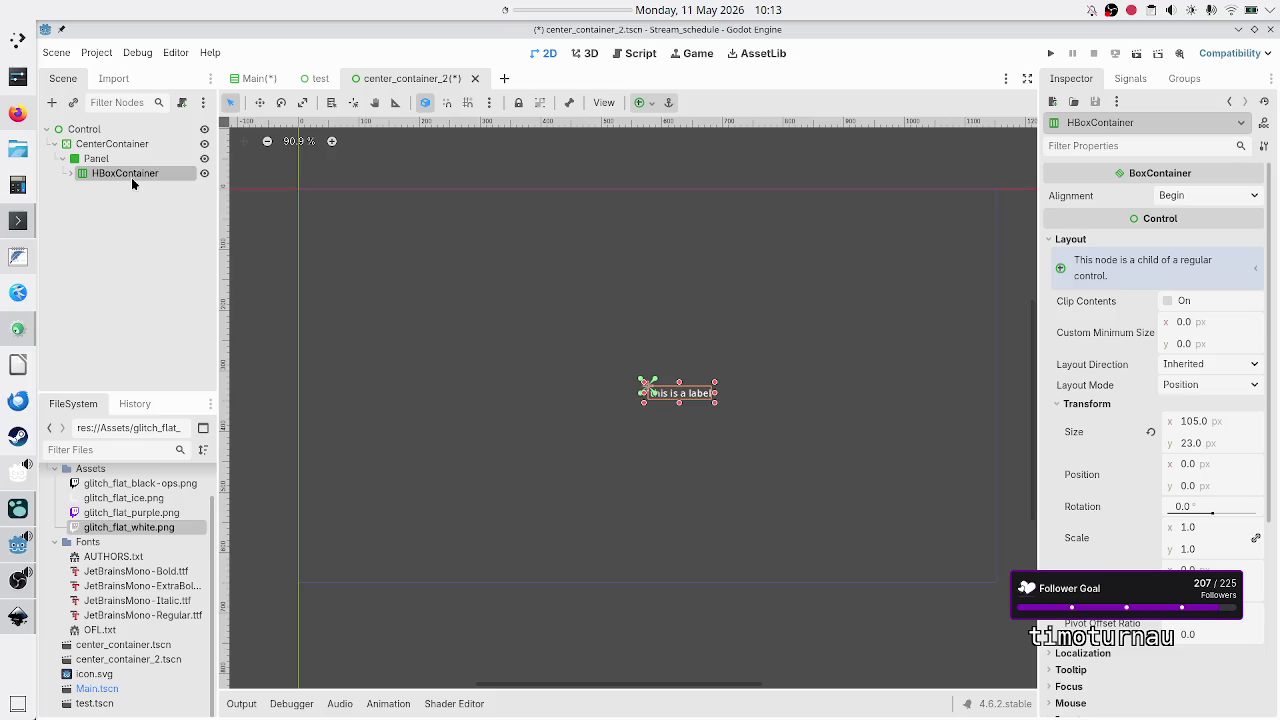
pyautogui.click(121, 161)
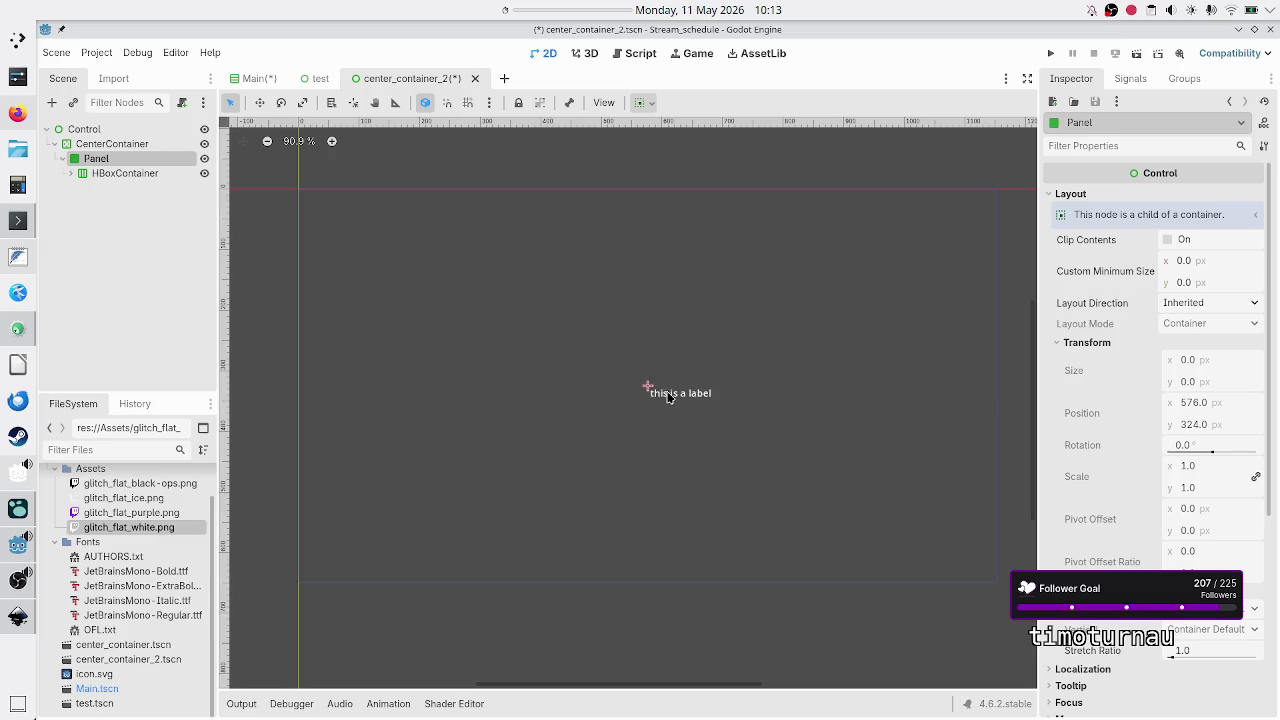
pyautogui.rightClick(112, 159)
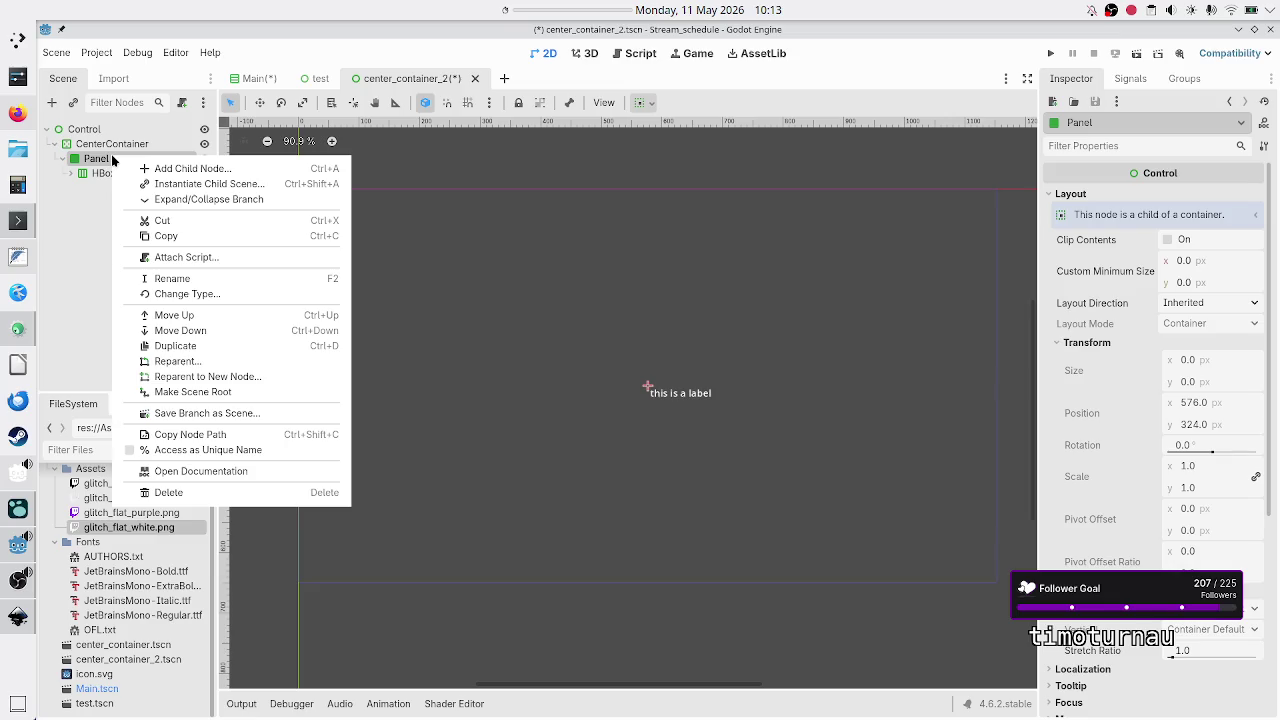
# Change the Panel's type to Control, check its 0 × 0 size, and start a new scene.
pyautogui.click(190, 296)
pyautogui.write('control')
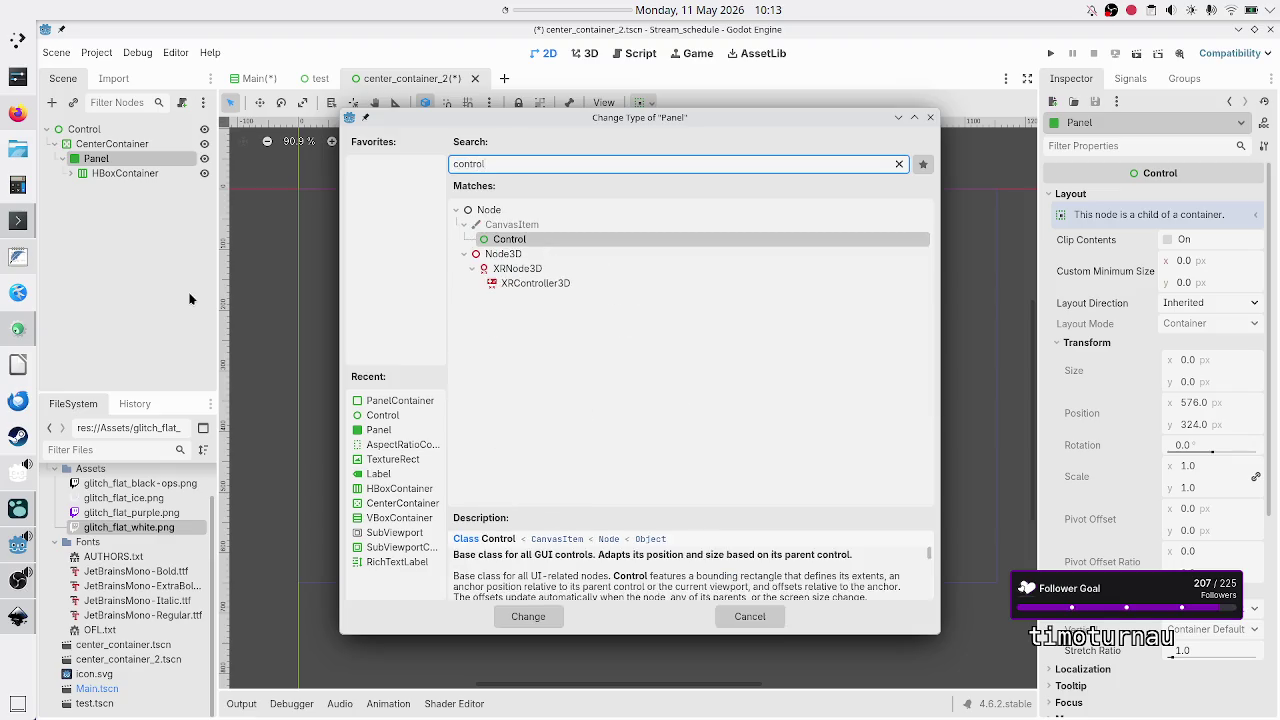
pyautogui.press('Return')
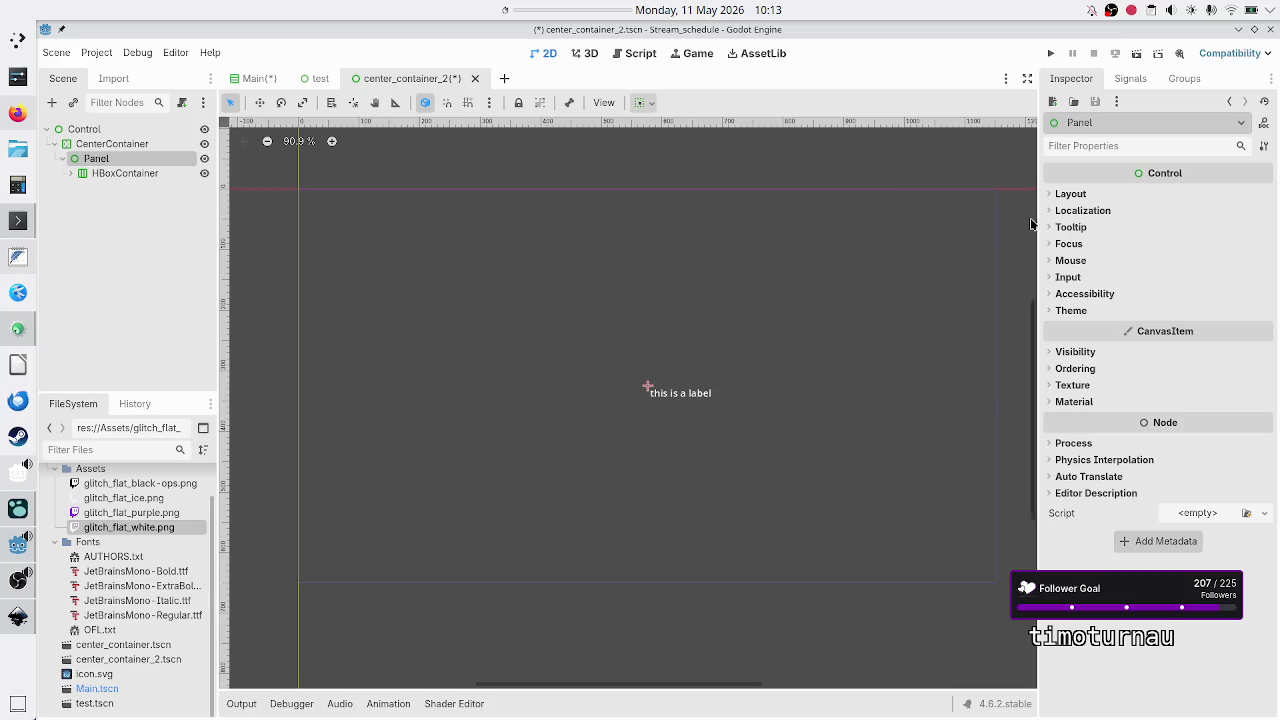
pyautogui.click(1083, 193)
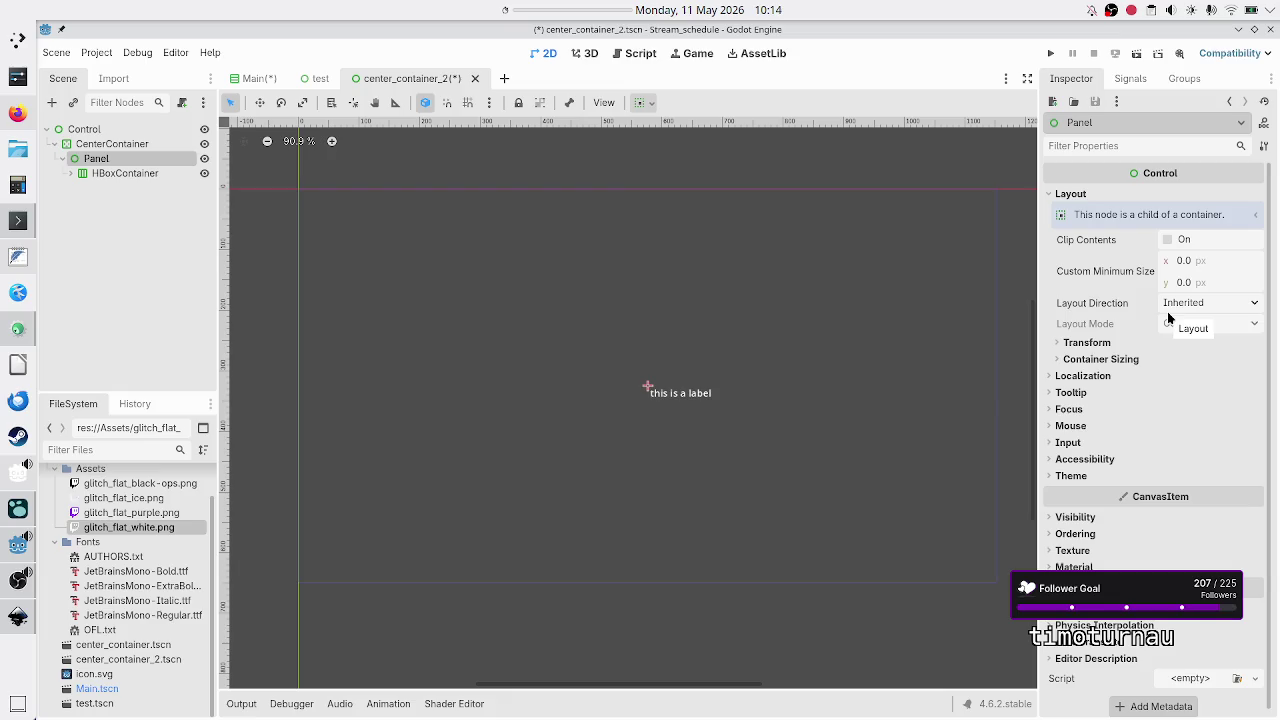
pyautogui.click(1116, 343)
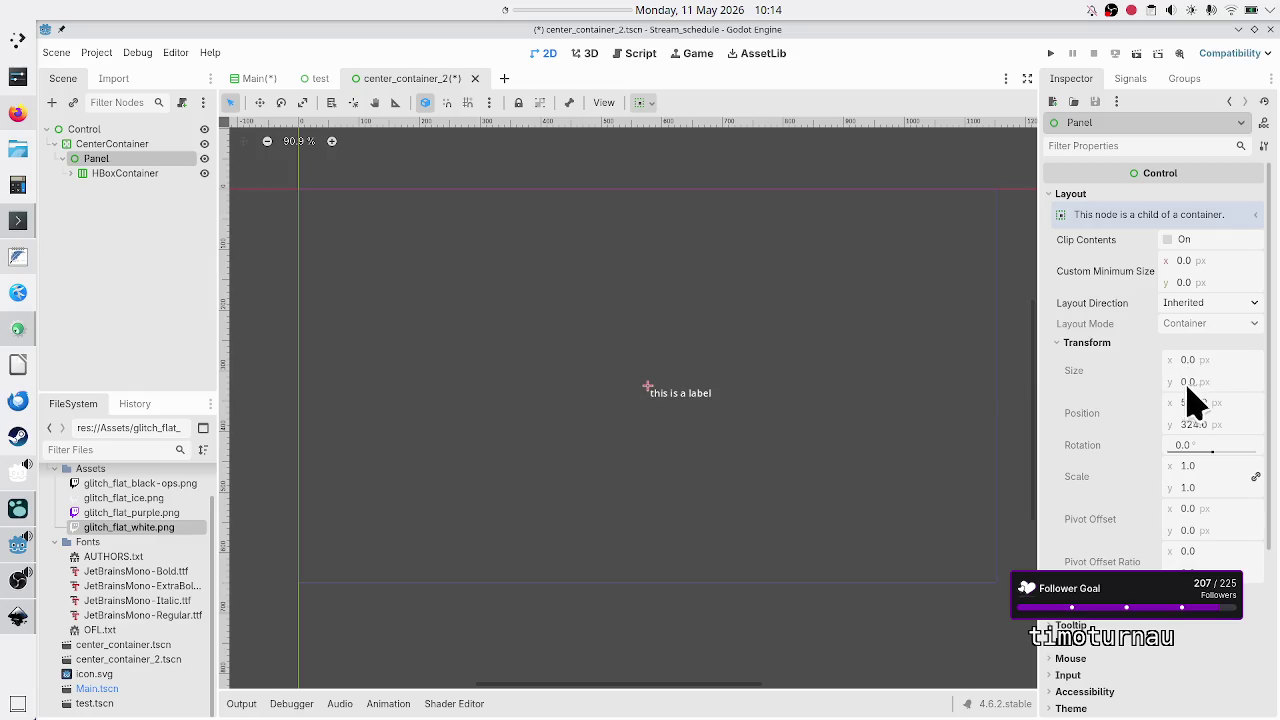
pyautogui.click(505, 79)
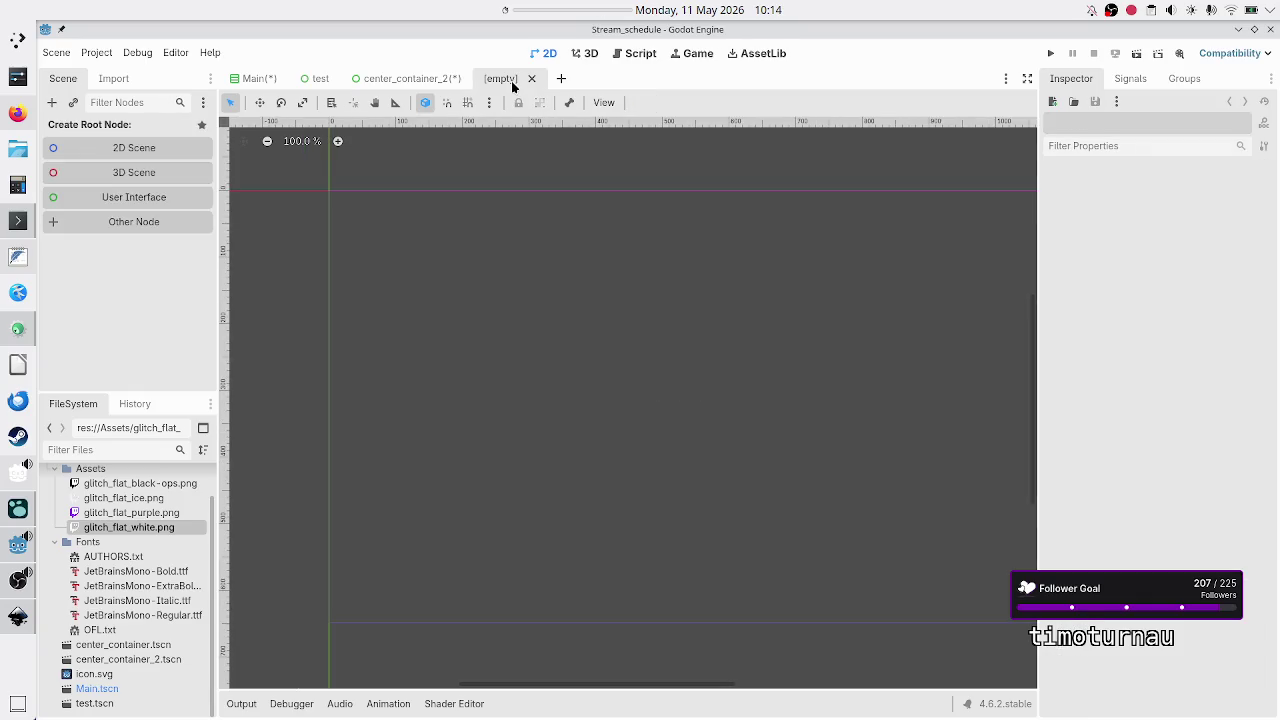
# Create a User Interface scene and add a 40 × 40 px child Control under the root.
pyautogui.click(136, 197)
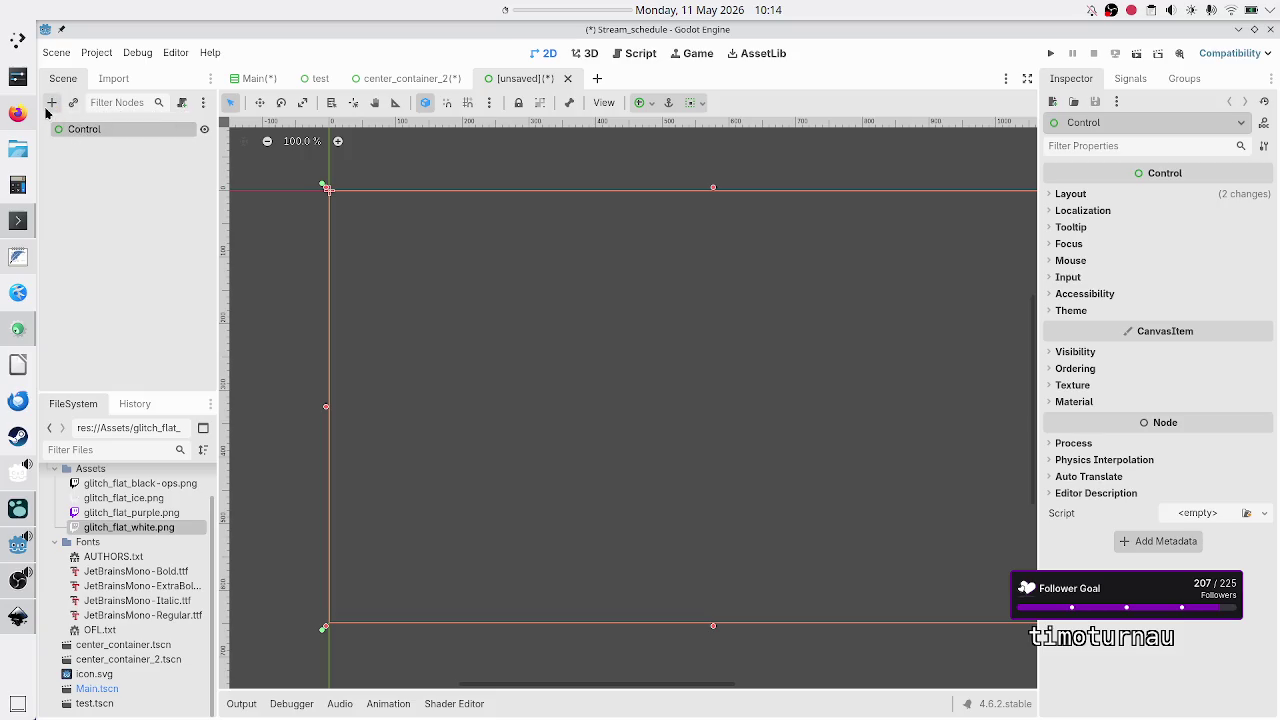
pyautogui.click(52, 103)
pyautogui.write('control')
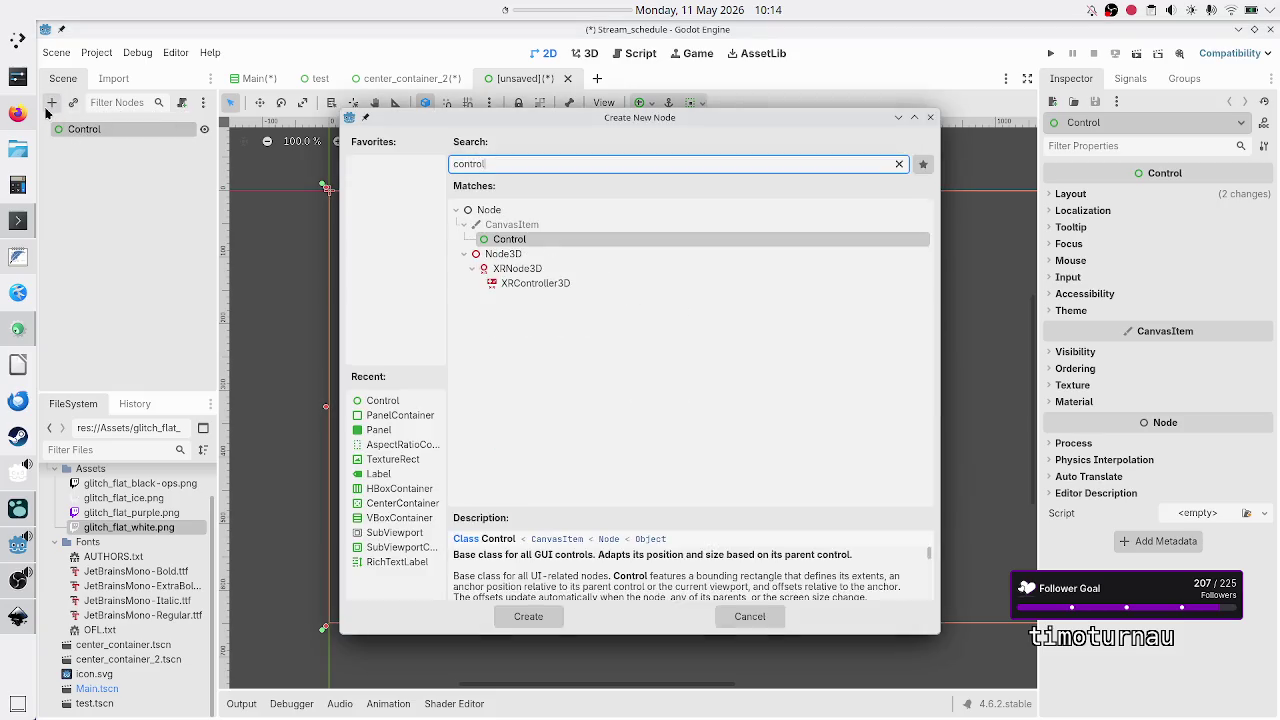
pyautogui.press('Return')
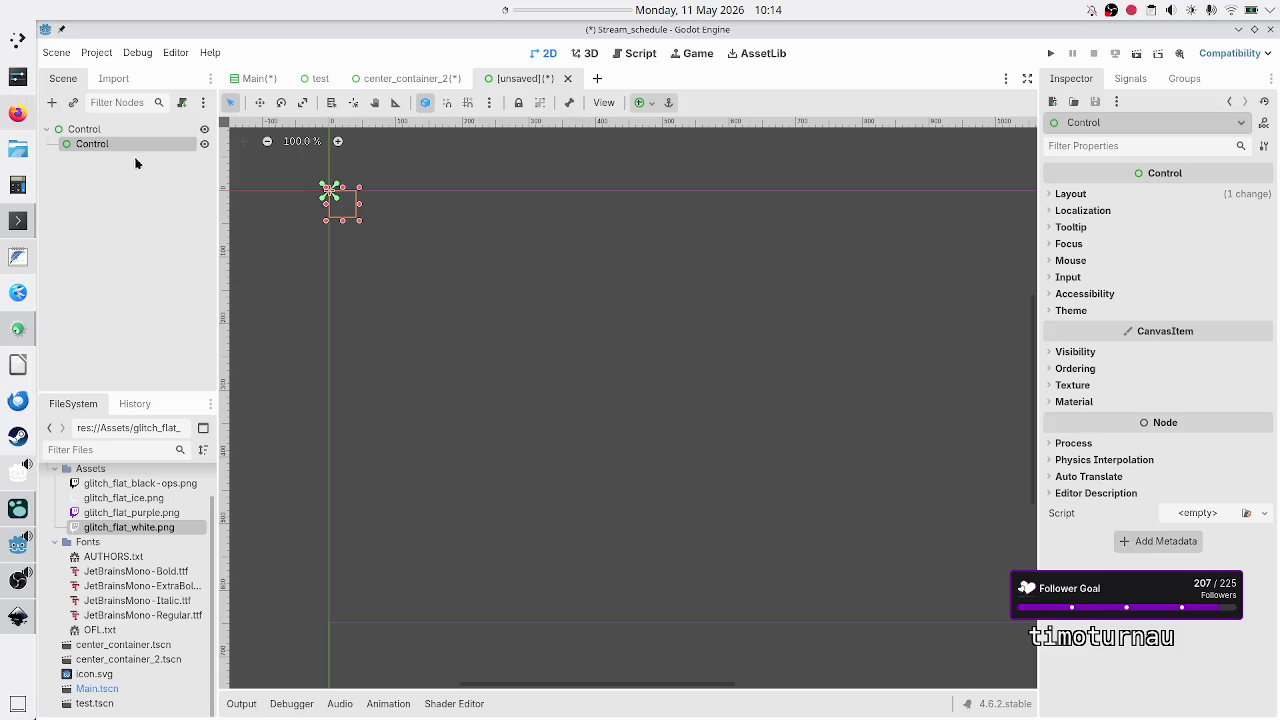
pyautogui.click(1082, 198)
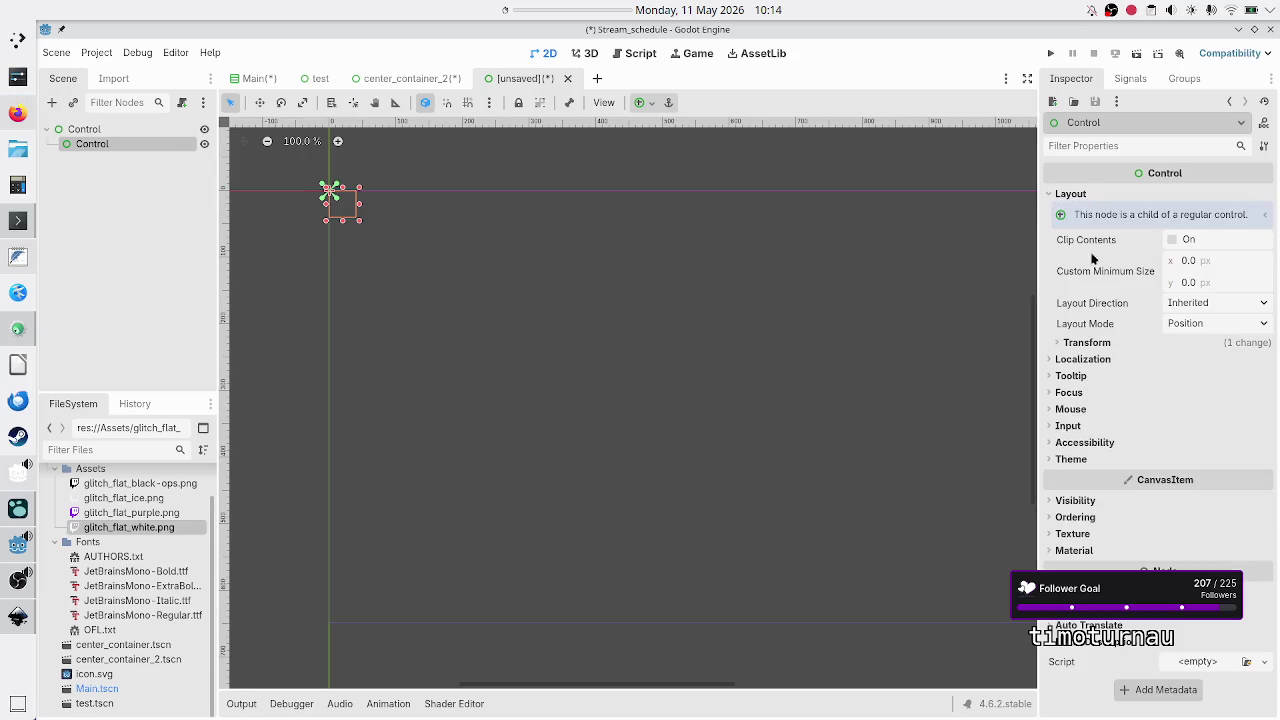
pyautogui.click(1097, 342)
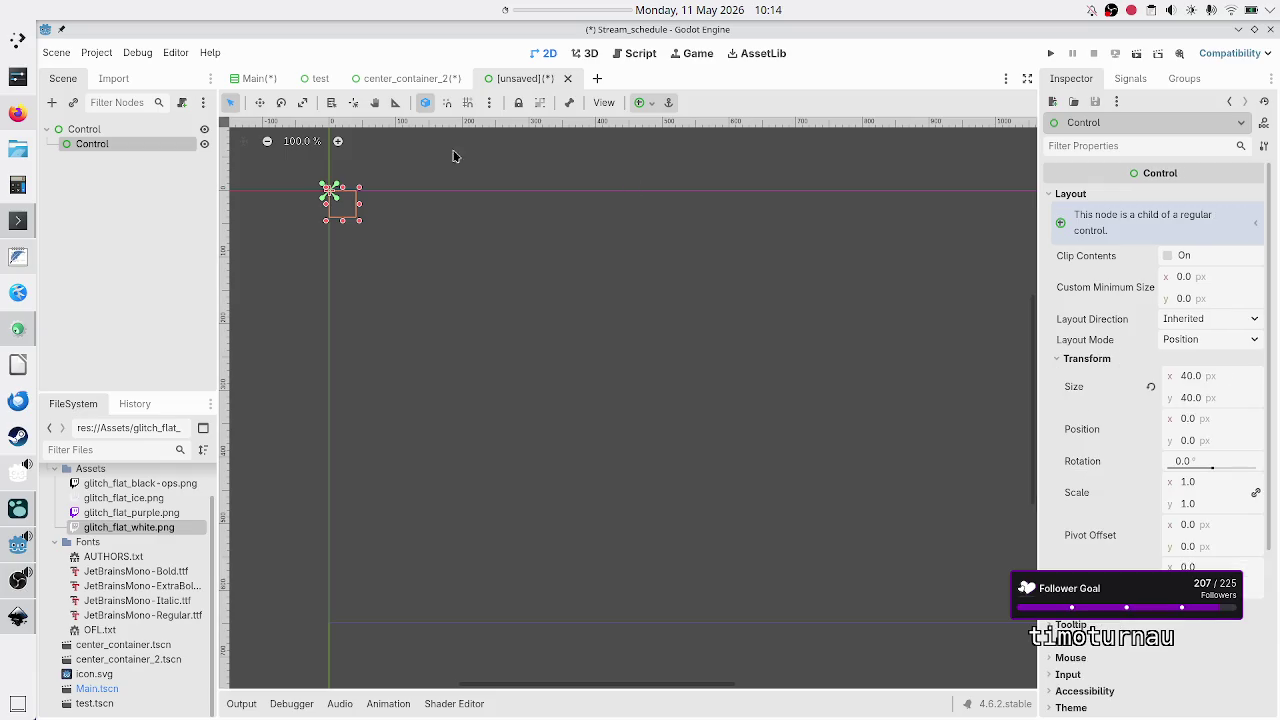
pyautogui.click(53, 103)
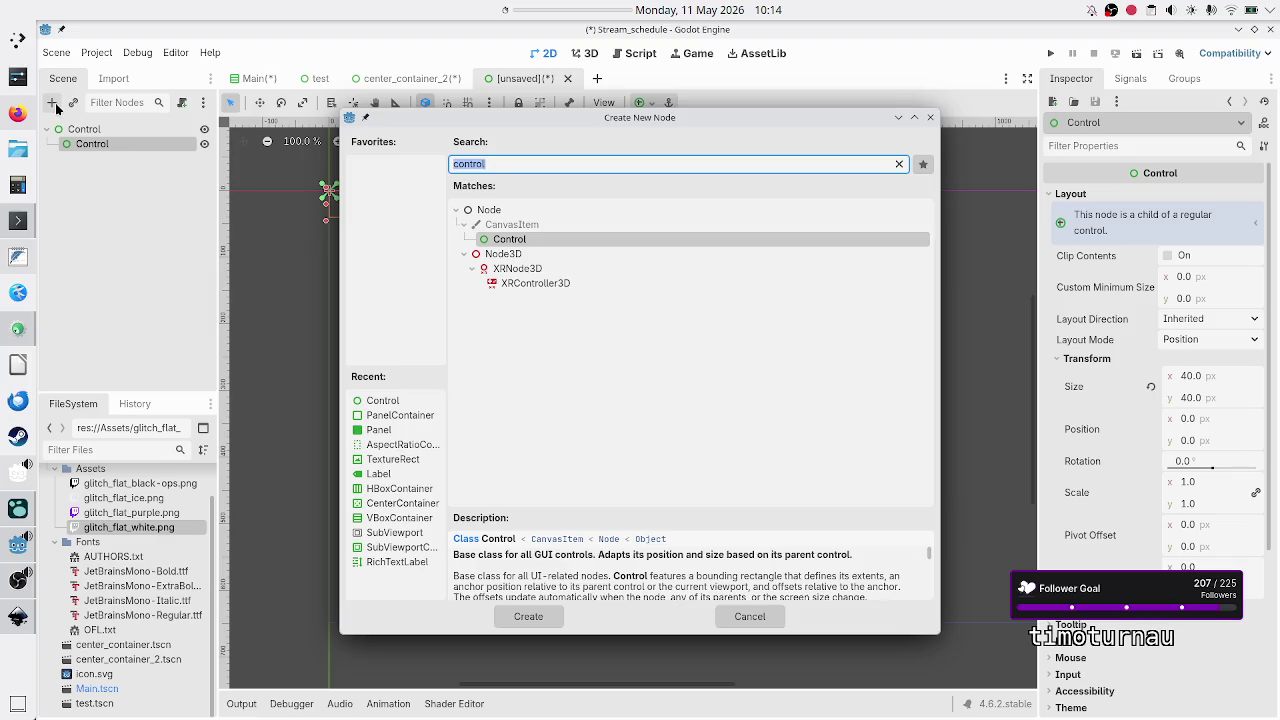
# Search 'butto' in Create New Node and add a Button under the child Control.
pyautogui.press('BackSpace')
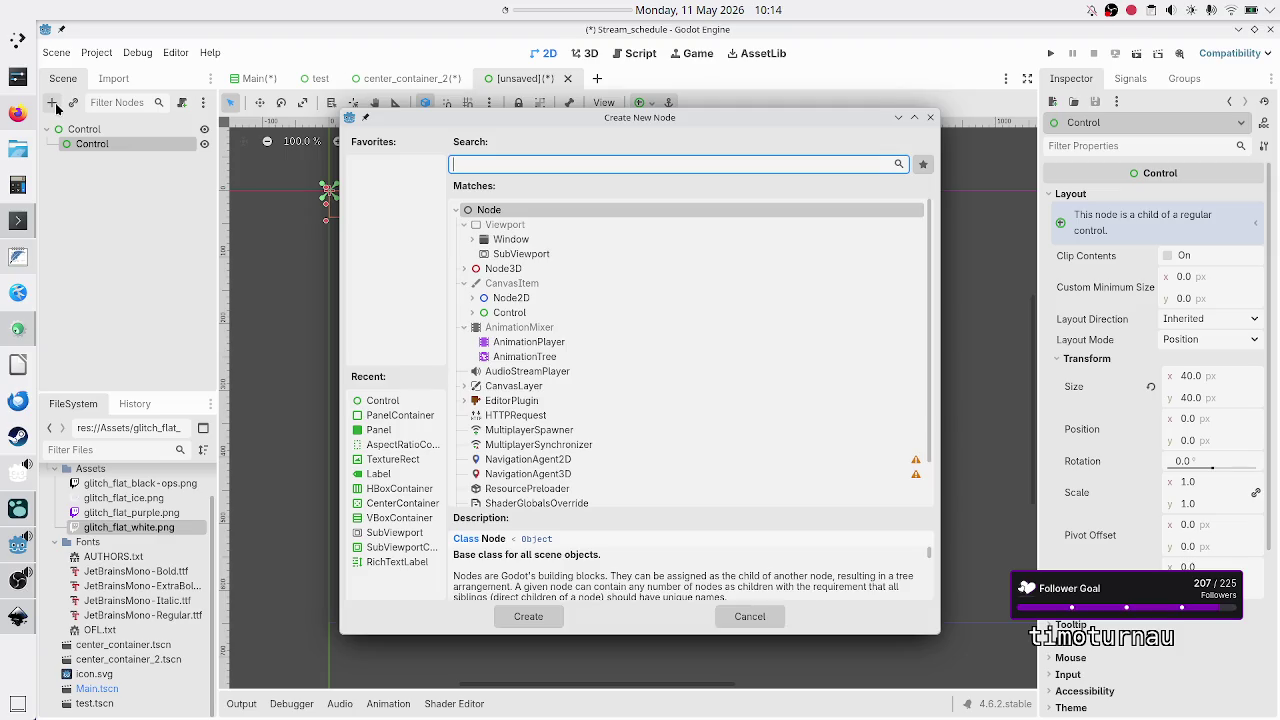
pyautogui.click(470, 315)
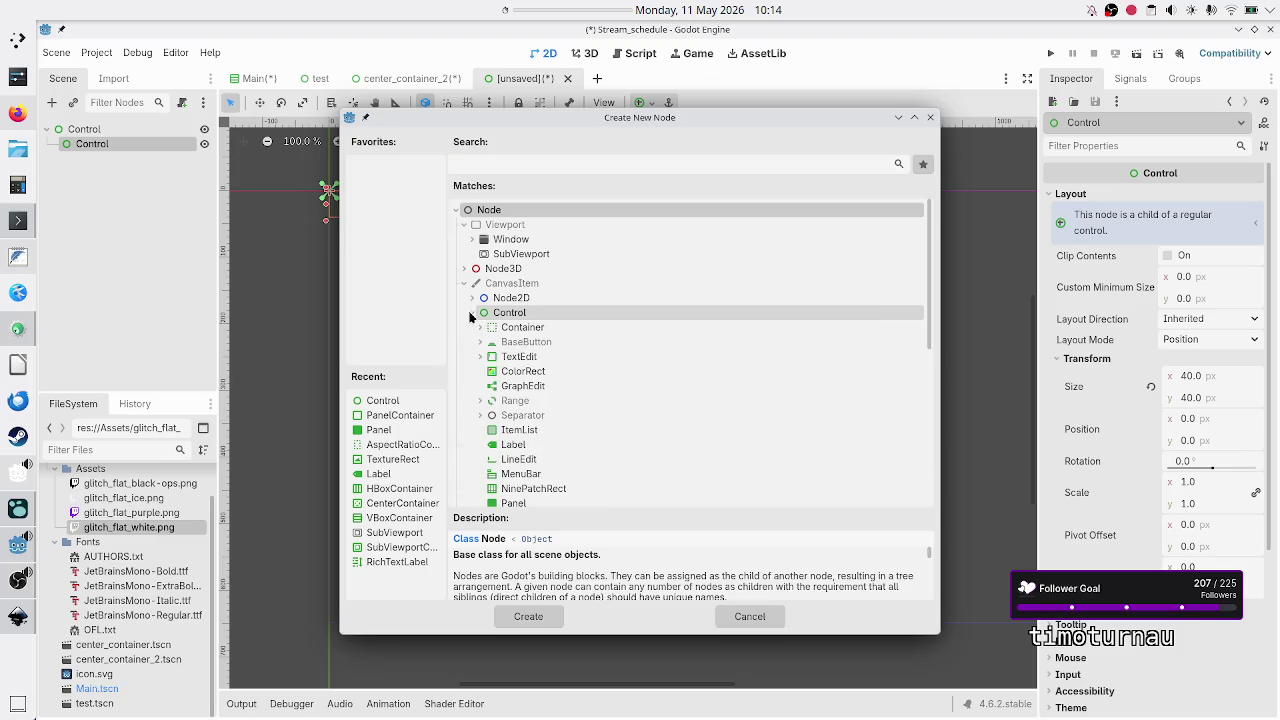
pyautogui.rightClick(533, 160)
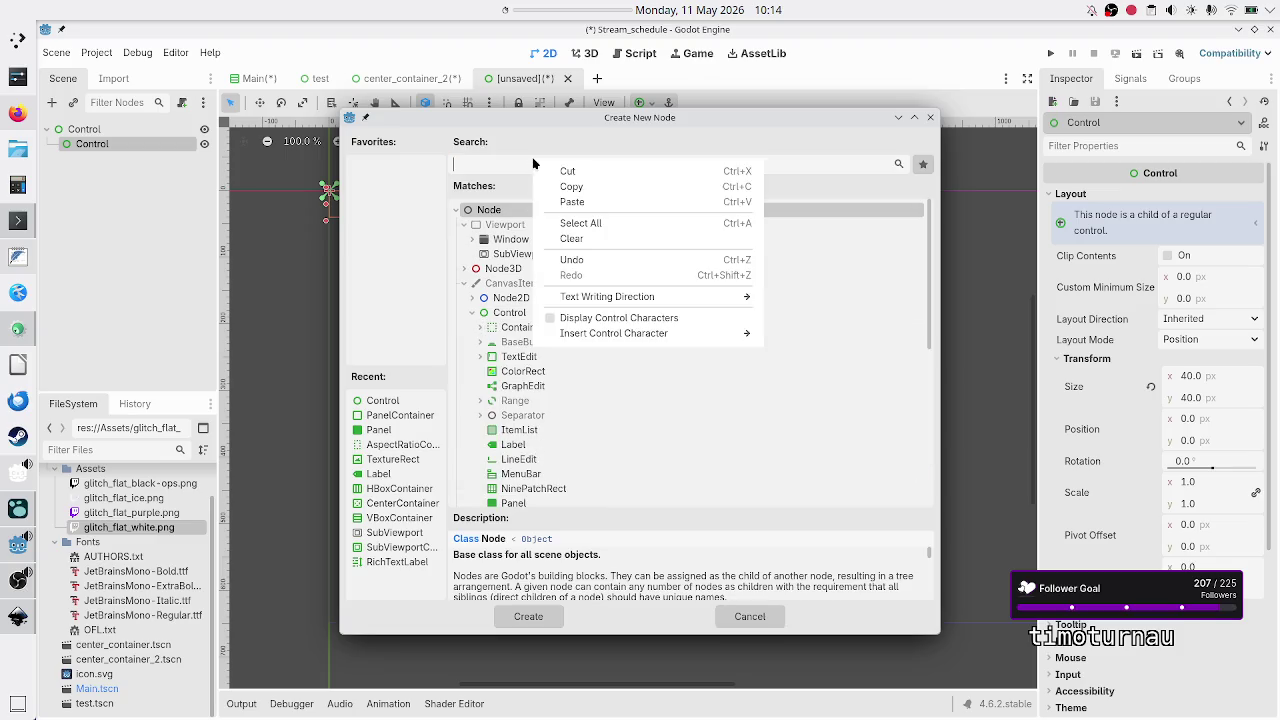
pyautogui.press('Escape')
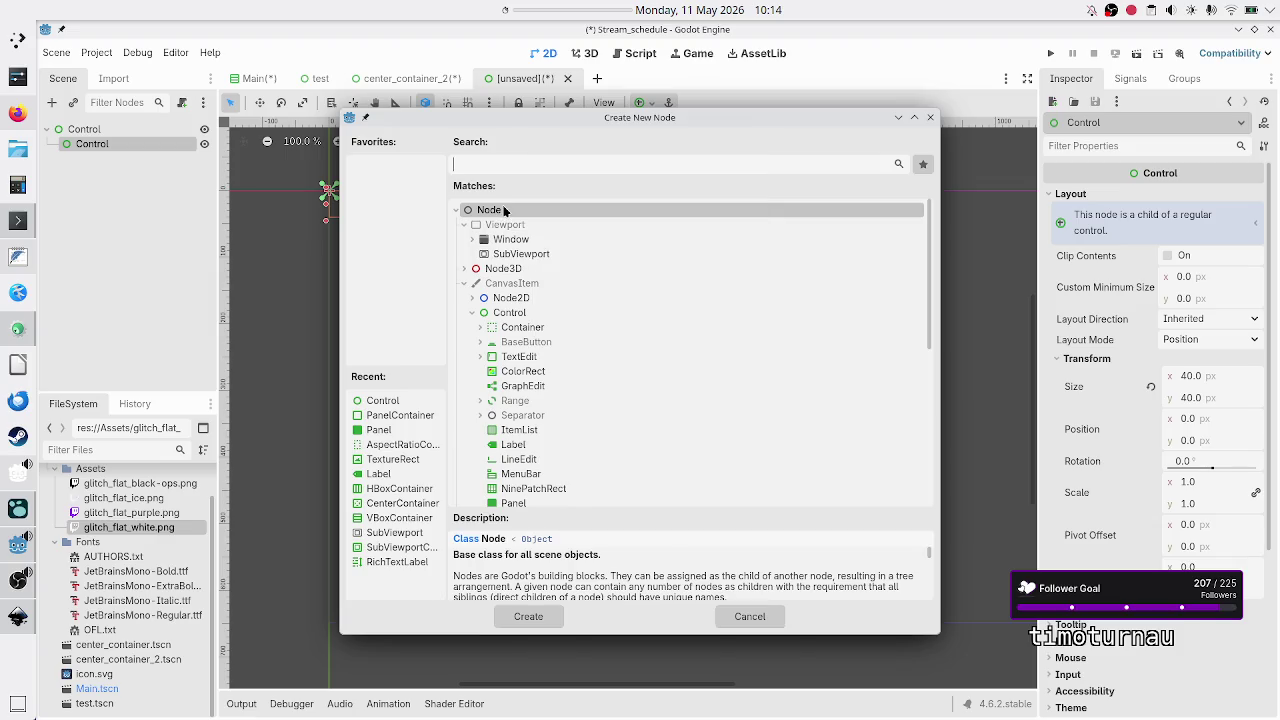
pyautogui.write('butto')
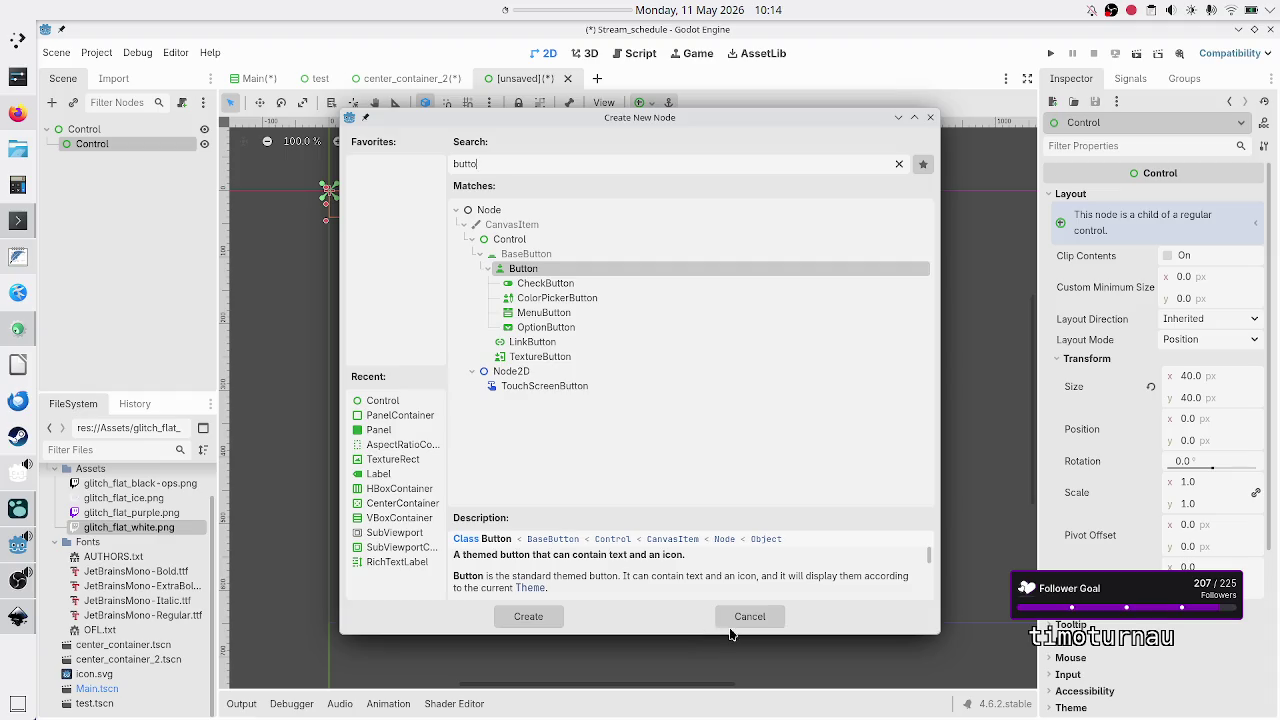
pyautogui.click(528, 616)
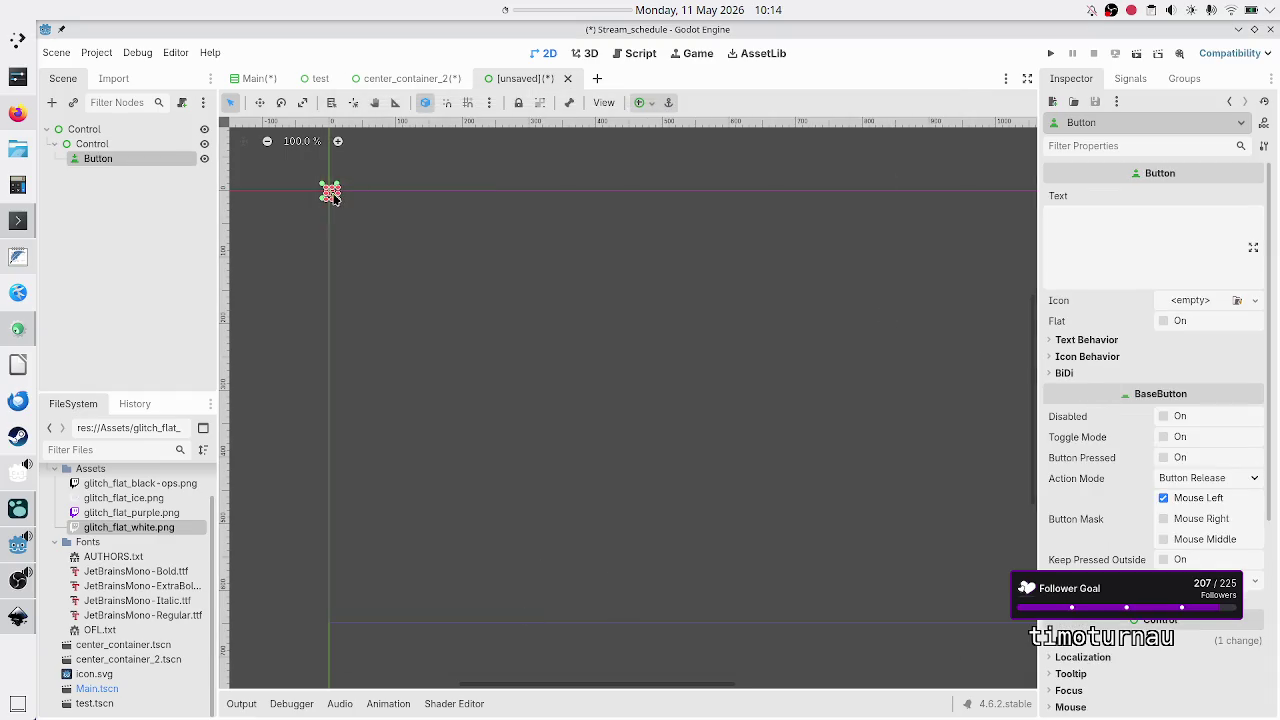
# Stretch the Button to 307 × 88 px and confirm its size under Layout > Transform.
pyautogui.moveTo(337, 200)
pyautogui.mouseDown()
pyautogui.moveTo(377, 198)
pyautogui.moveTo(537, 253)
pyautogui.mouseUp()
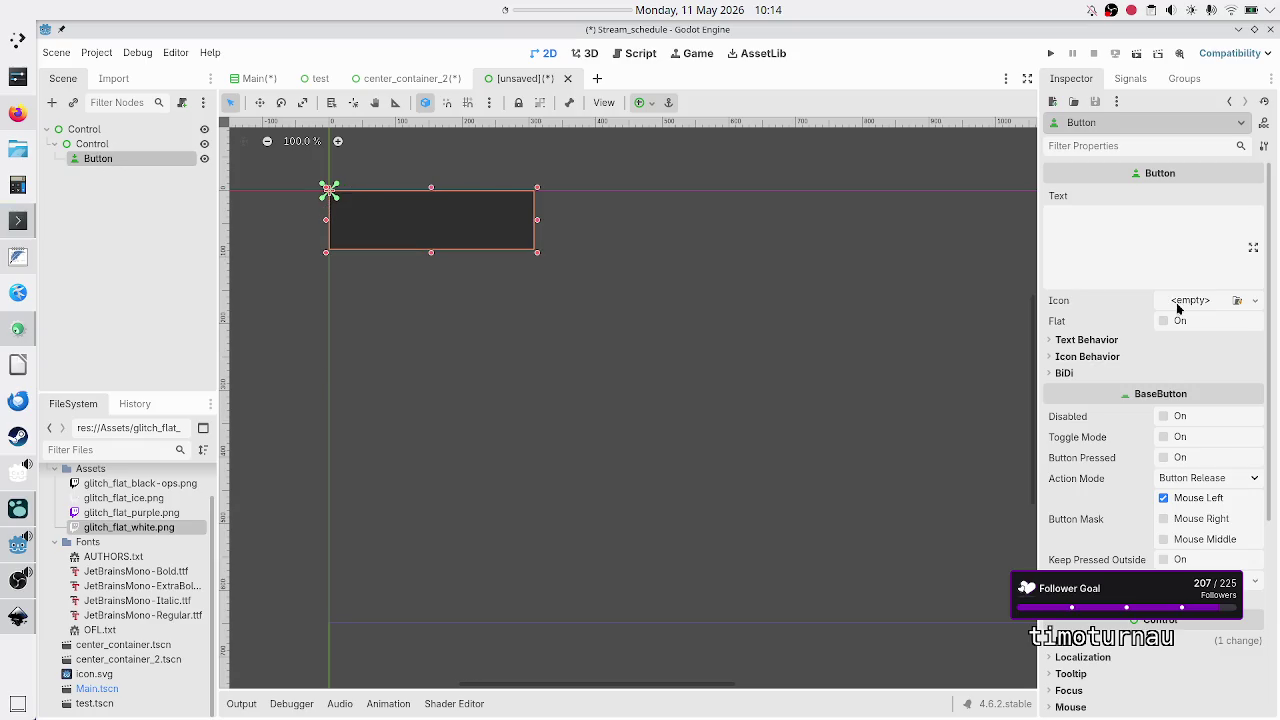
pyautogui.scroll(-5, 1148, 411)
pyautogui.click(1091, 337)
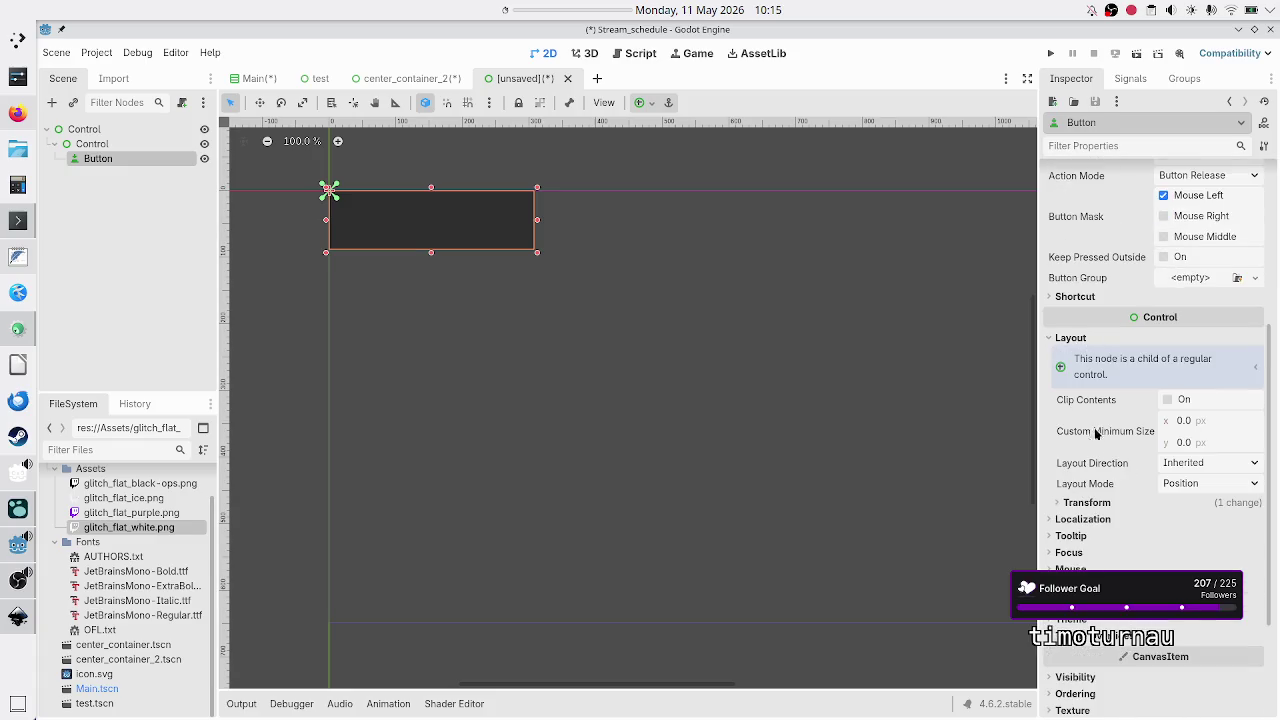
pyautogui.click(1085, 502)
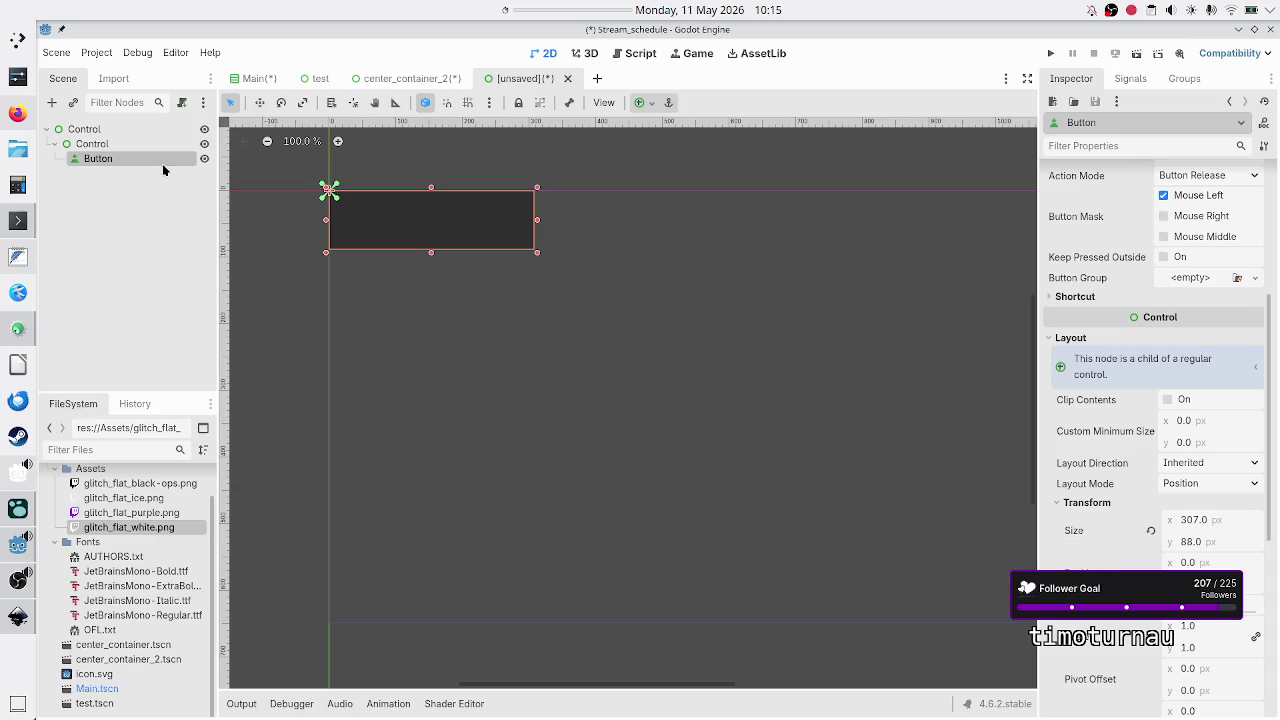
# Compare the parent Control's 40 × 40 size with the larger Button in the Scene dock.
pyautogui.click(114, 145)
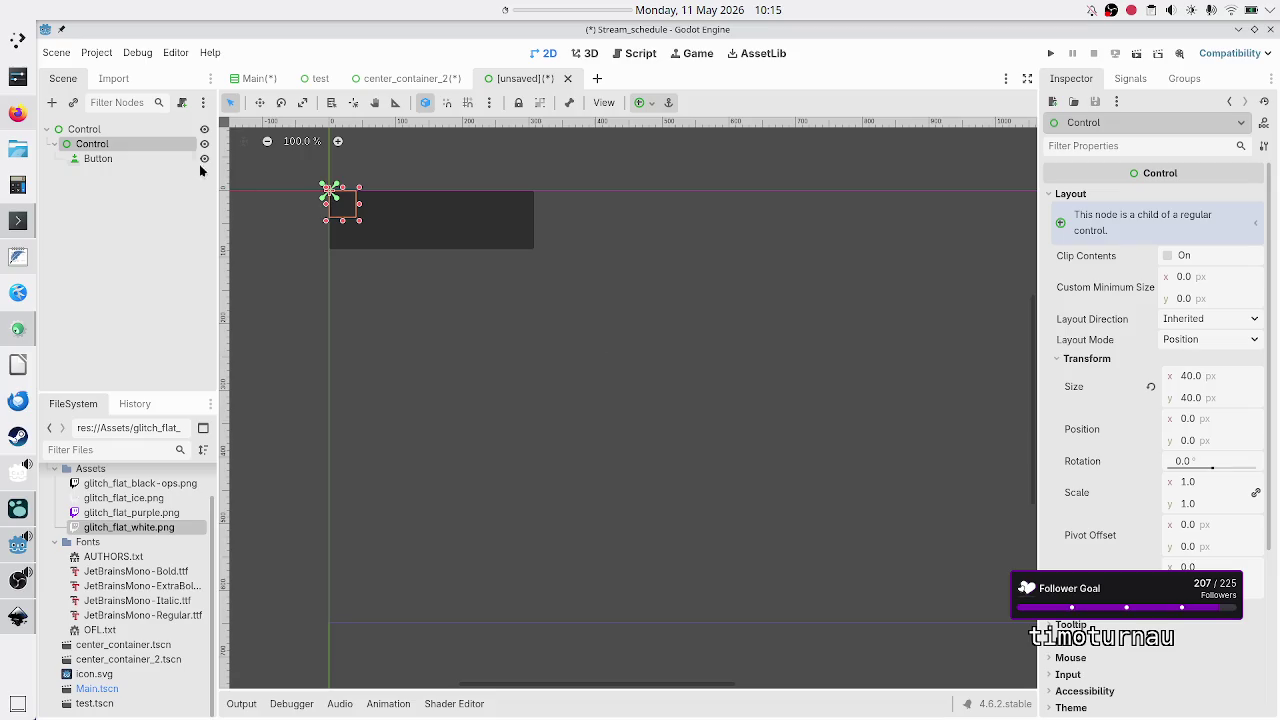
pyautogui.click(101, 159)
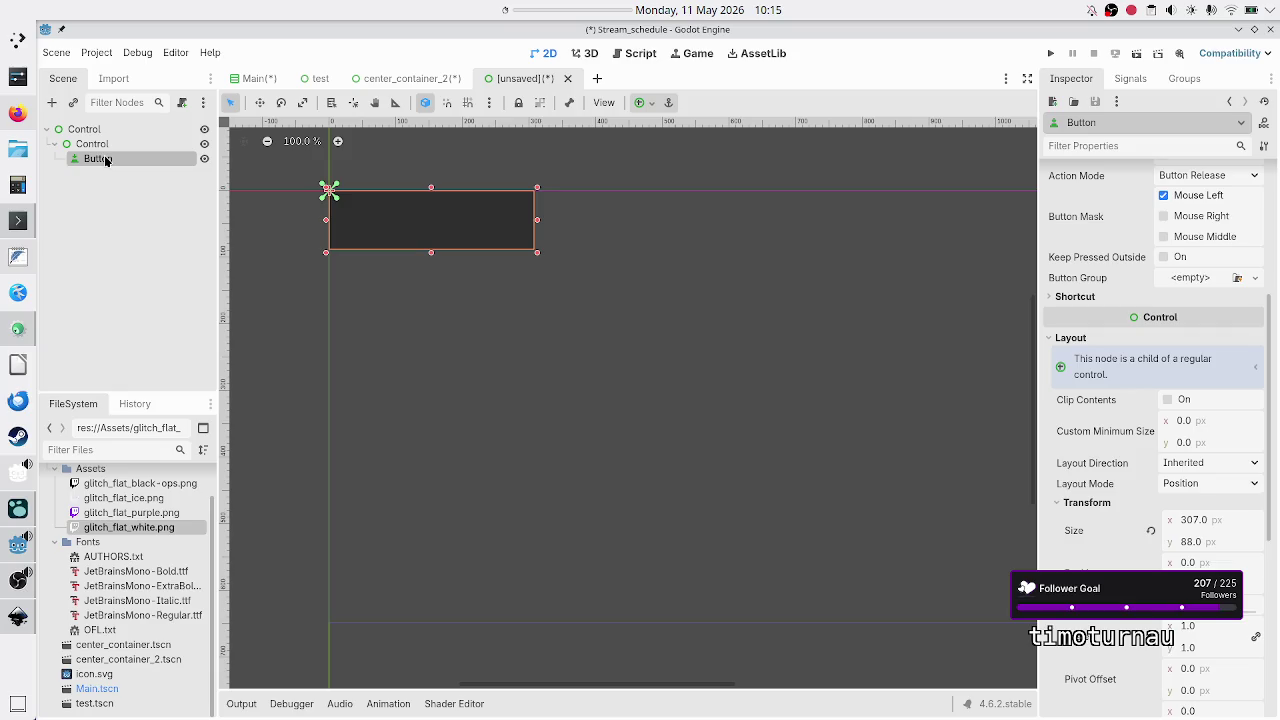
pyautogui.click(102, 144)
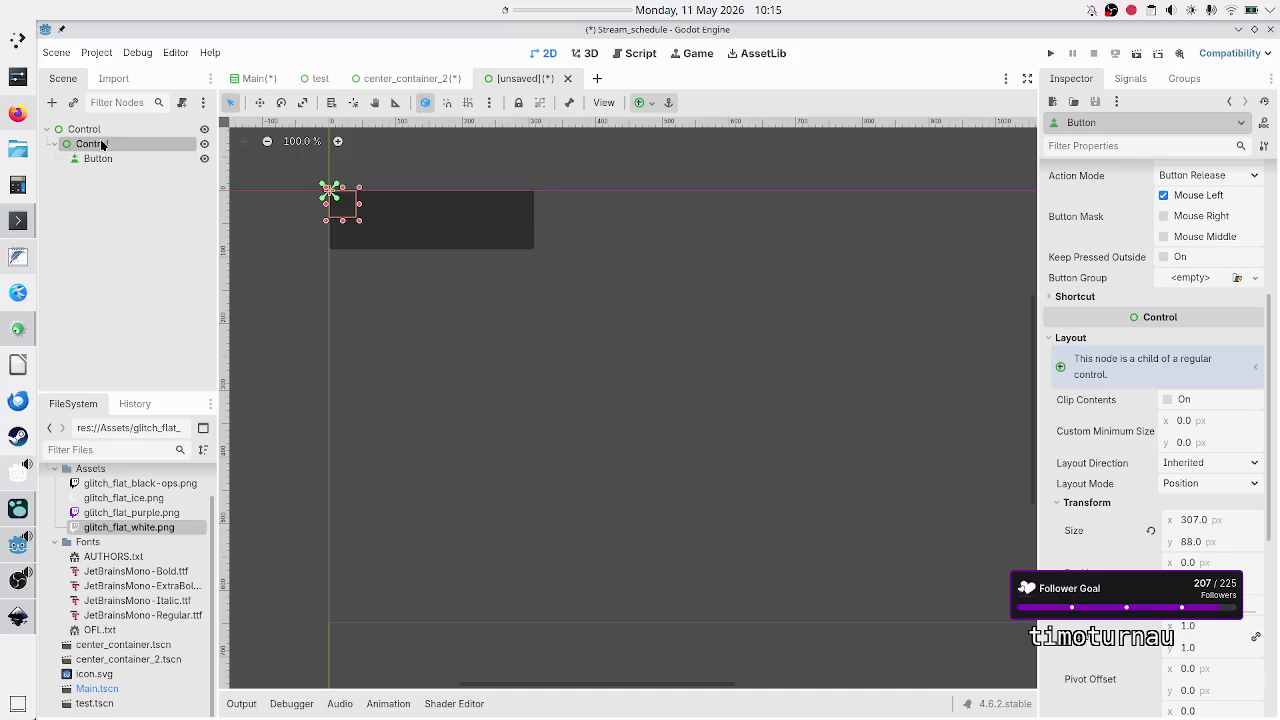
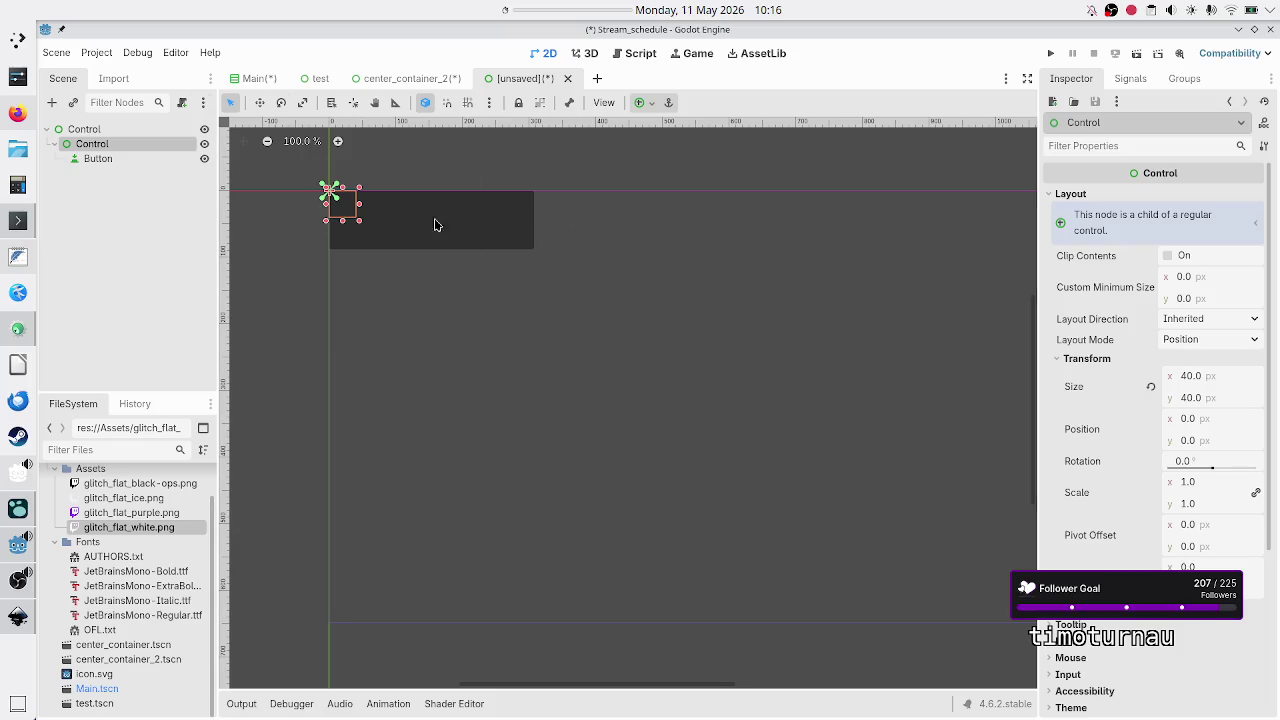
# Revert the test Control's size to 0×0, select HBoxContainer in center_container_2, then switch to Logseq.
pyautogui.click(1150, 388)
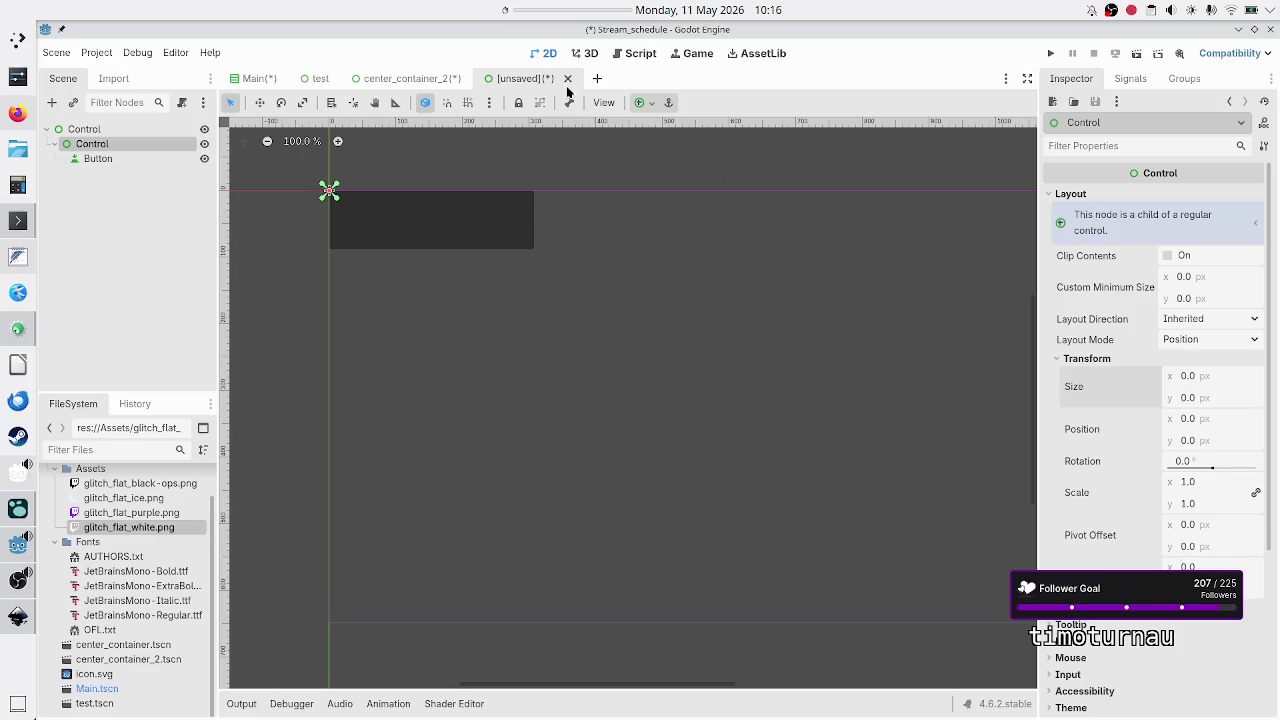
pyautogui.click(426, 84)
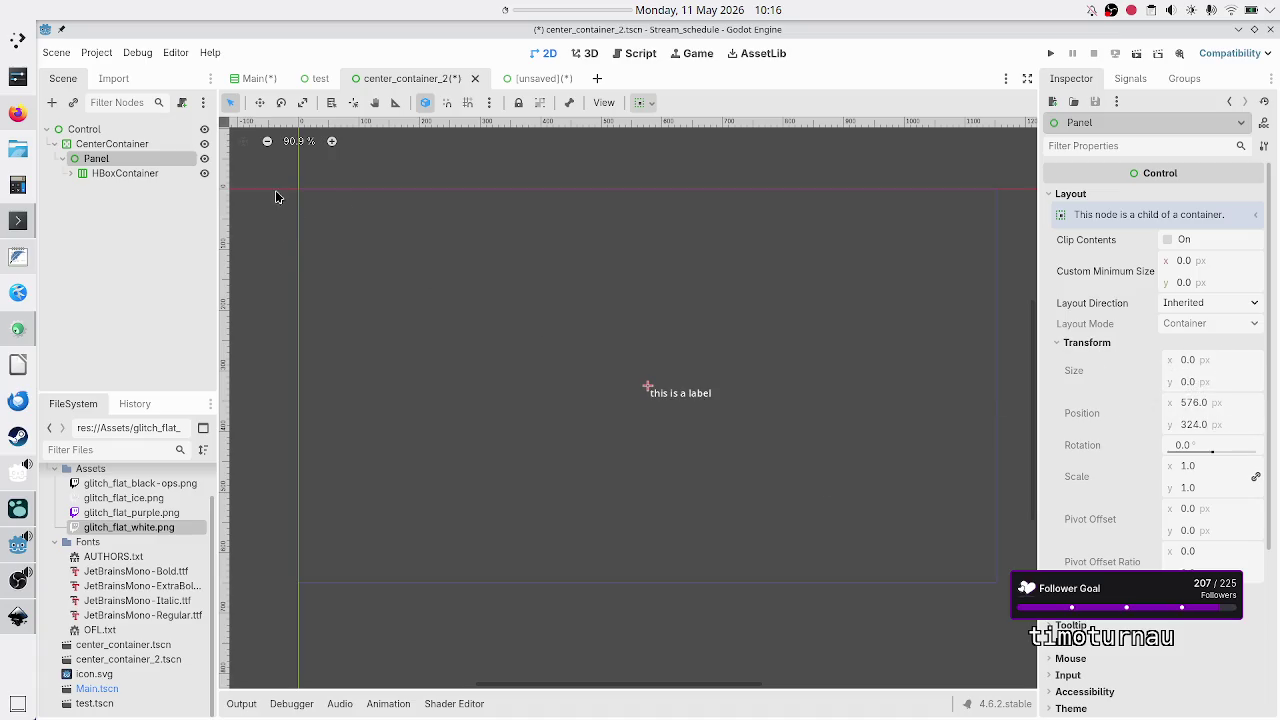
pyautogui.click(137, 173)
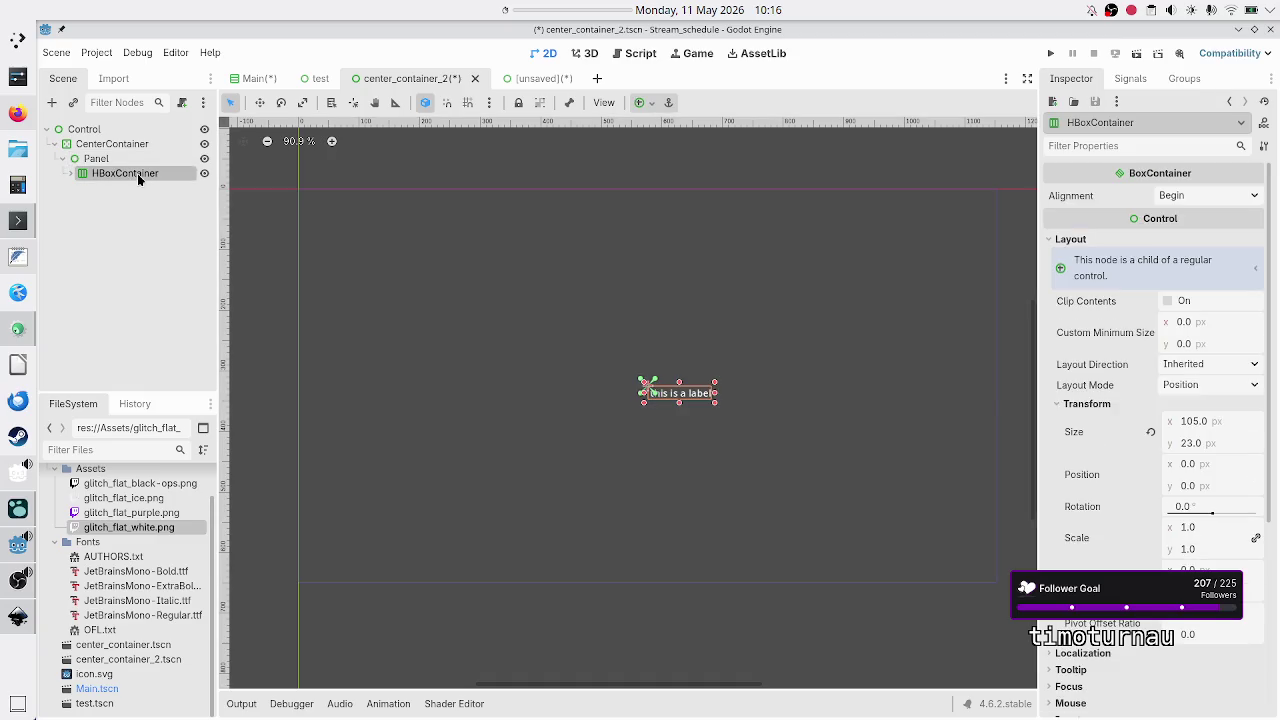
pyautogui.click(15, 516)
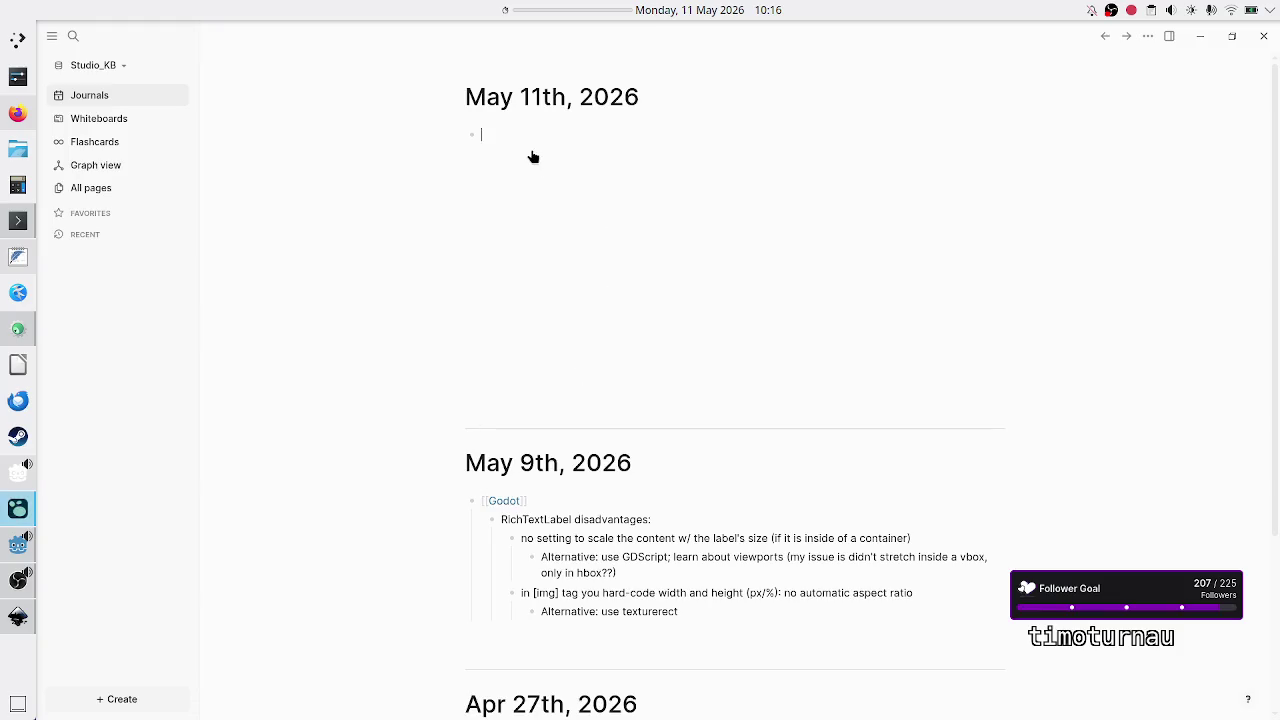
# Note that a parent node can be smaller than its children, unless it's a resizing container.
pyautogui.write('A parent no')
pyautogui.write('de can ')
pyautogui.write('have less')
pyautogui.write(' (or zer')
pyautogui.write('o) size th')
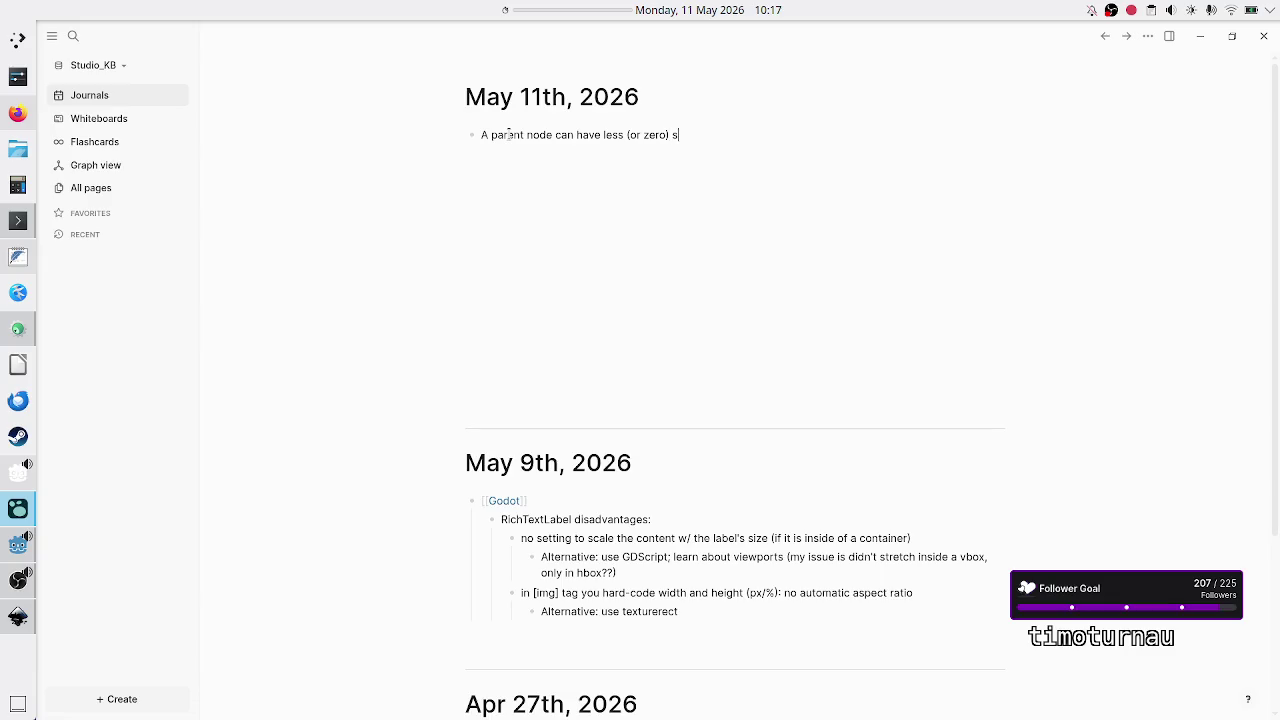
pyautogui.press('BackSpace')
pyautogui.press('BackSpace')
pyautogui.write('eva')
pyautogui.press('BackSpace')
pyautogui.press('BackSpace')
pyautogui.press('BackSpace')
pyautogui.write('than')
pyautogui.write(' the')
pyautogui.write(' total size of ')
pyautogui.write('ch')
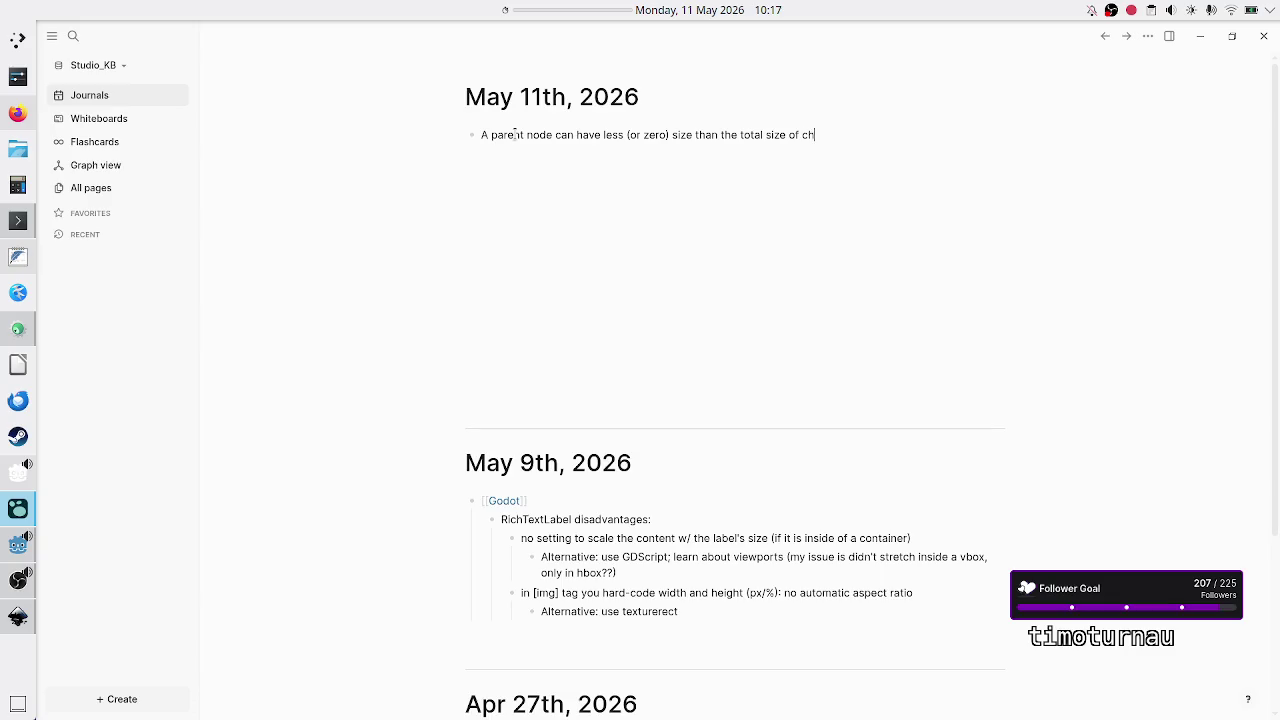
pyautogui.write('dren')
pyautogui.write('!')
pyautogui.write("unless it's")
pyautogui.write(' a container, w')
pyautogui.write('hich resize')
pyautogui.write('s the child')
pyautogui.write('ren to fit')
pyautogui.write('in the size of the ')
pyautogui.write('container')
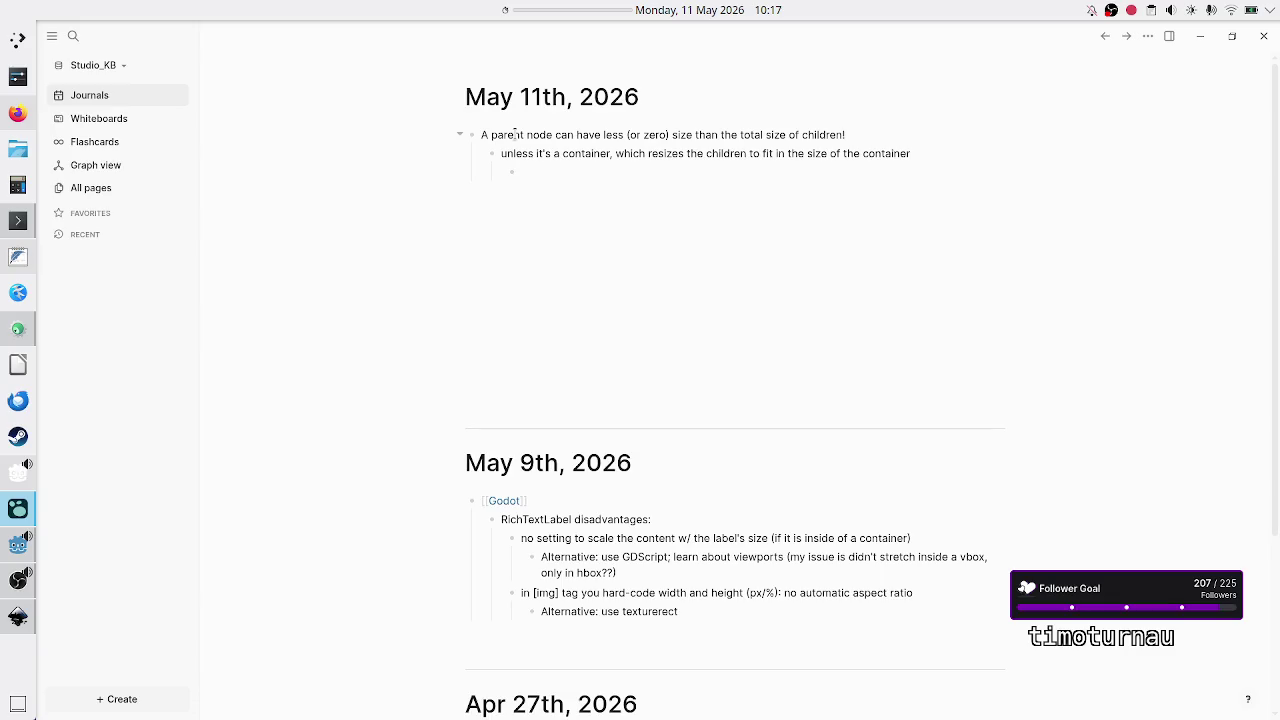
# Add a nested note that centercontainer, though huge, only uses its children's minimum size, then return to Godot.
pyautogui.write('centercontai')
pyautogui.write('ner')
pyautogui.write('al')
pyautogui.press('BackSpace')
pyautogui.press('BackSpace')
pyautogui.write('even t')
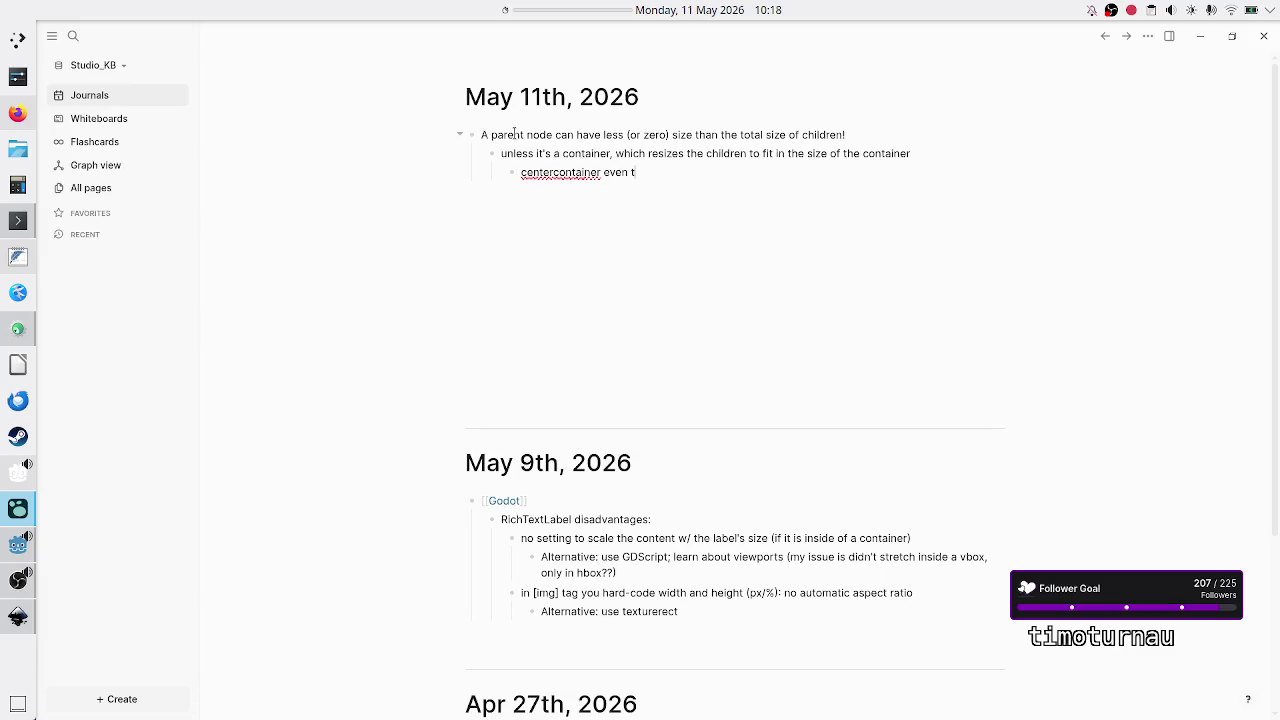
pyautogui.write('hough ')
pyautogui.write('its size is huge, i')
pyautogui.write('t ')
pyautogui.write('only uses the minimum size of the children')
pyautogui.hotkey('alt', 'Tab')
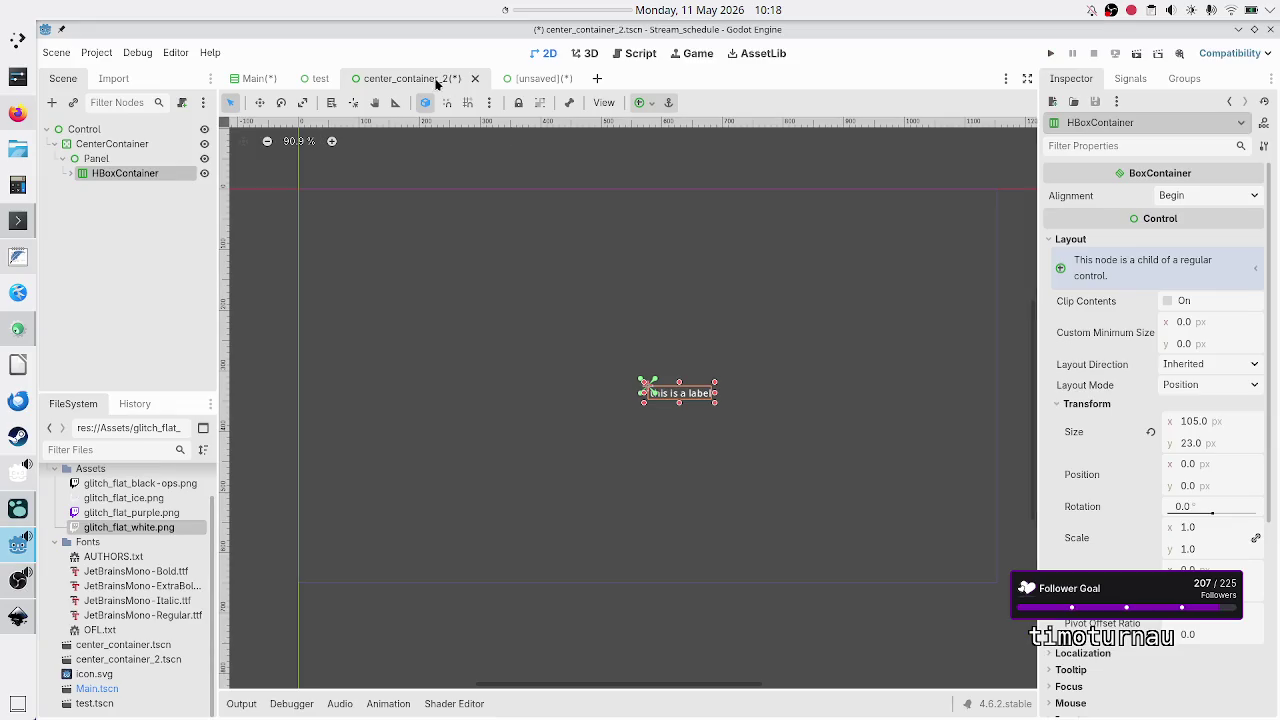
# Change the Panel node under CenterContainer into a PanelContainer.
pyautogui.click(119, 143)
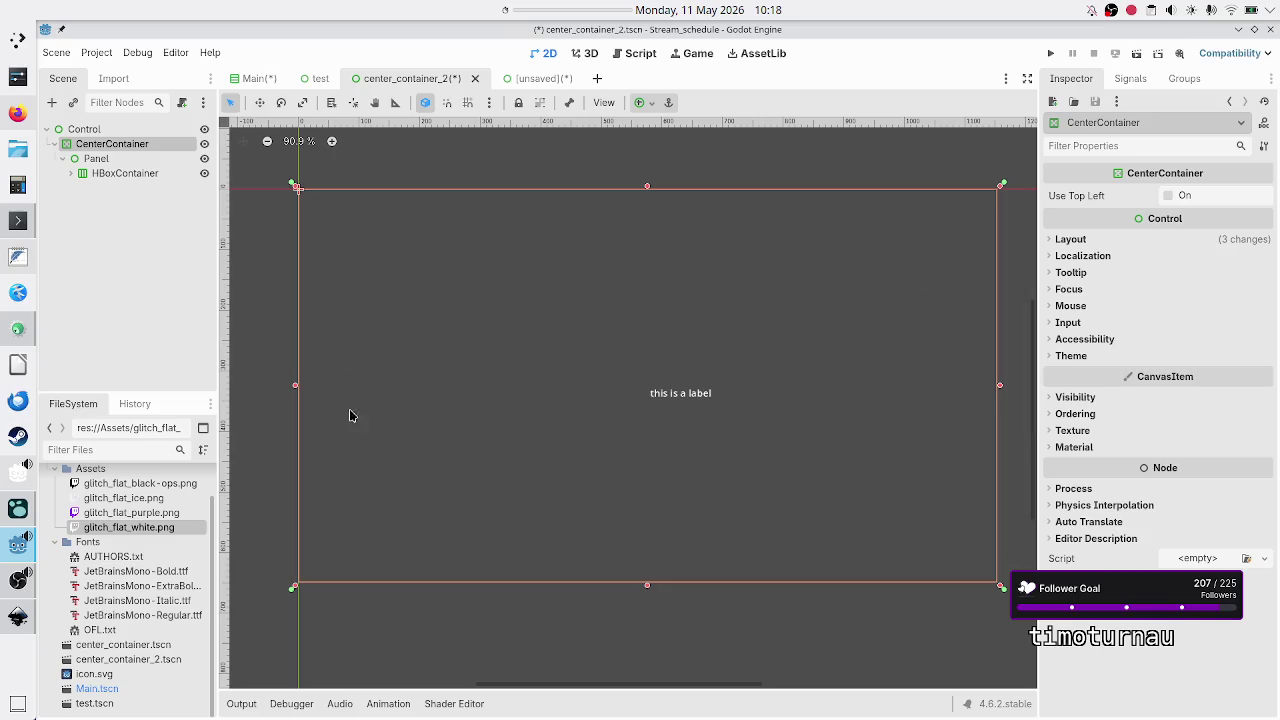
pyautogui.click(104, 160)
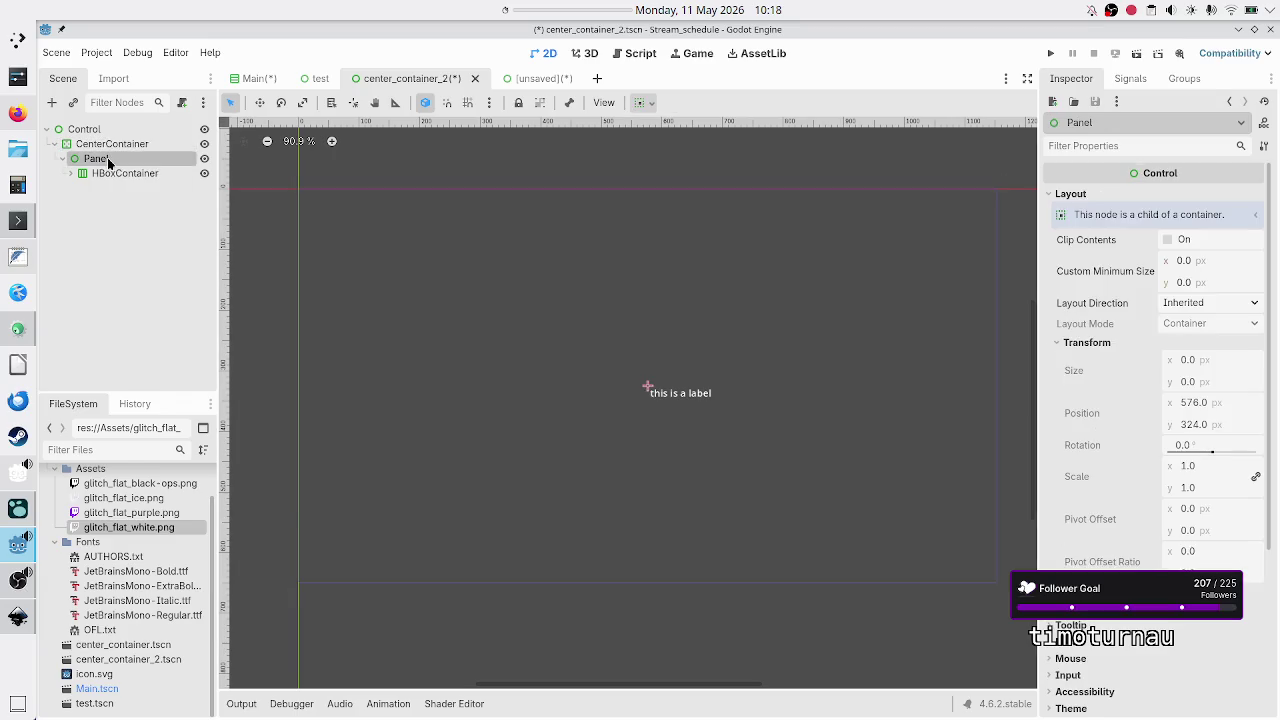
pyautogui.rightClick(109, 163)
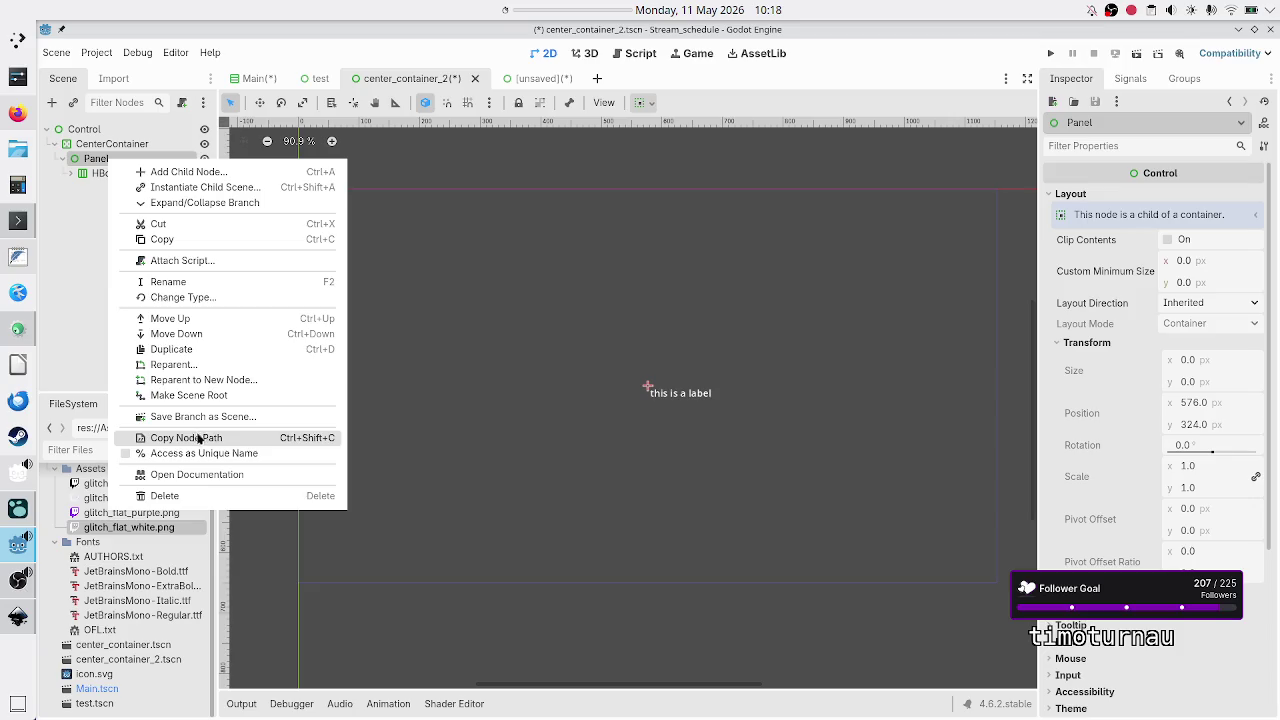
pyautogui.click(201, 298)
pyautogui.write('panelcontainer')
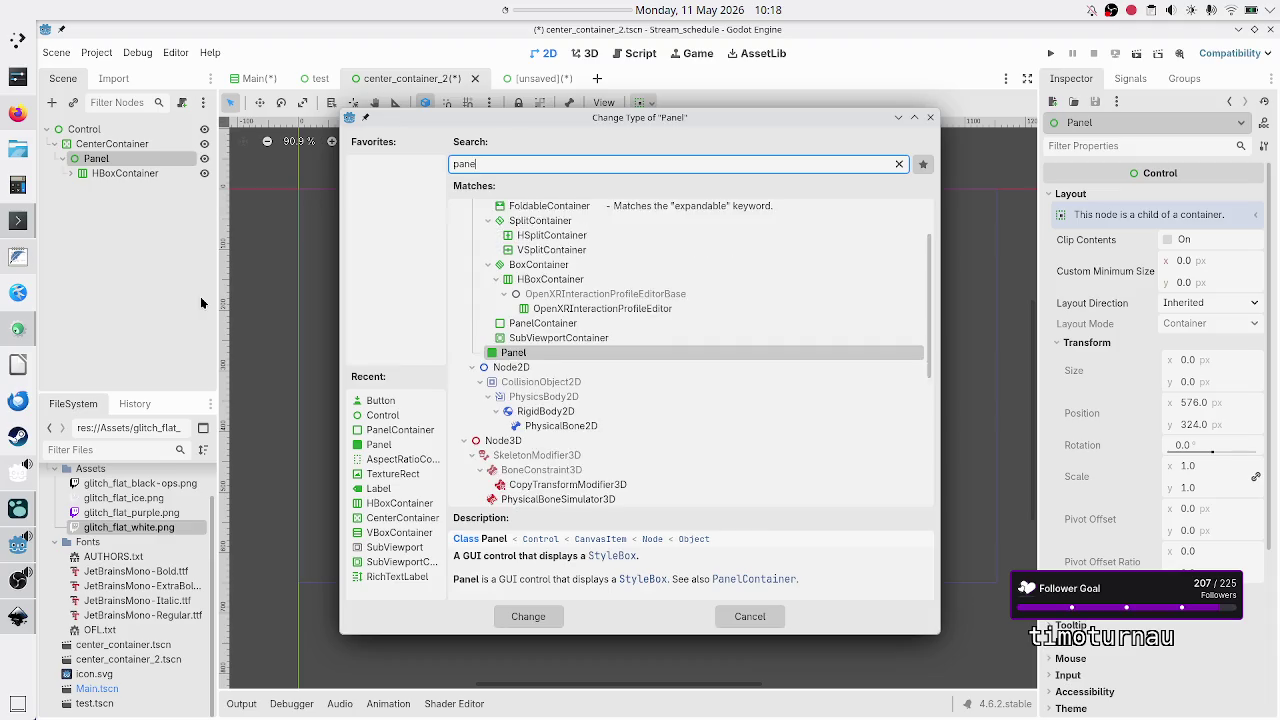
pyautogui.press('Return')
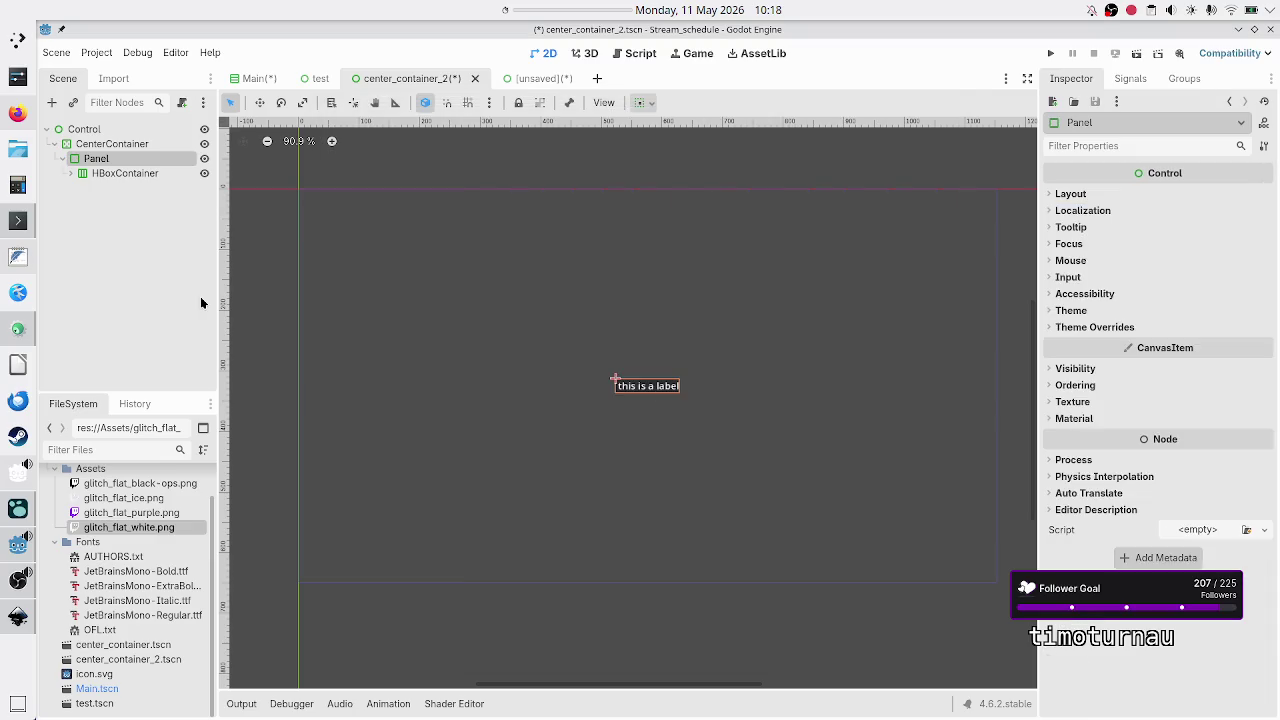
# Check CenterContainer's bounds, reselect the collapsed Panel, and switch to the Logseq journal.
pyautogui.click(140, 144)
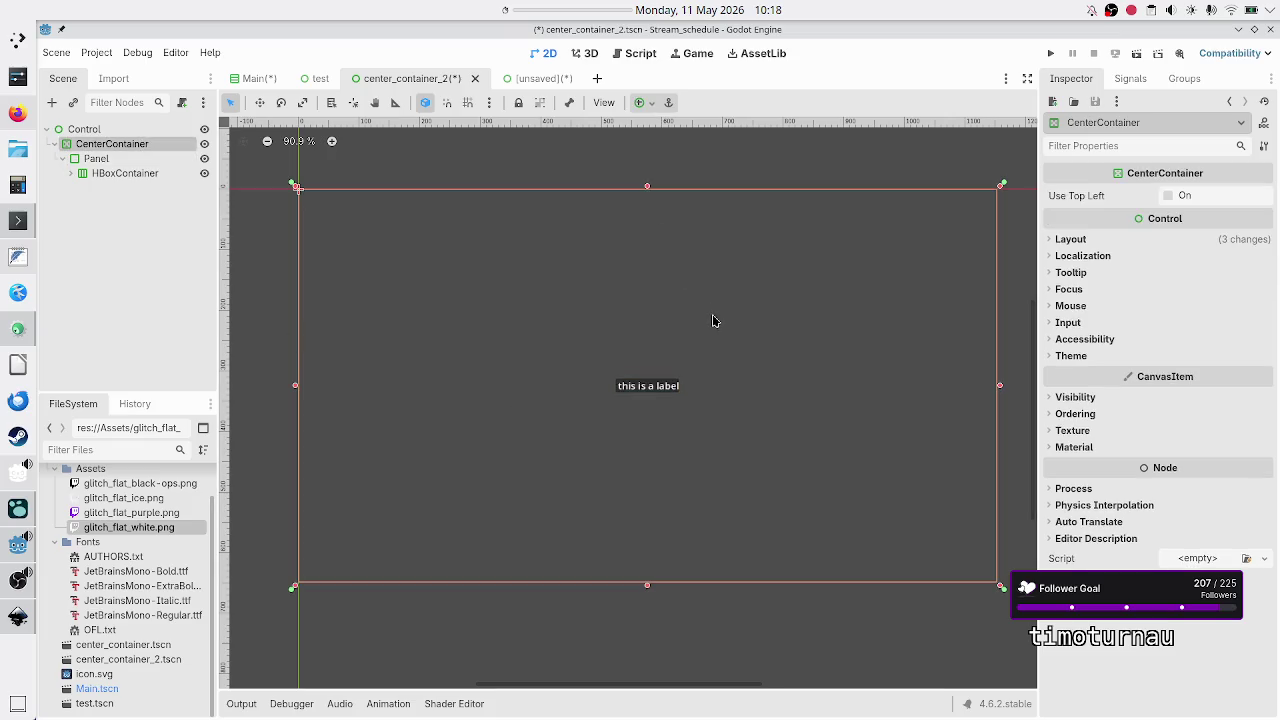
pyautogui.click(60, 161)
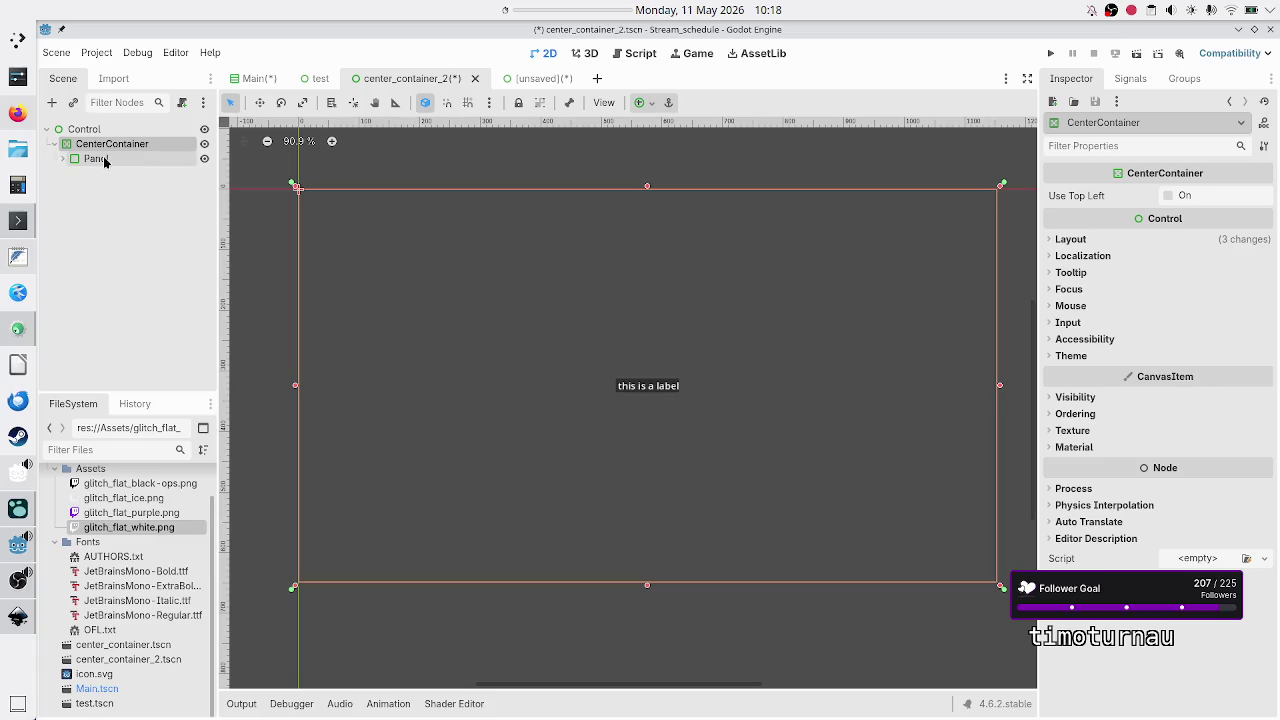
pyautogui.click(103, 158)
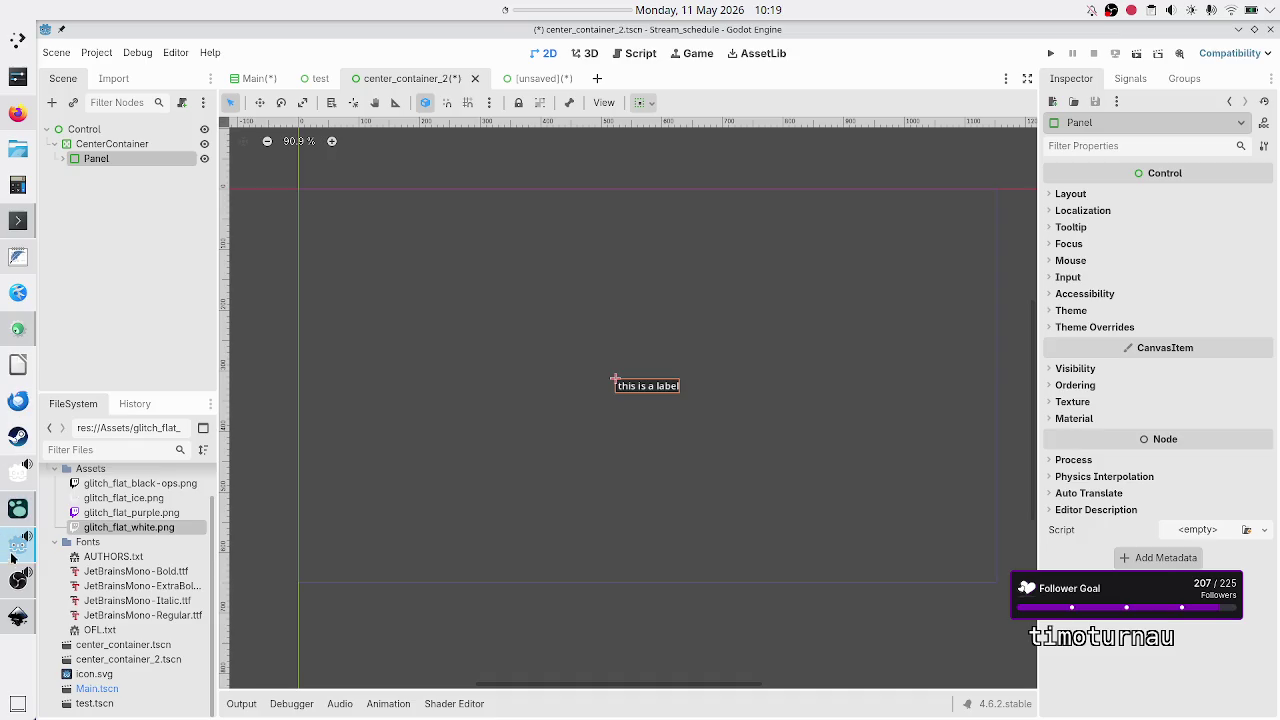
pyautogui.click(18, 508)
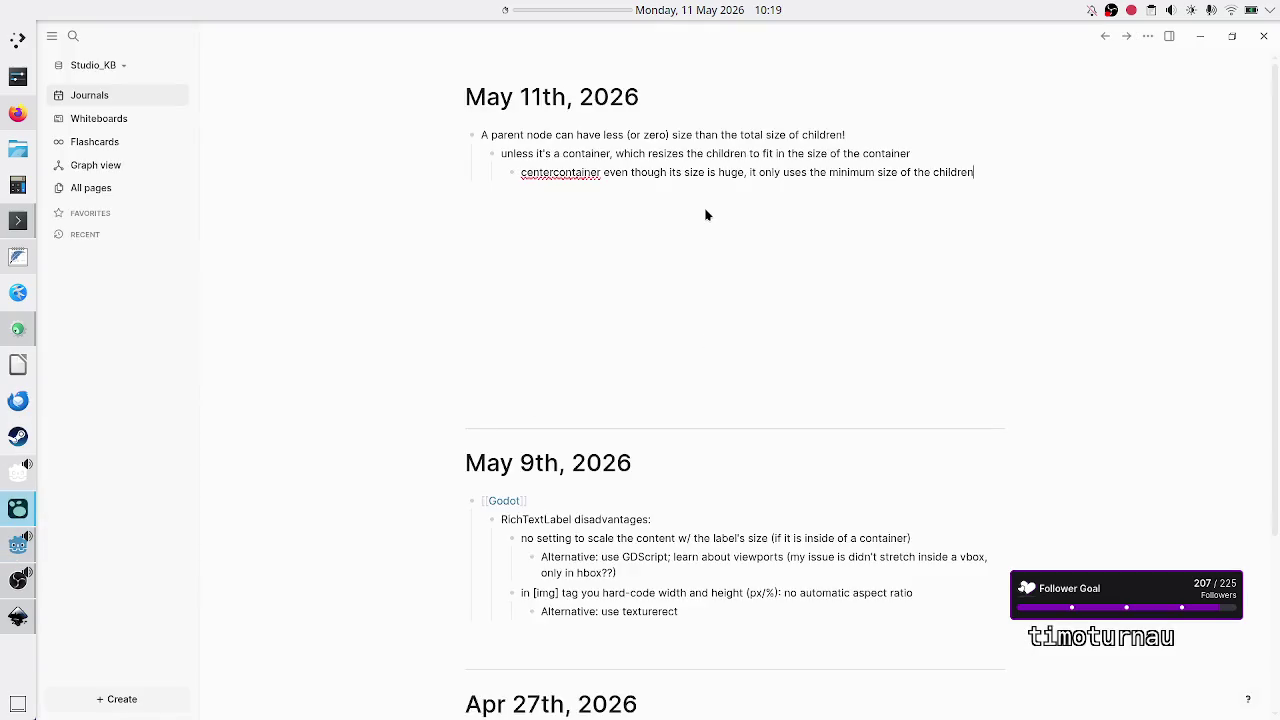
pyautogui.doubleClick(597, 155)
pyautogui.moveTo(808, 153); pyautogui.dragTo(910, 153)
pyautogui.click(916, 153)
pyautogui.hotkey('alt', 'Tab')
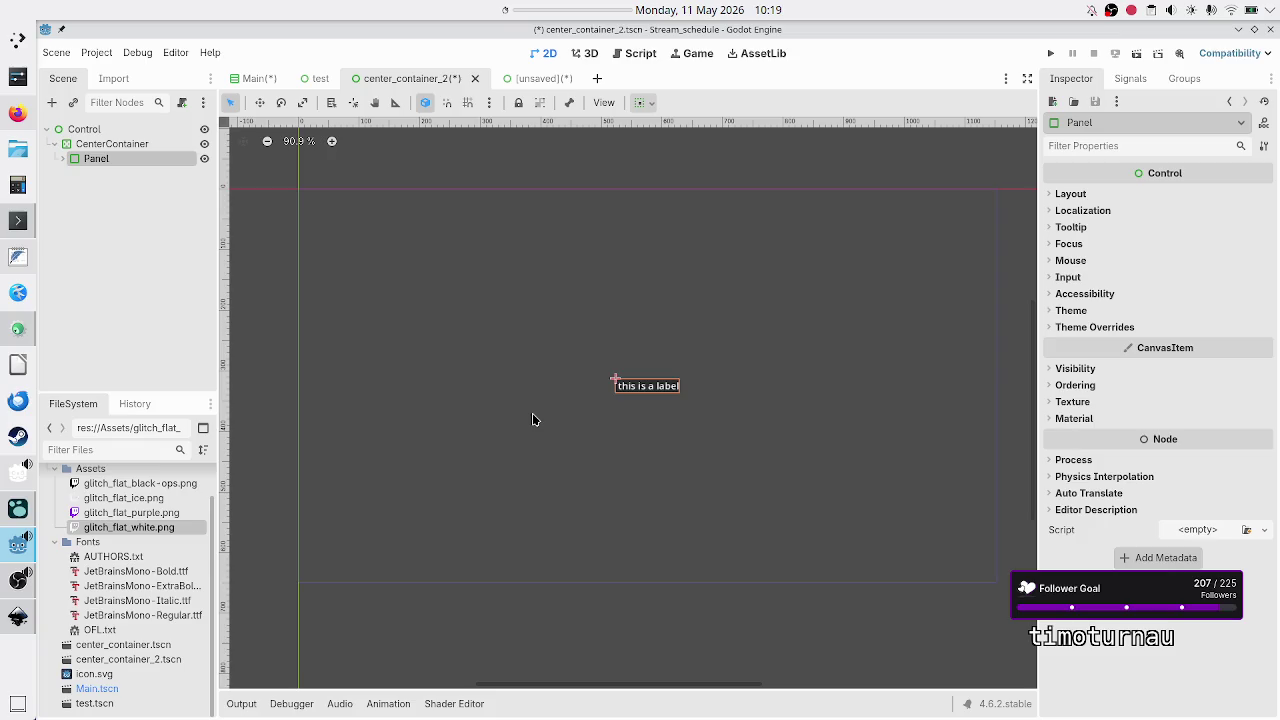
pyautogui.click(142, 143)
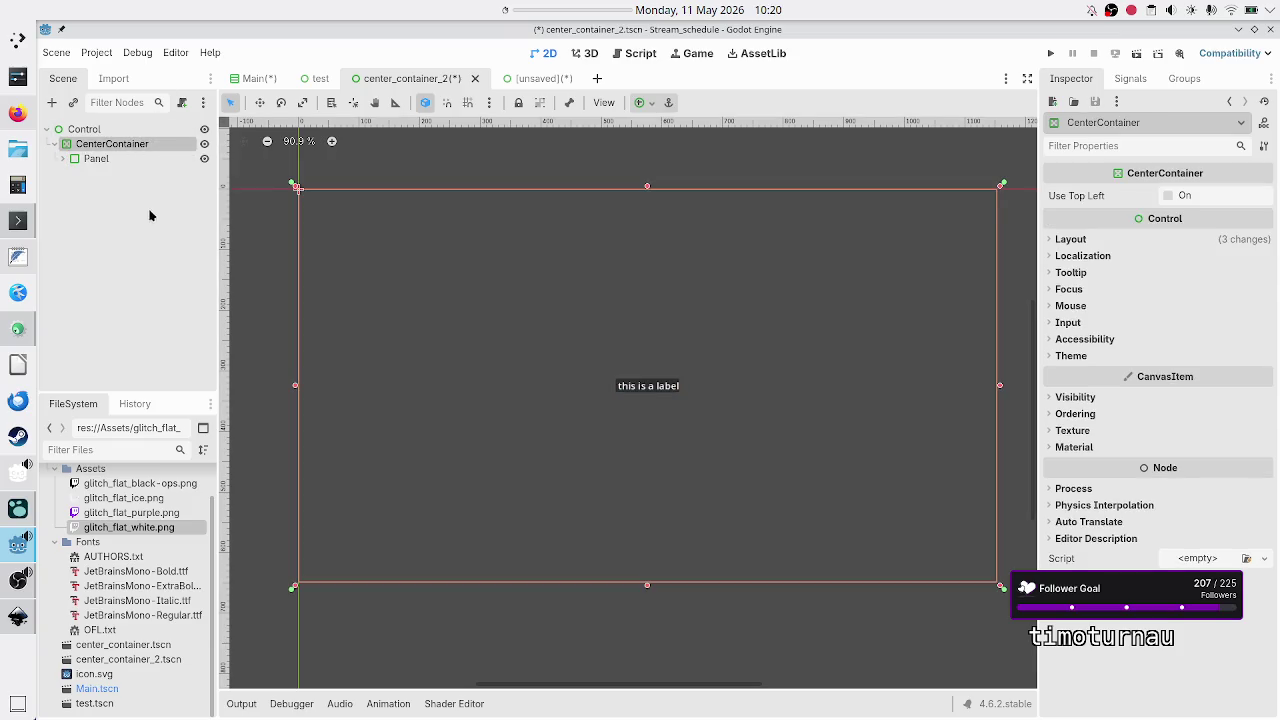
pyautogui.click(650, 390)
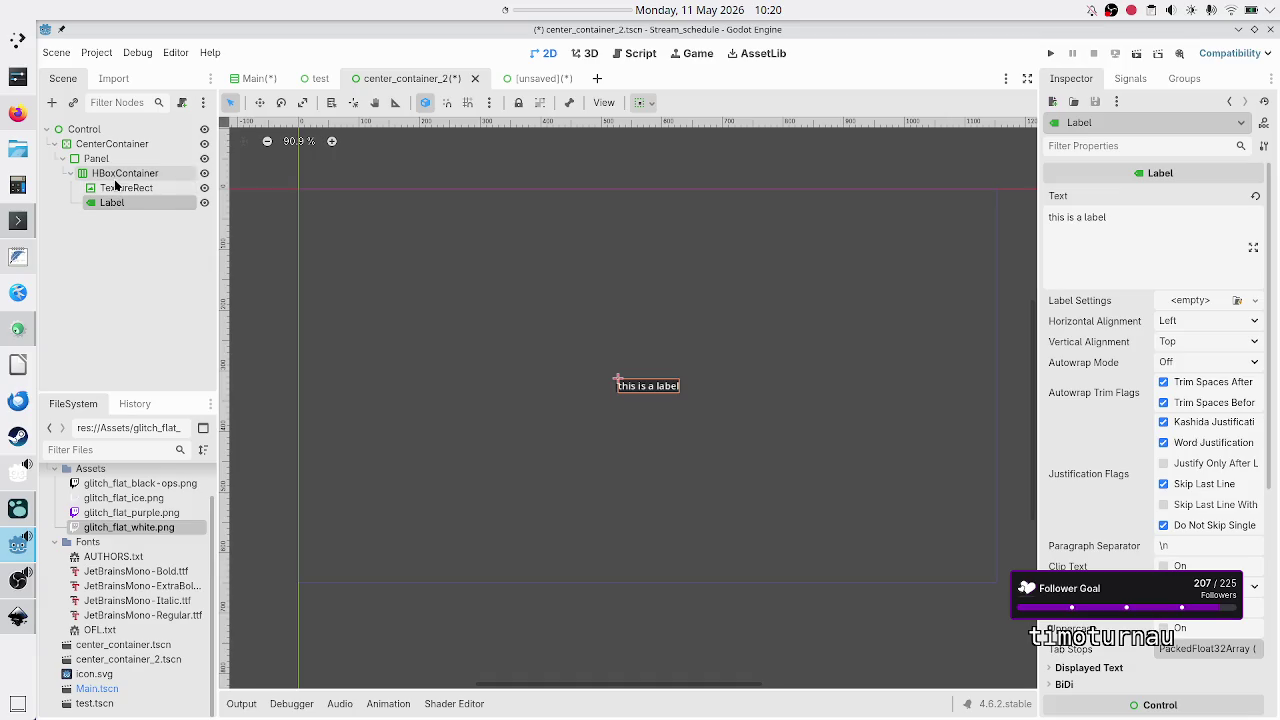
pyautogui.click(57, 157)
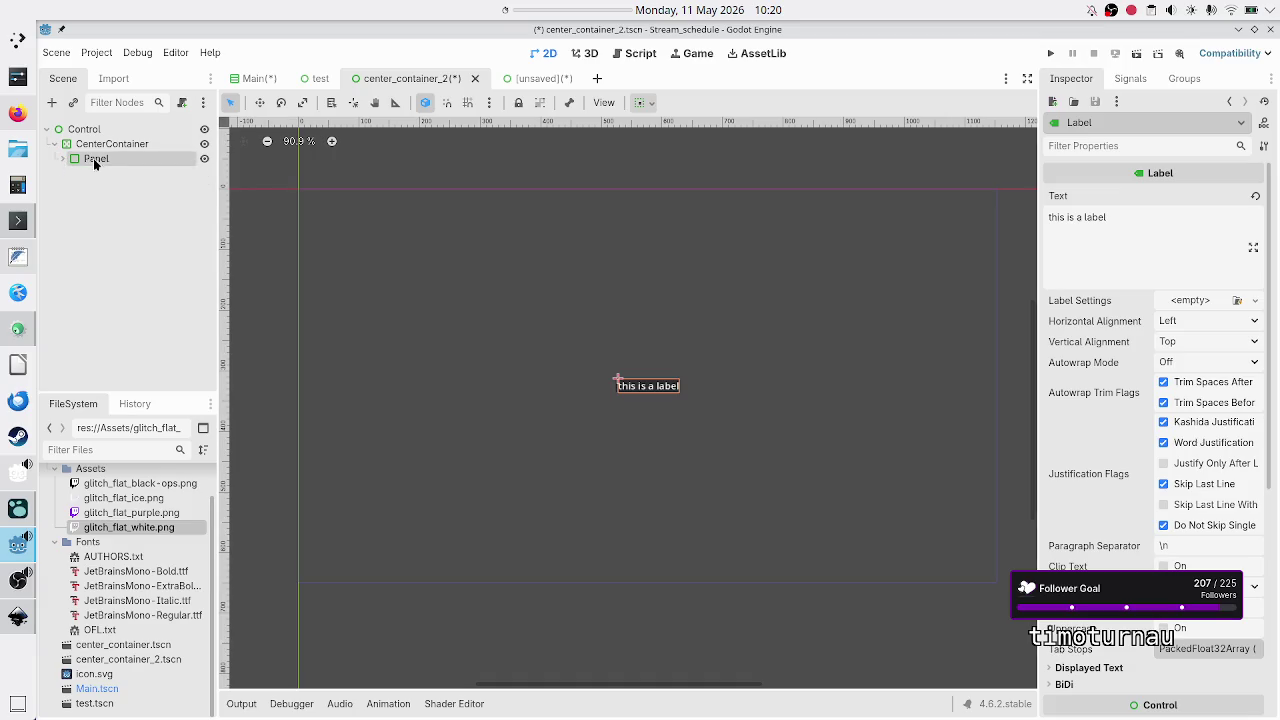
pyautogui.moveTo(104, 159)
pyautogui.mouseDown()
pyautogui.moveTo(94, 129)
pyautogui.moveTo(101, 165)
pyautogui.mouseUp()
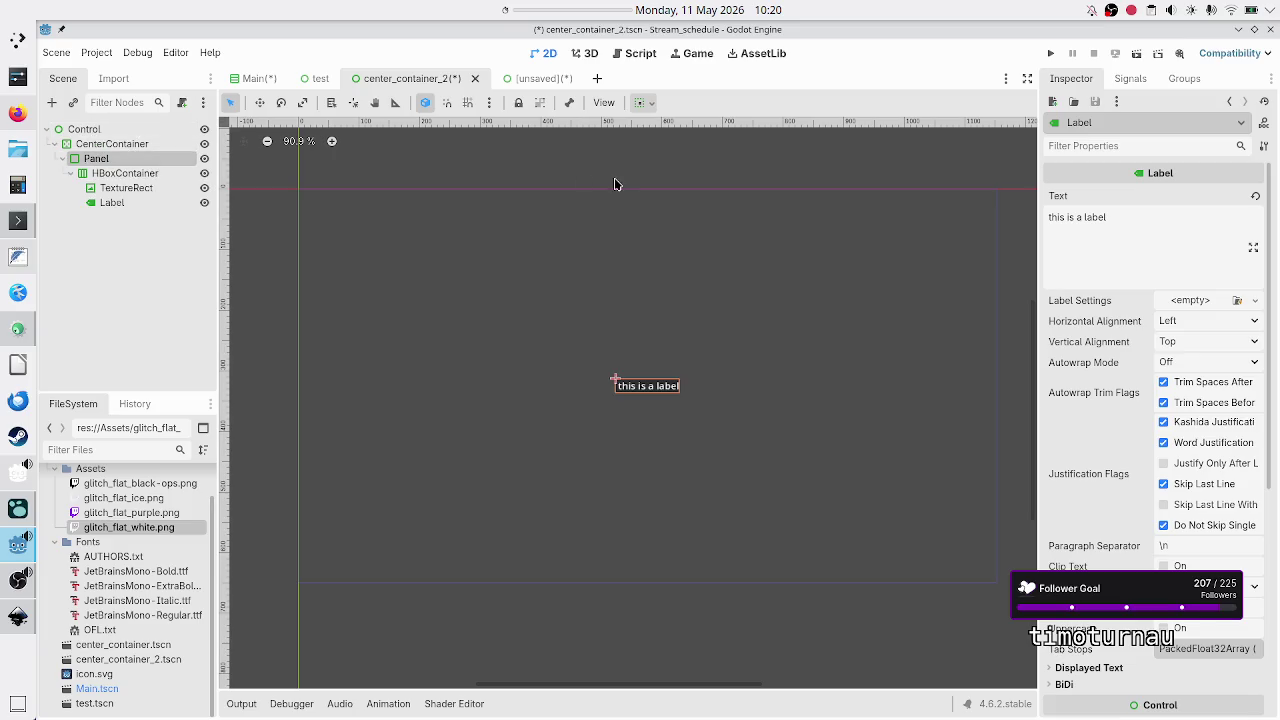
pyautogui.click(640, 102)
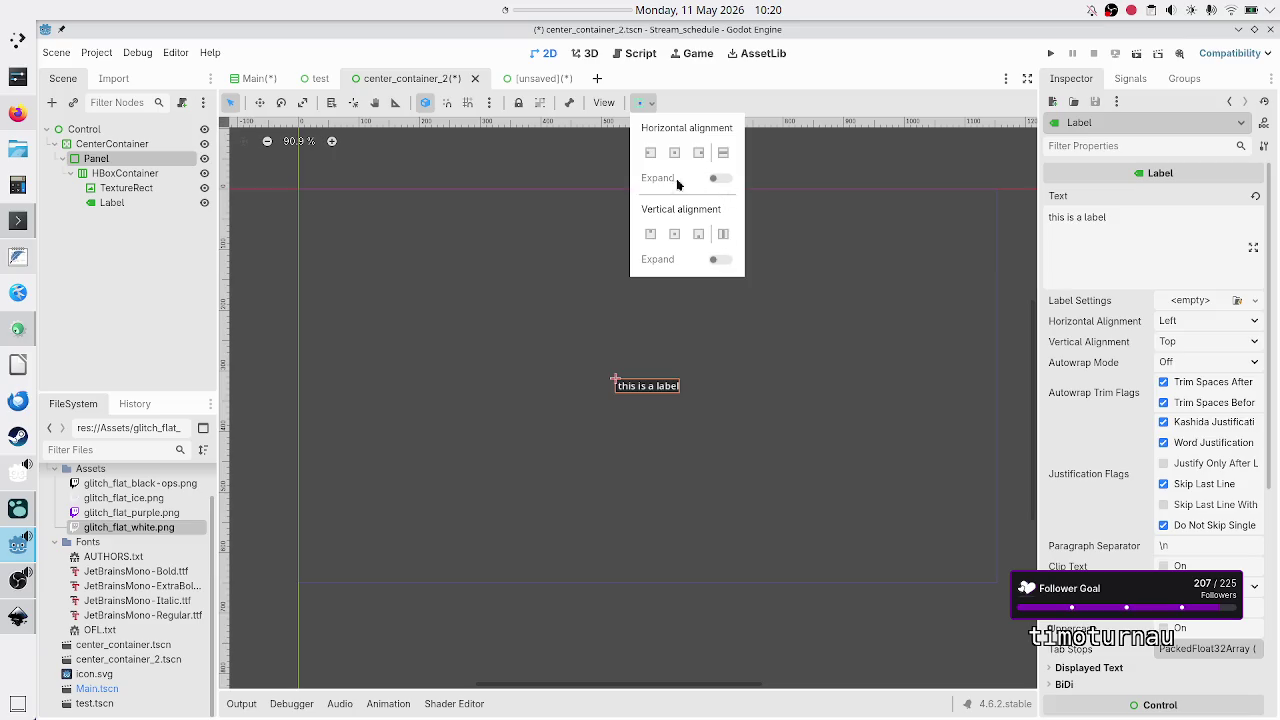
pyautogui.click(184, 275)
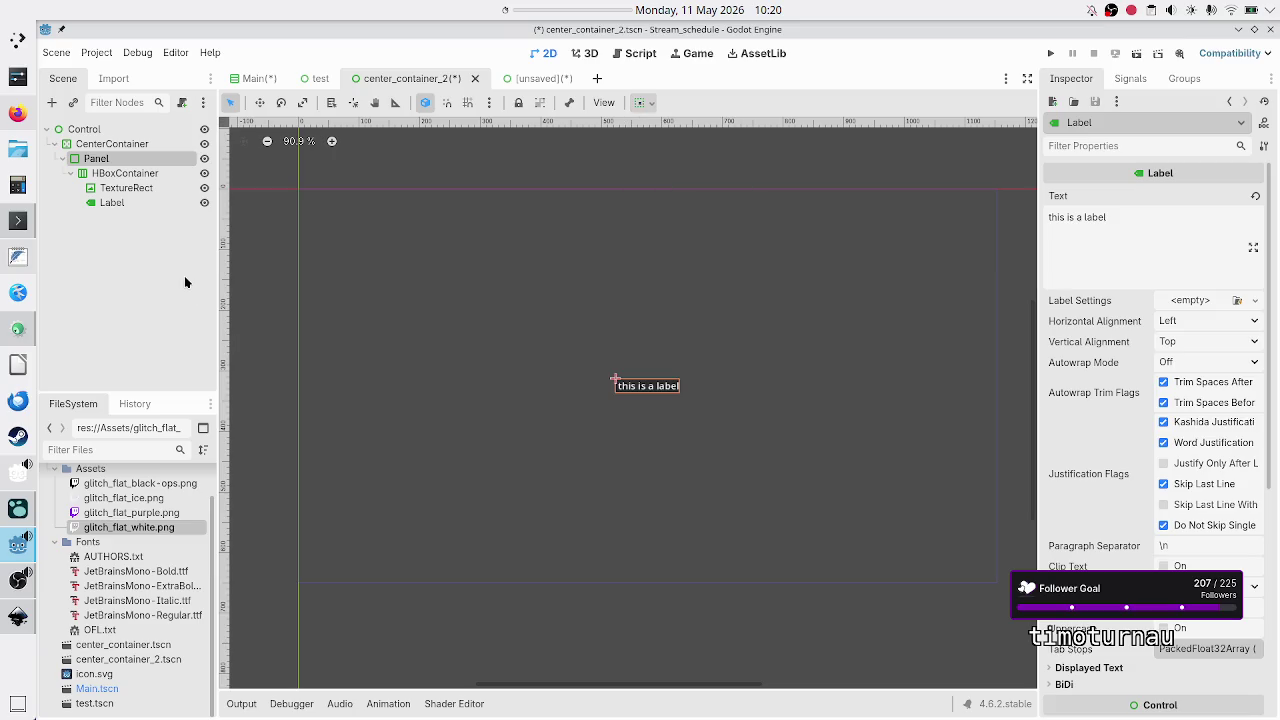
pyautogui.click(61, 158)
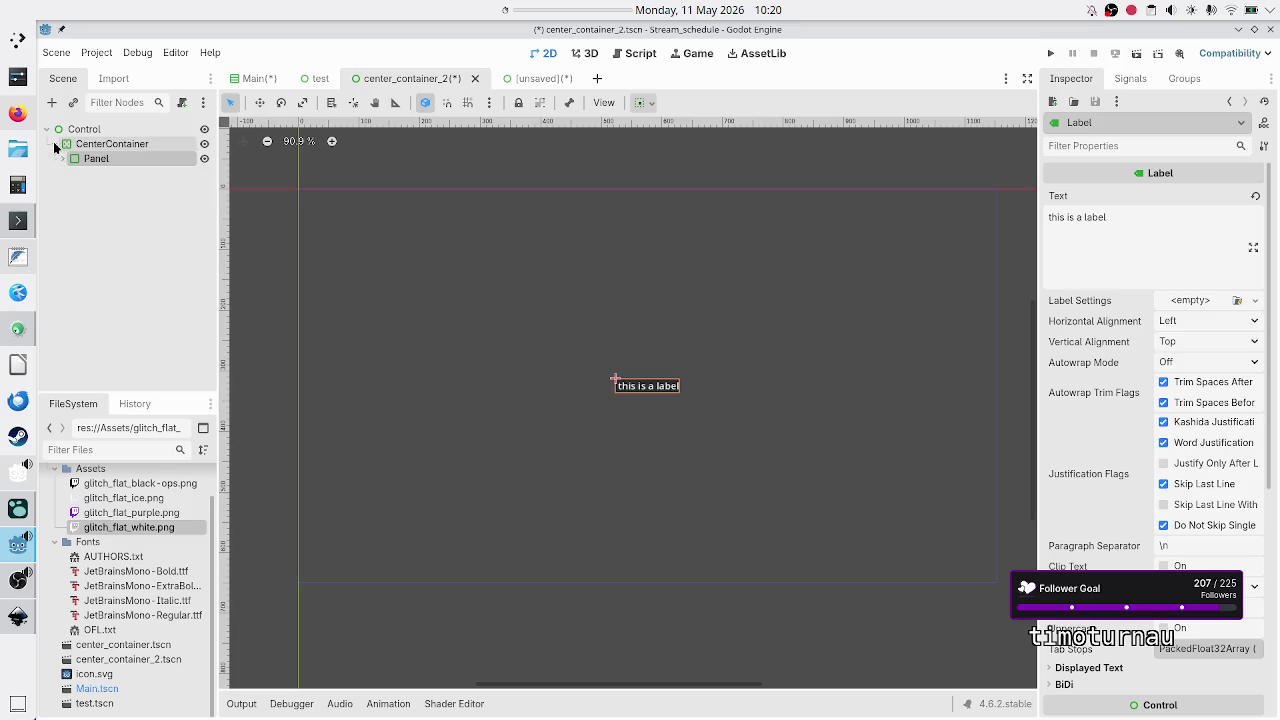
pyautogui.click(54, 143)
pyautogui.click(70, 129)
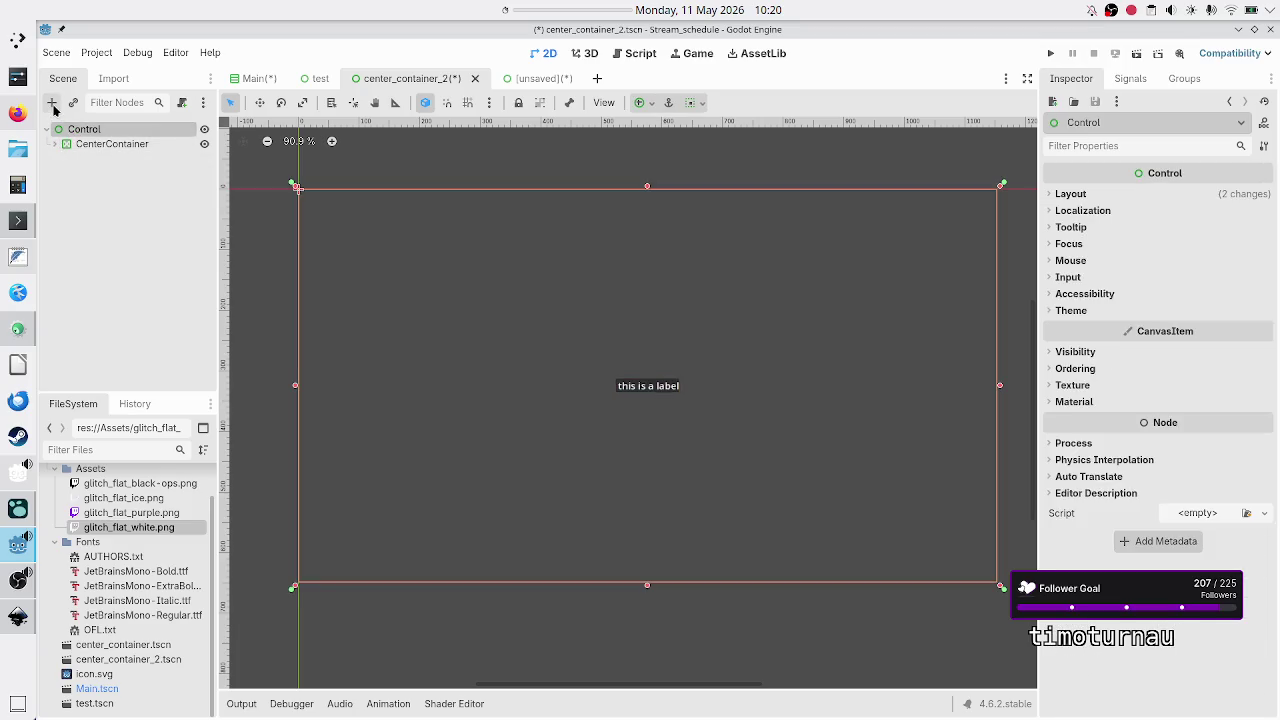
# Add a Panel under Control and give it the Full Rect anchor preset.
pyautogui.click(52, 102)
pyautogui.write('panel')
pyautogui.press('Return')
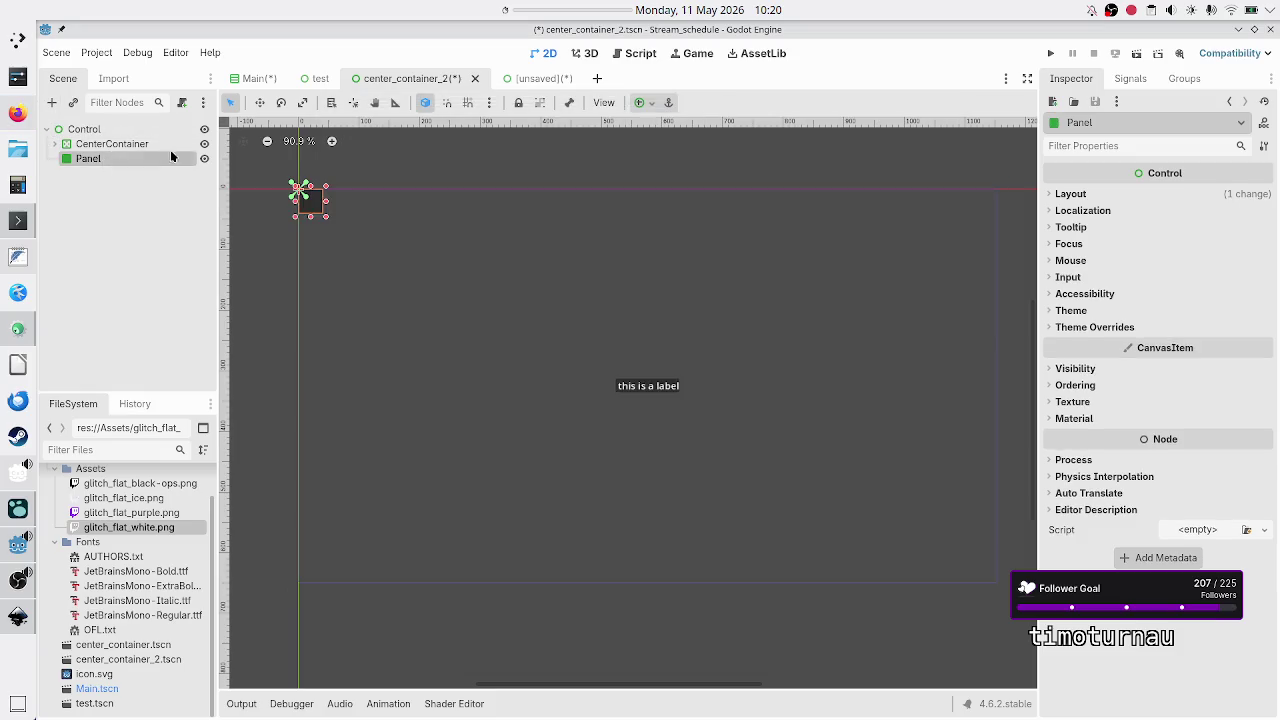
pyautogui.click(642, 102)
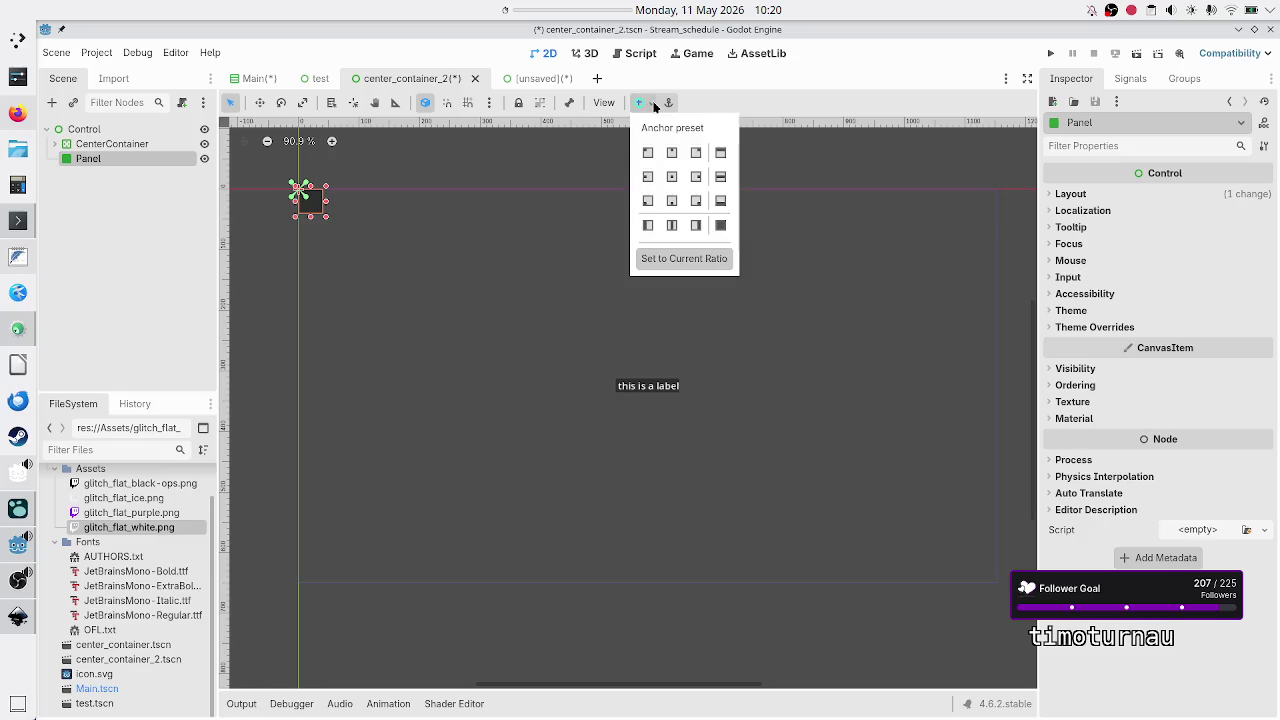
pyautogui.click(727, 223)
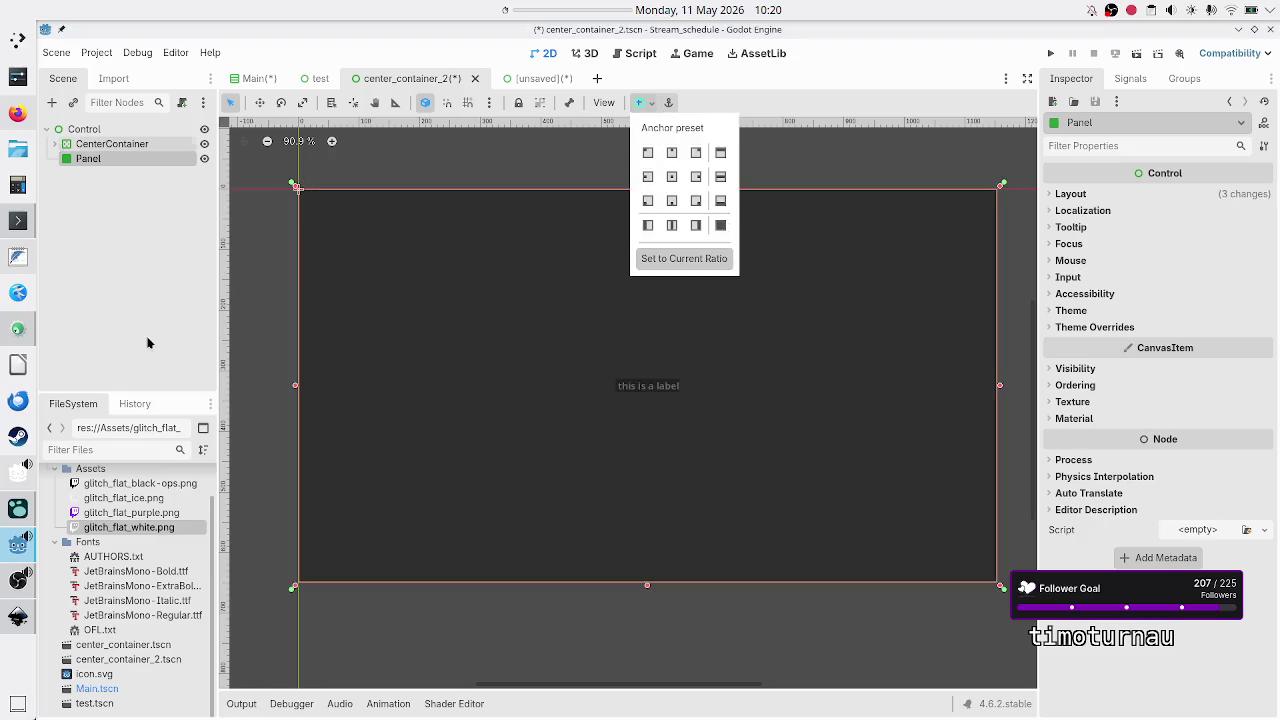
pyautogui.click(168, 275)
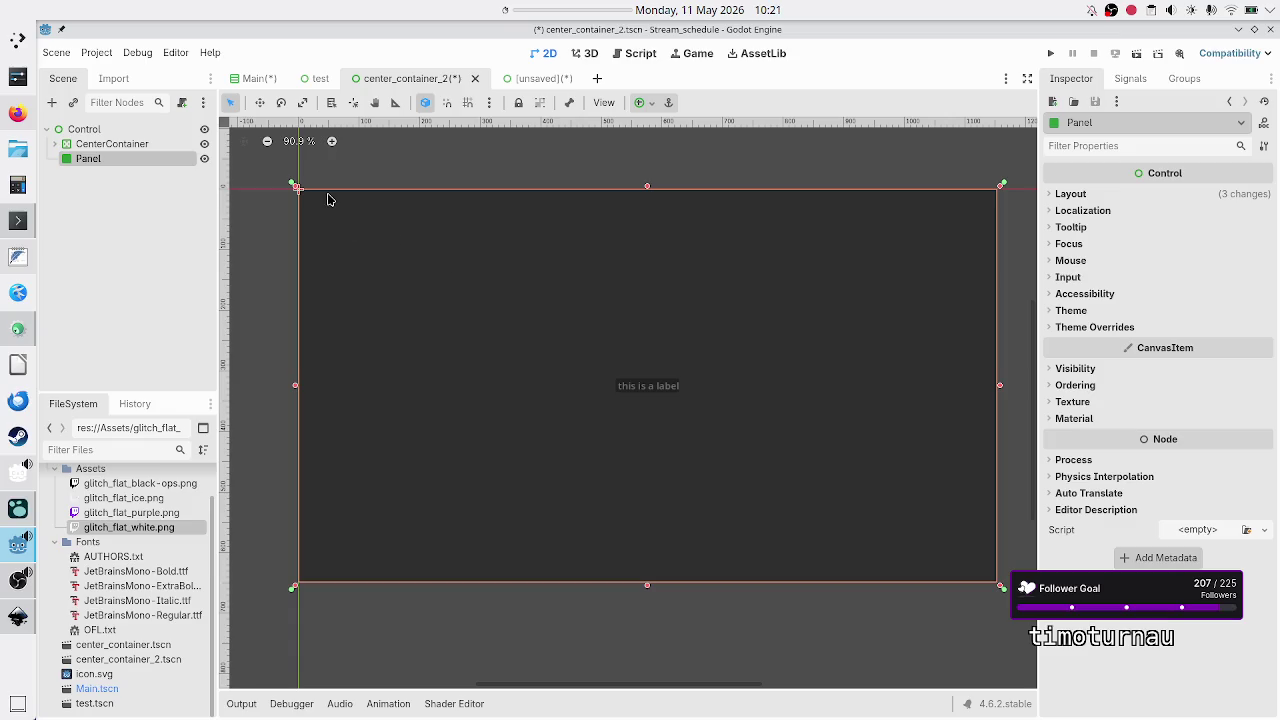
# Hide the Panel so only the label shows, then bring Firefox to the front.
pyautogui.click(140, 148)
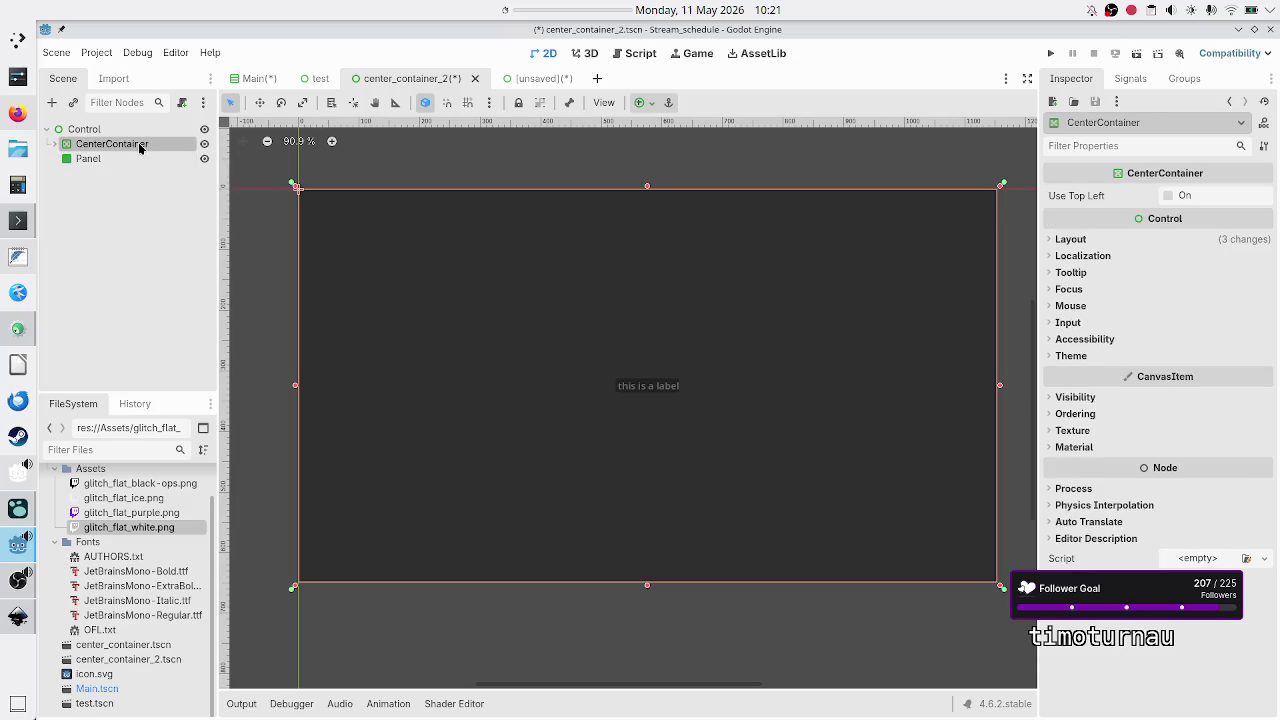
pyautogui.click(204, 159)
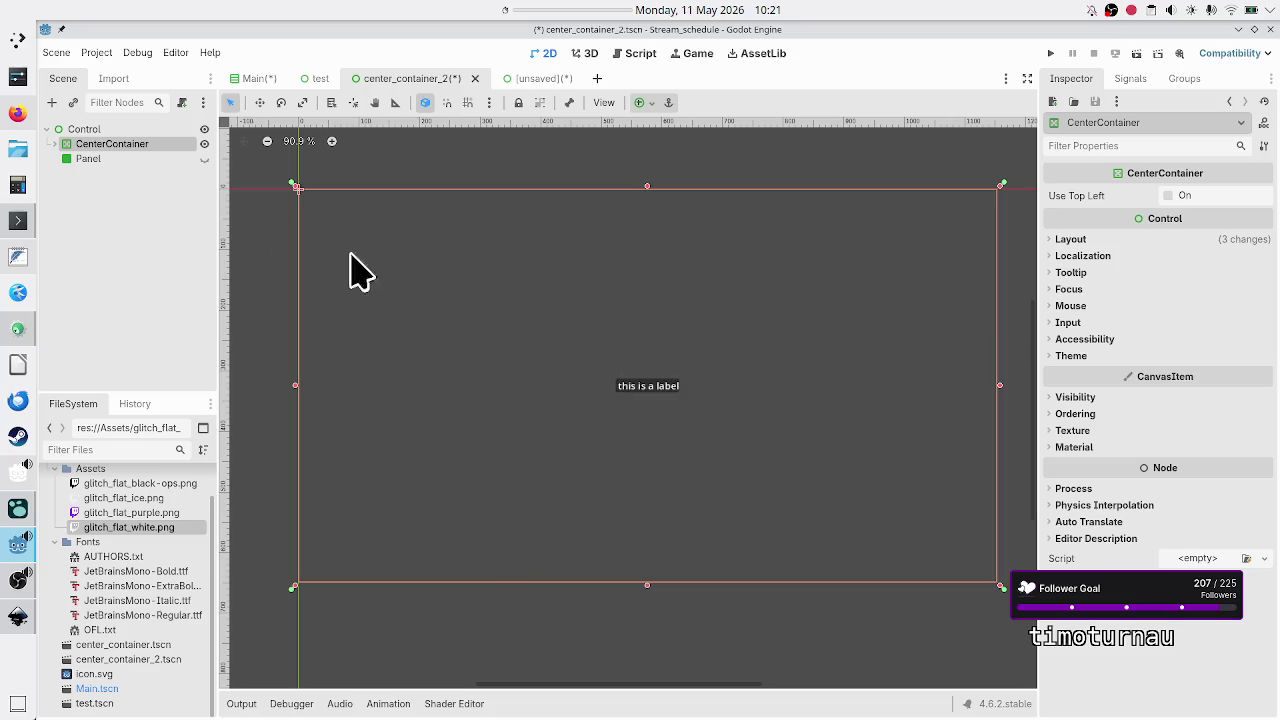
pyautogui.click(17, 113)
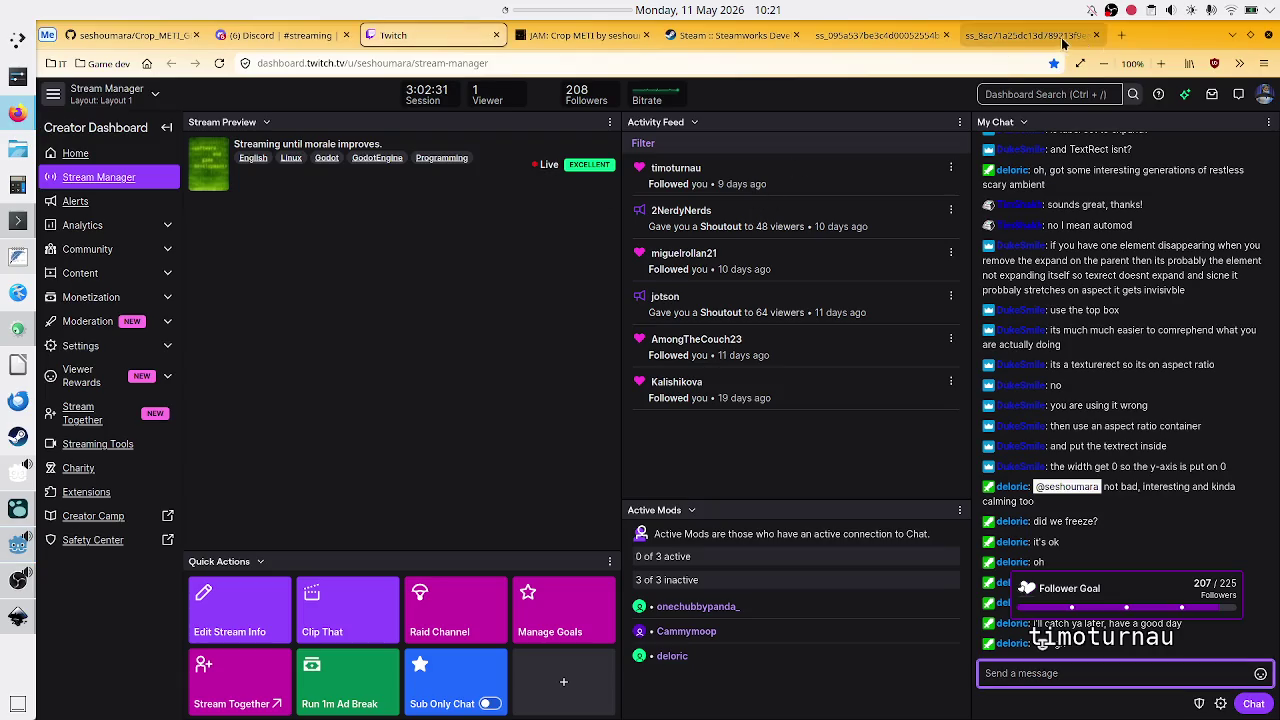
# Search in a new tab for 'godot does centercontainer not resize the child node as other containers?'.
pyautogui.click(1122, 38)
pyautogui.click(572, 250)
pyautogui.write('godot')
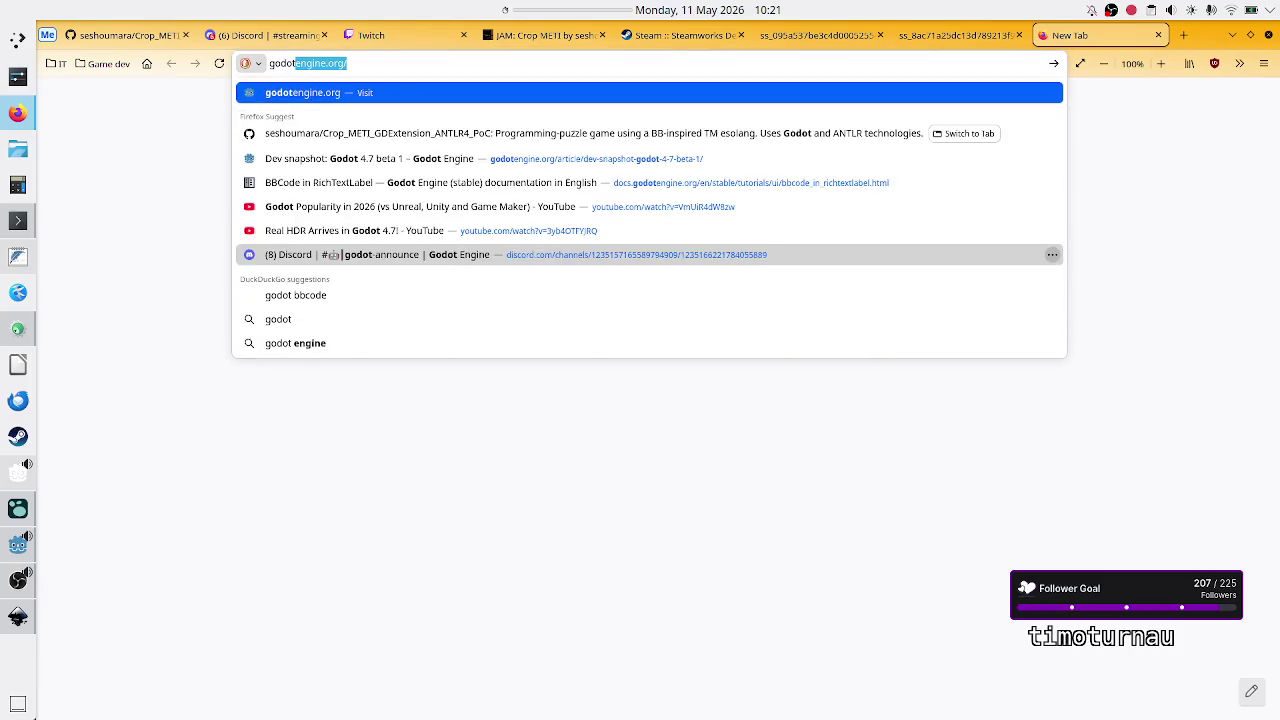
pyautogui.write(' does cente')
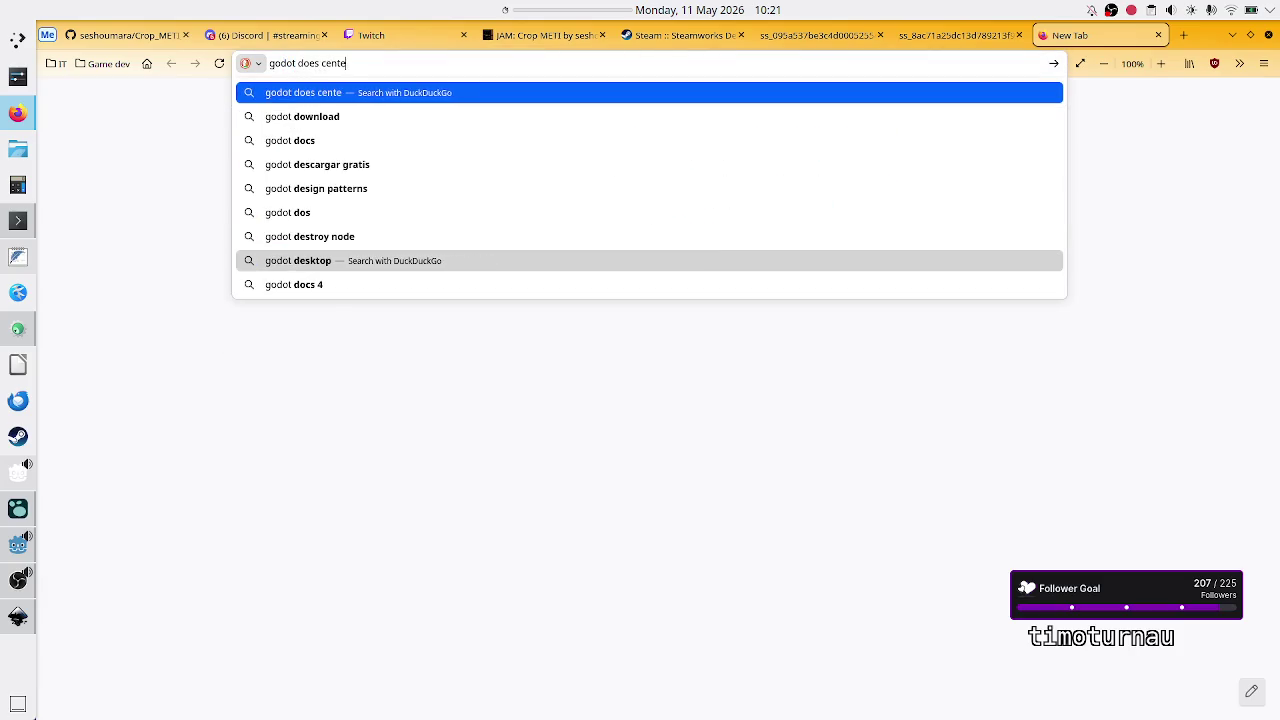
pyautogui.write('rcontainer ')
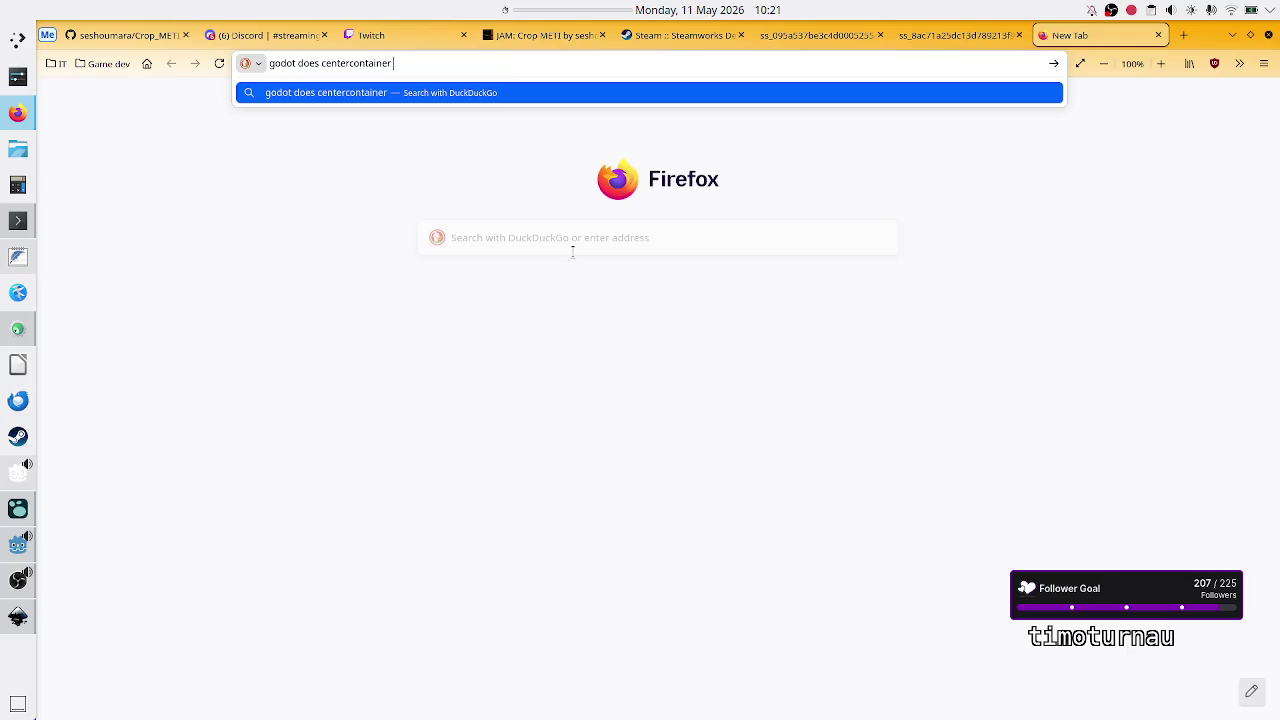
pyautogui.write('not resiz')
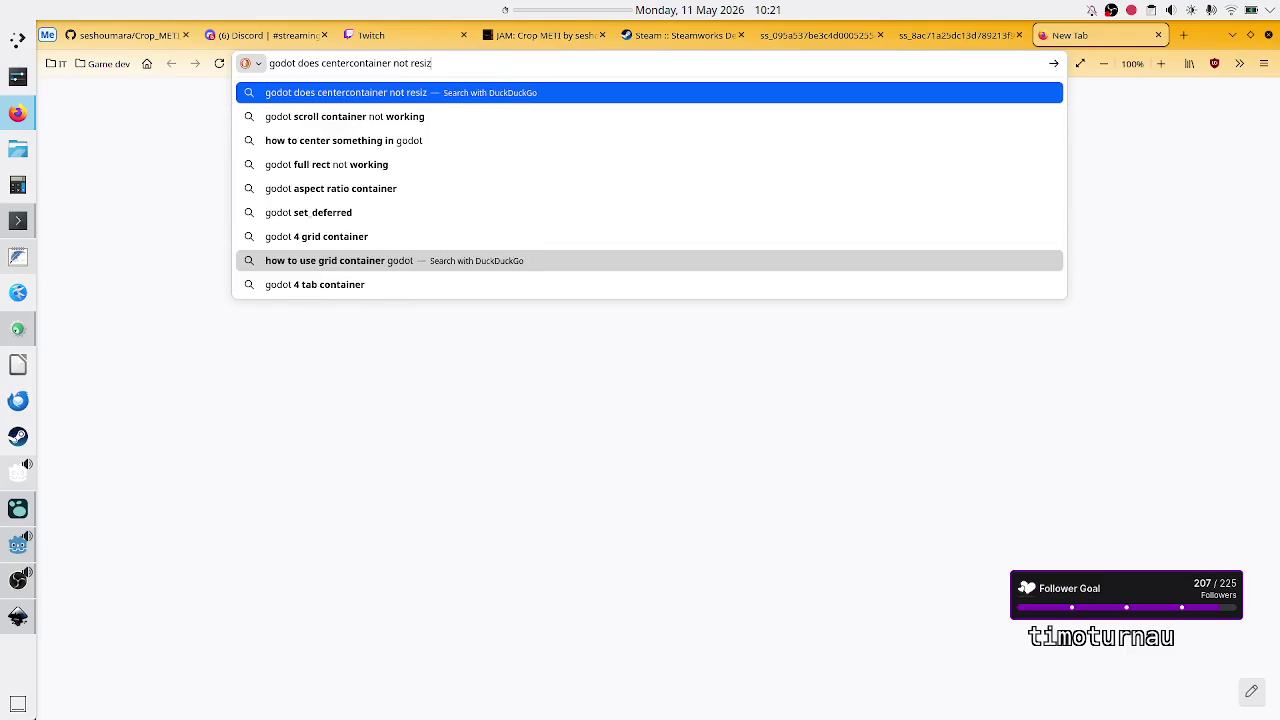
pyautogui.write('e the')
pyautogui.write(' c')
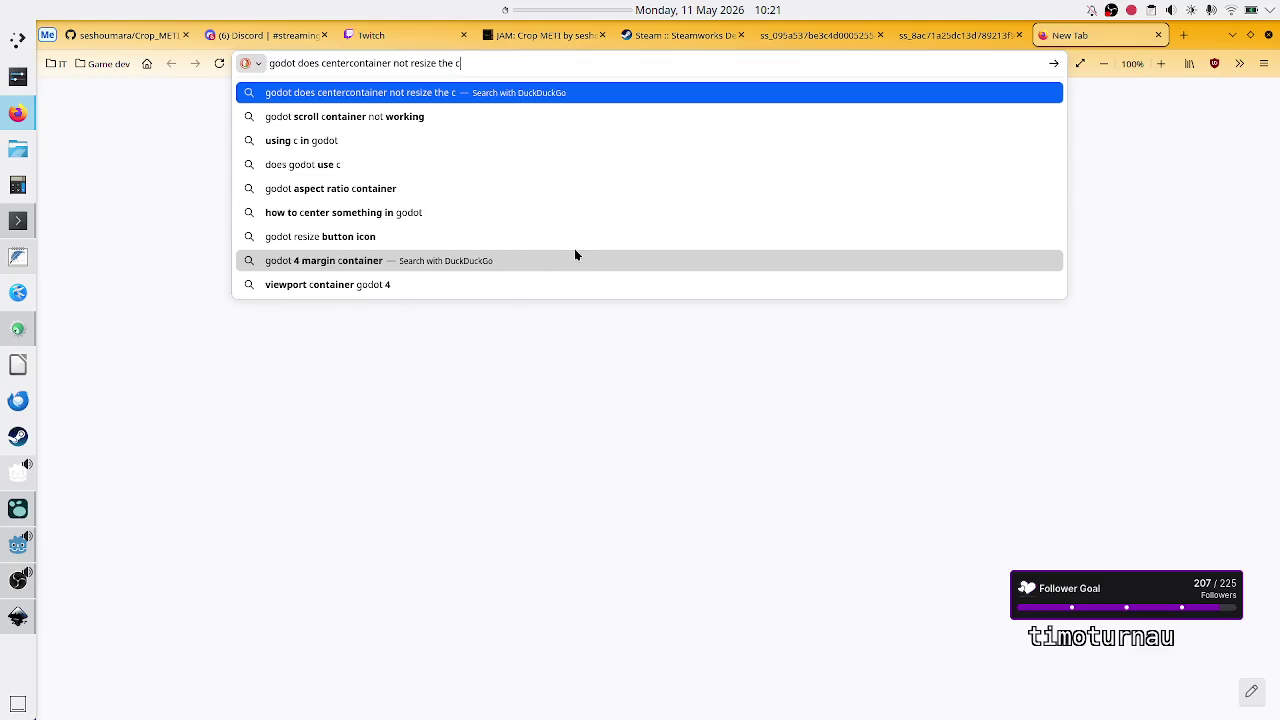
pyautogui.write('hild node ')
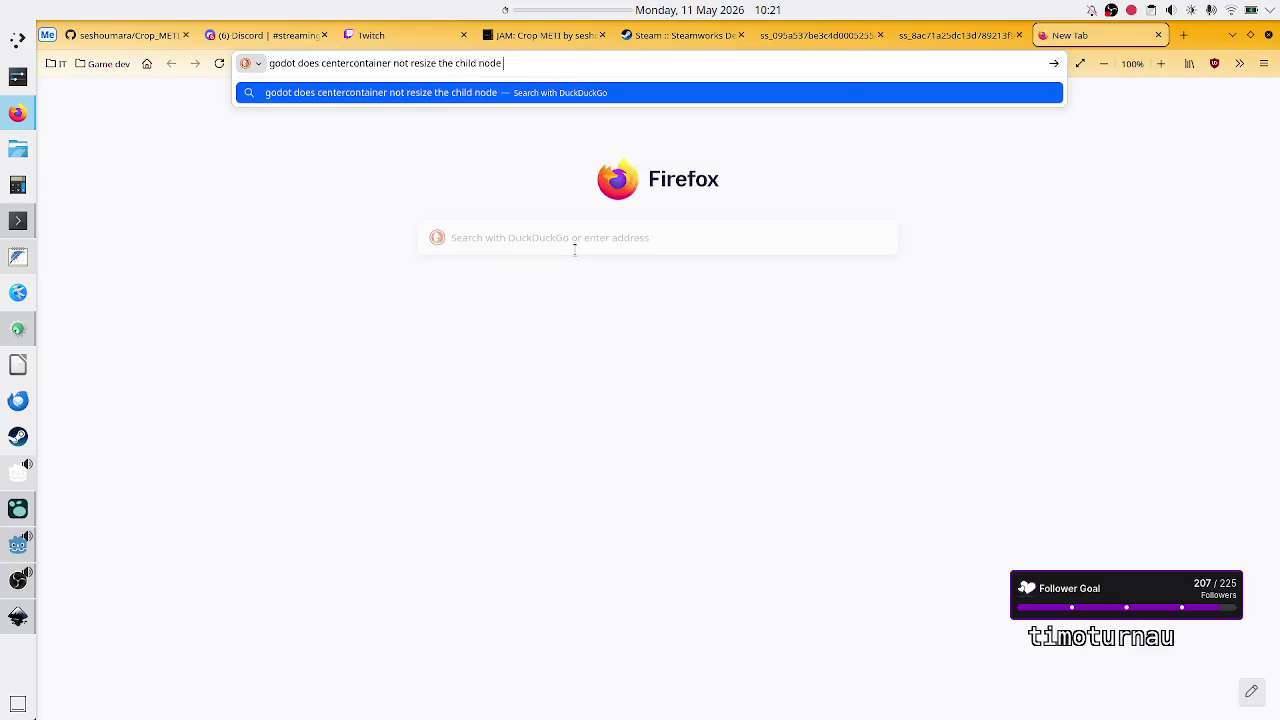
pyautogui.write('as other contai')
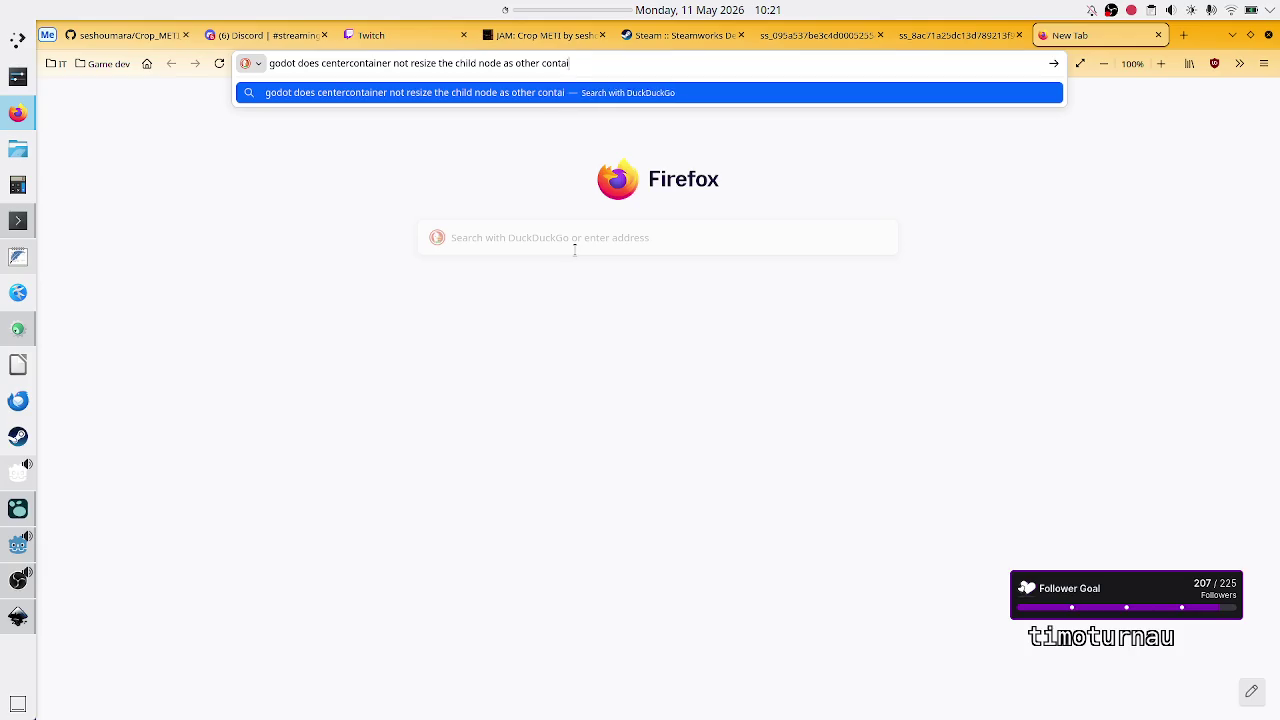
pyautogui.write('ners?')
pyautogui.press('Return')
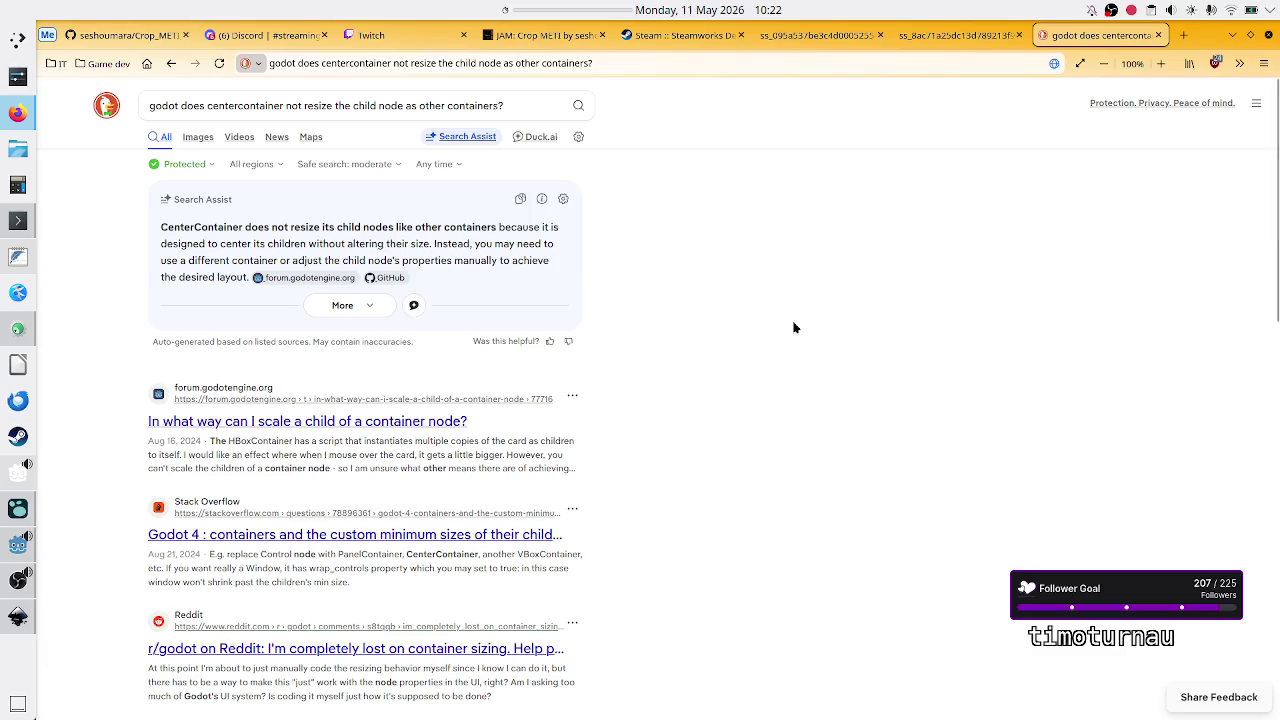
pyautogui.hotkey('alt', 'Tab')
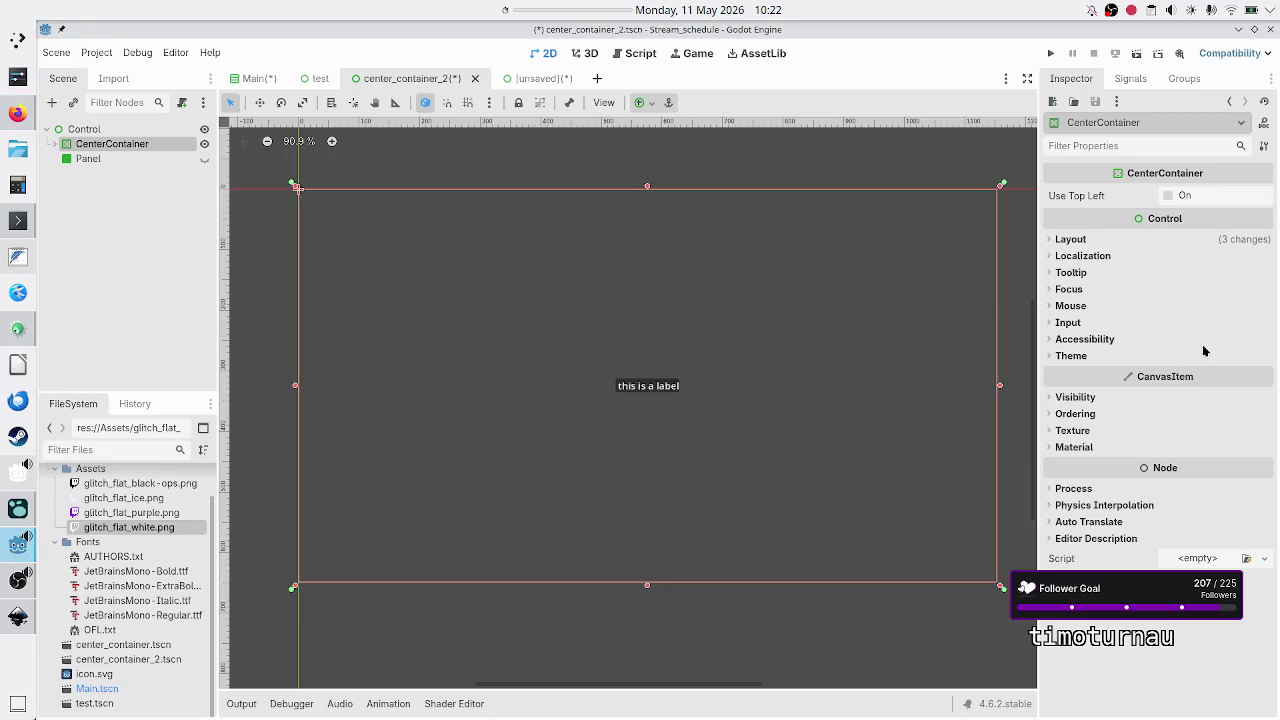
# Try a 100×100 custom minimum size on CenterContainer, revert it to 0×0, and select its child Panel.
pyautogui.click(1100, 241)
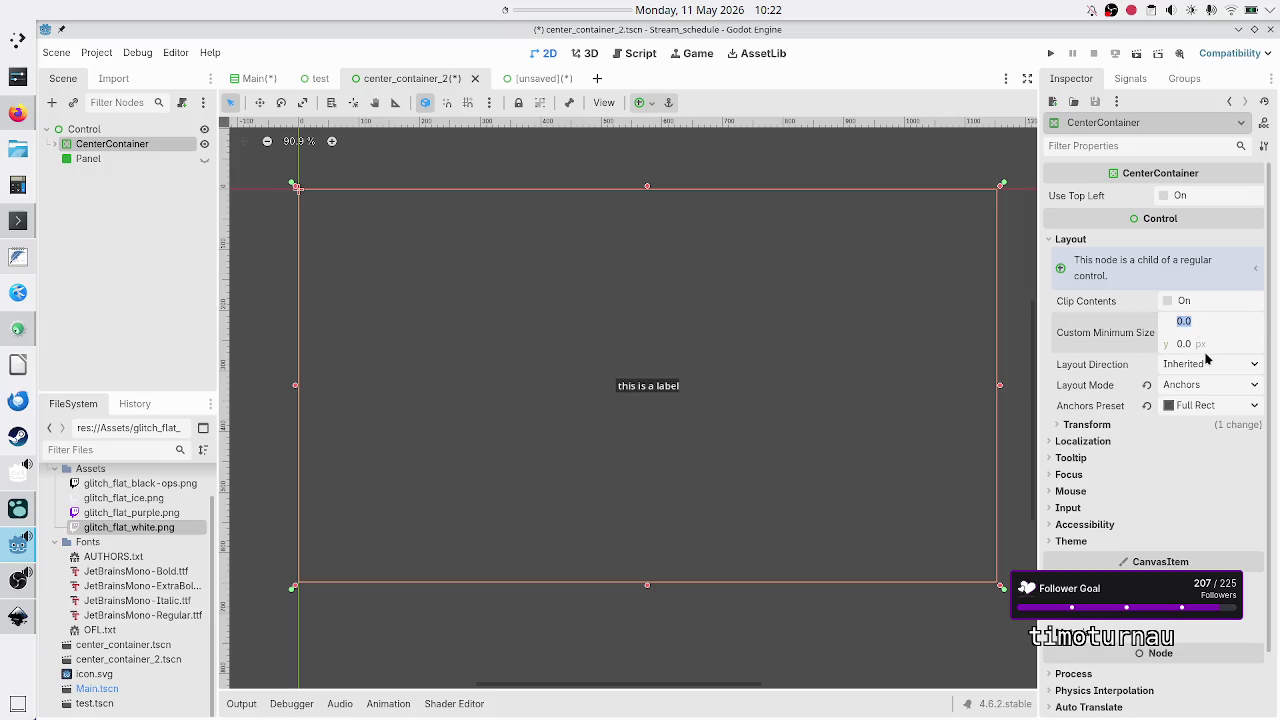
pyautogui.click(1192, 321)
pyautogui.click(1200, 343)
pyautogui.write('100')
pyautogui.press('Return')
pyautogui.click(1203, 330)
pyautogui.write('100')
pyautogui.press('Return')
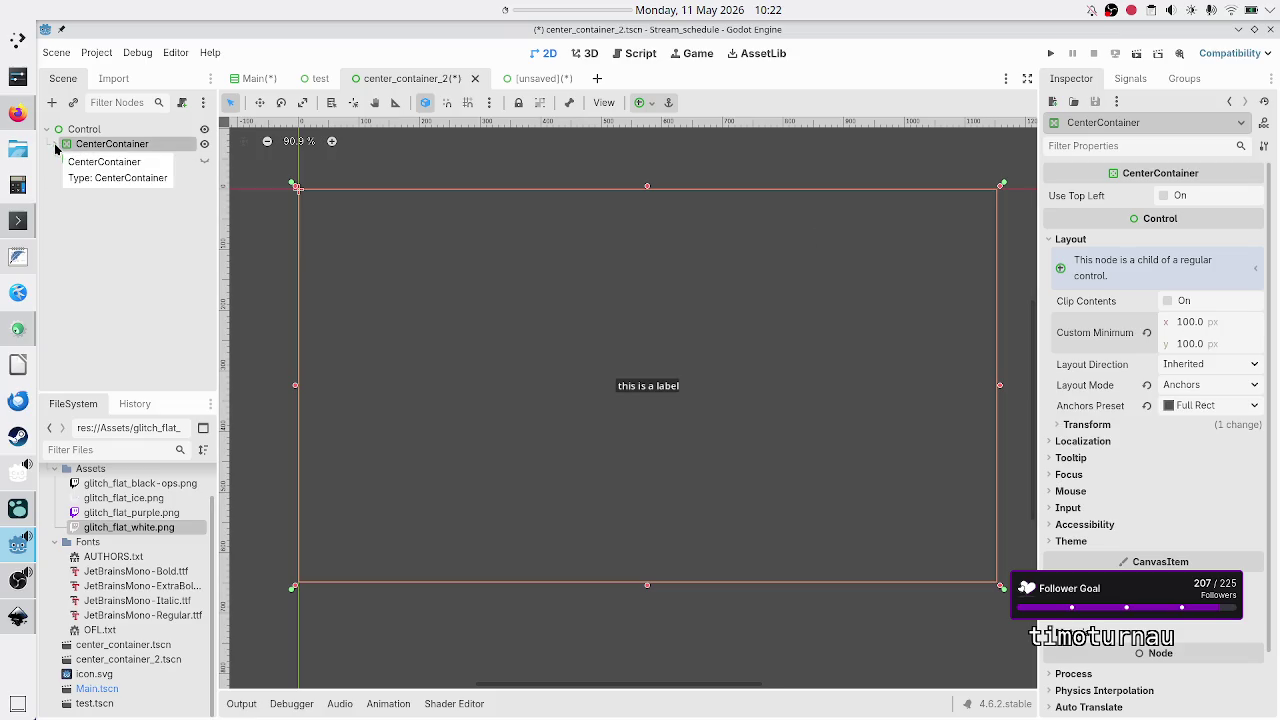
pyautogui.click(1147, 332)
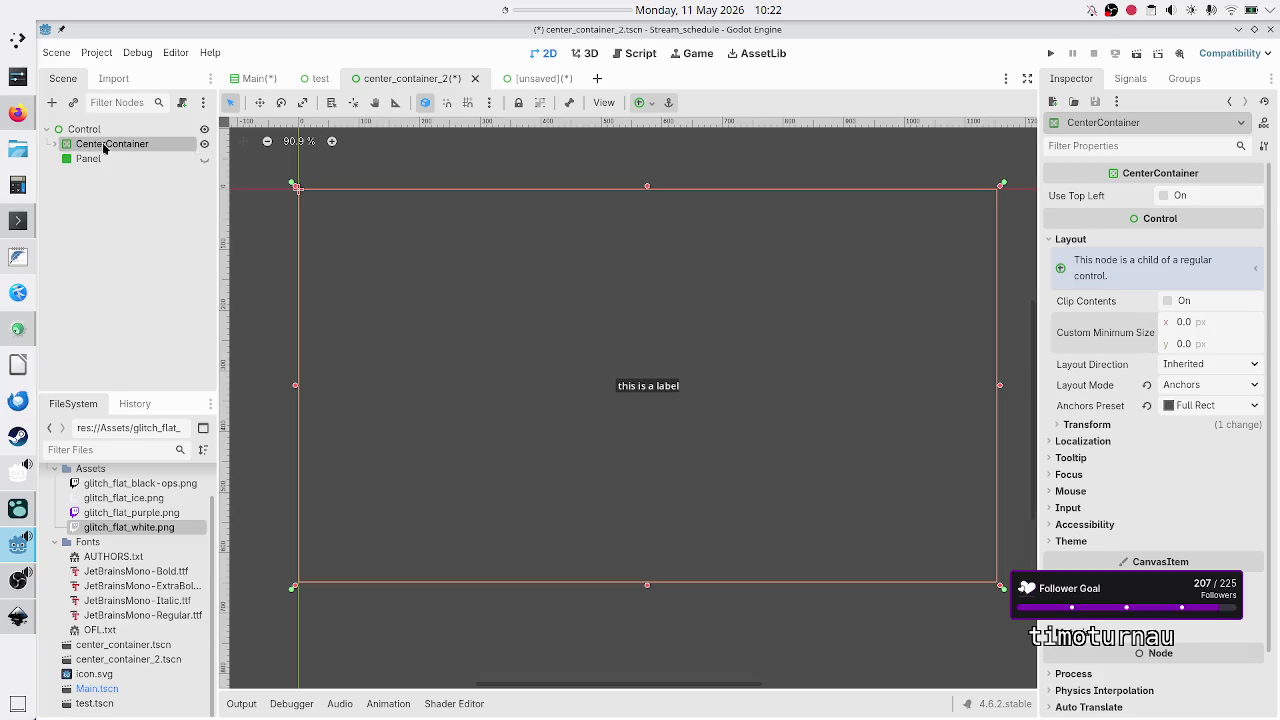
pyautogui.click(57, 144)
pyautogui.click(93, 161)
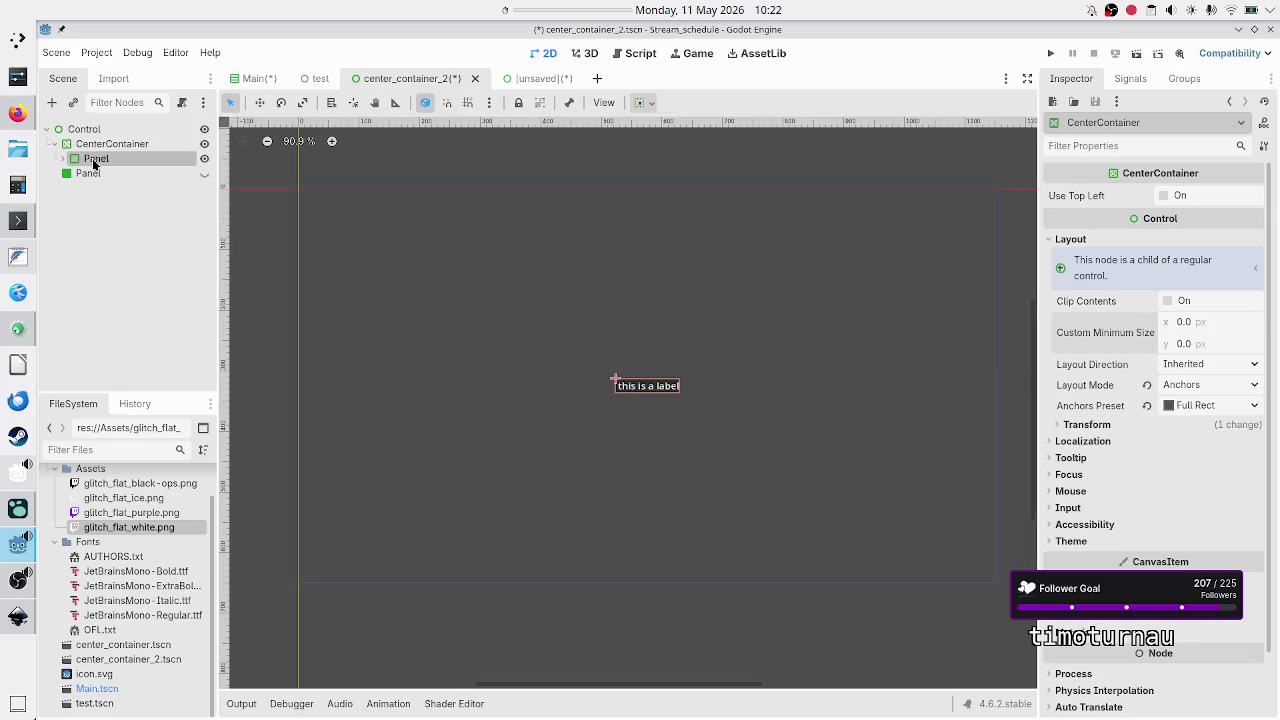
# Give the inner Panel a 100×100 custom minimum size under Layout.
pyautogui.click(1101, 190)
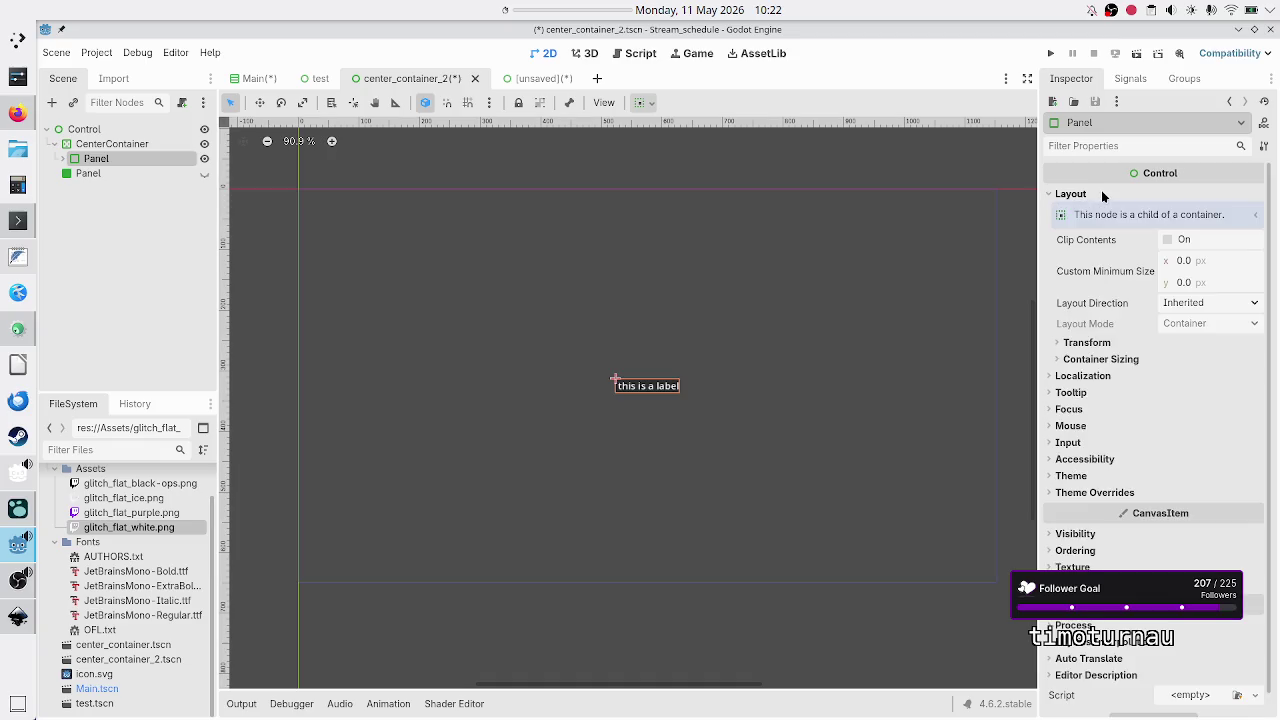
pyautogui.click(1192, 265)
pyautogui.write('100')
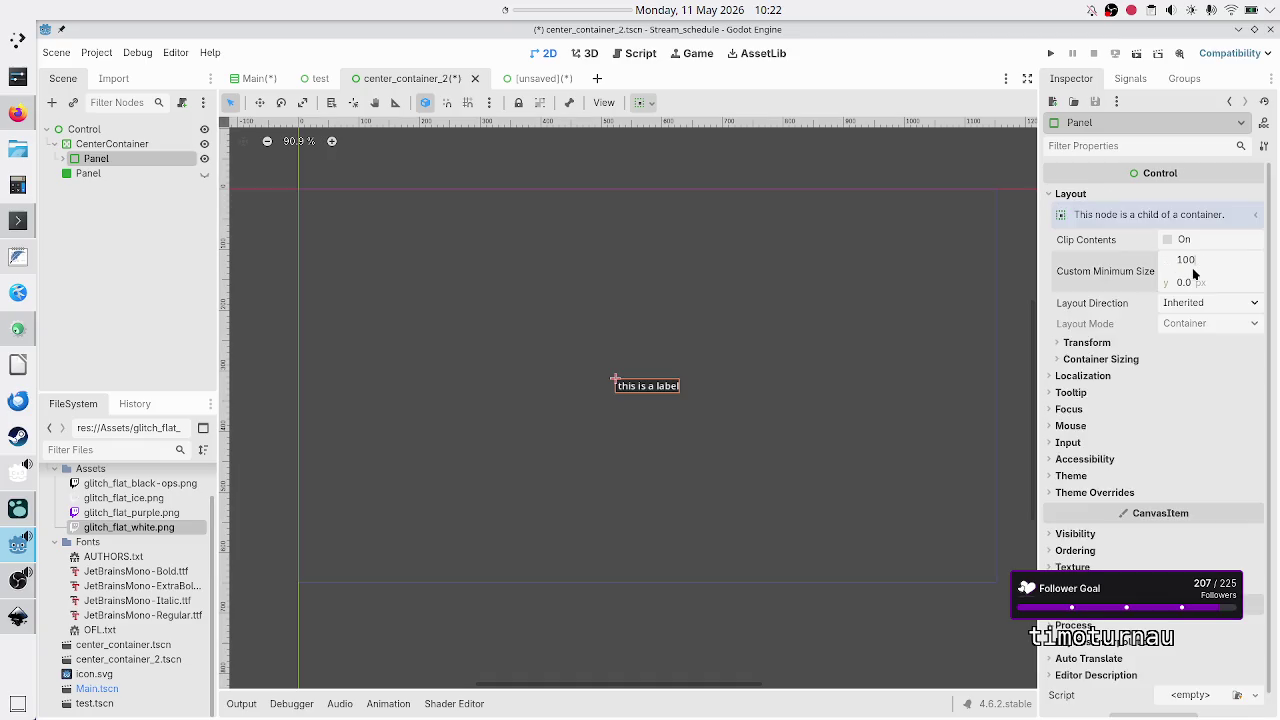
pyautogui.click(1187, 285)
pyautogui.write('100')
pyautogui.press('Return')
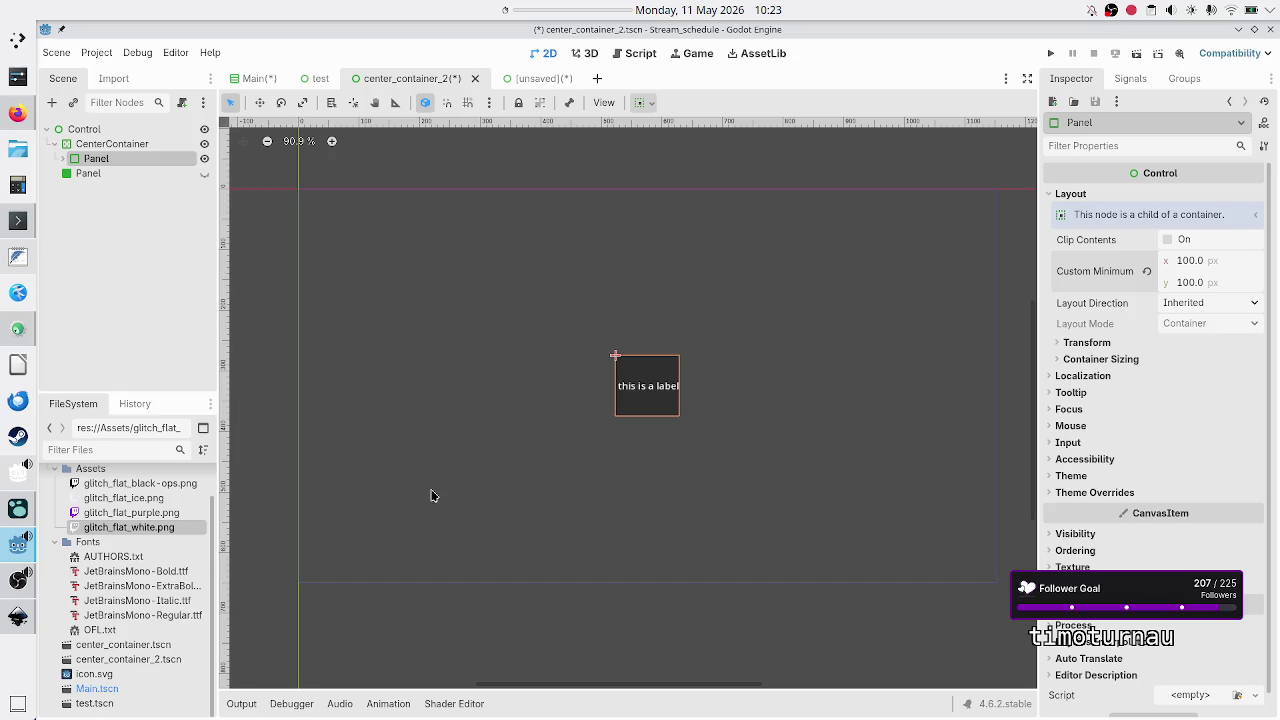
# Change the Panel's minimum size to 600×400, then revert it to 0×0.
pyautogui.click(1196, 266)
pyautogui.write('600')
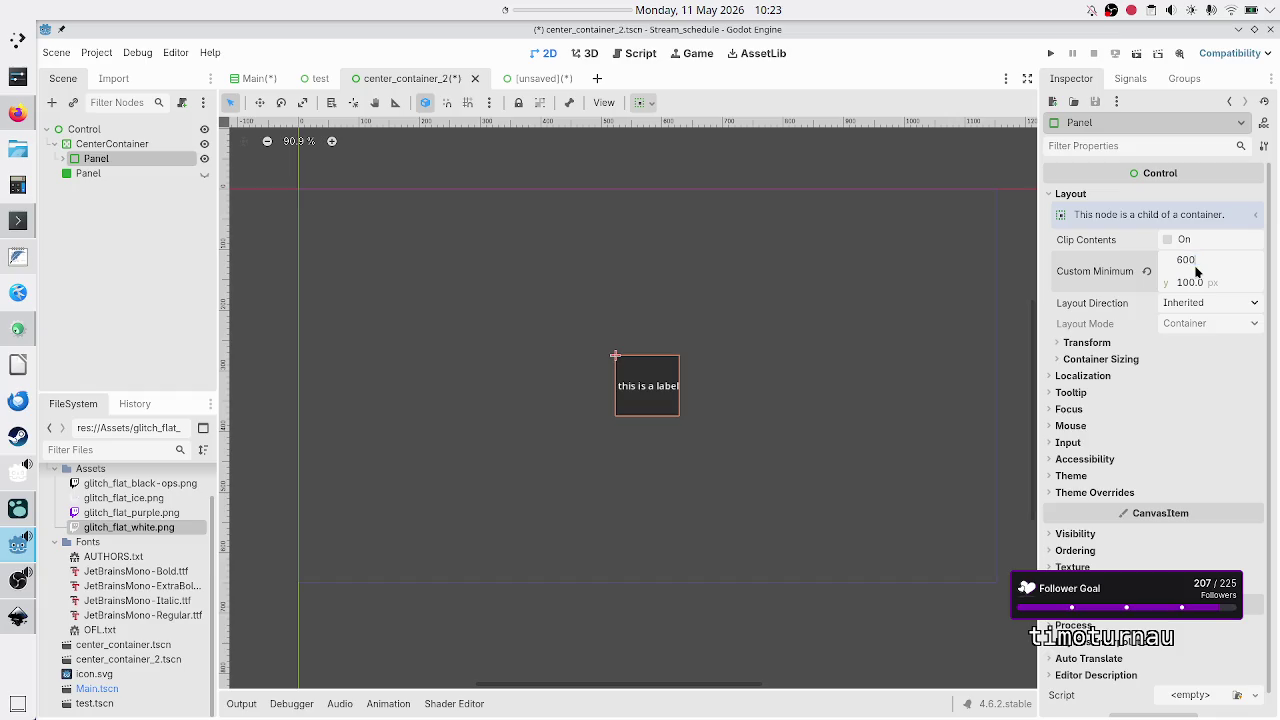
pyautogui.click(1192, 289)
pyautogui.write('400')
pyautogui.press('Return')
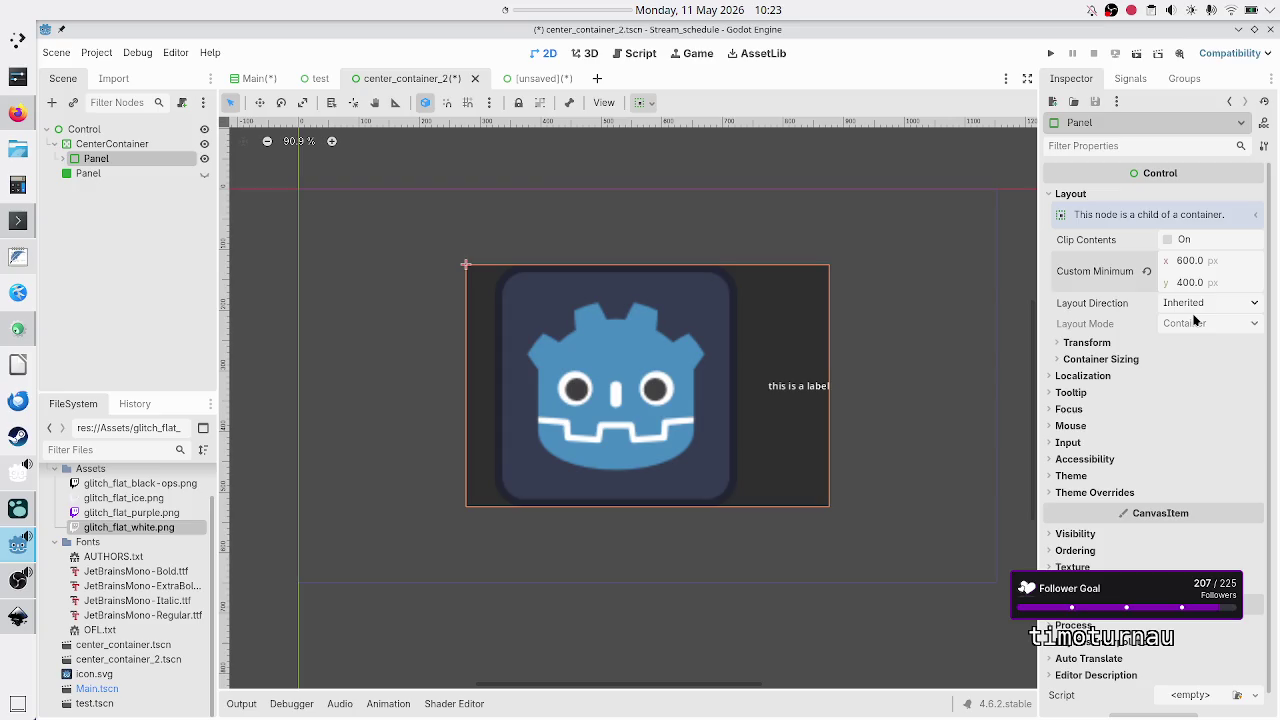
pyautogui.click(1148, 272)
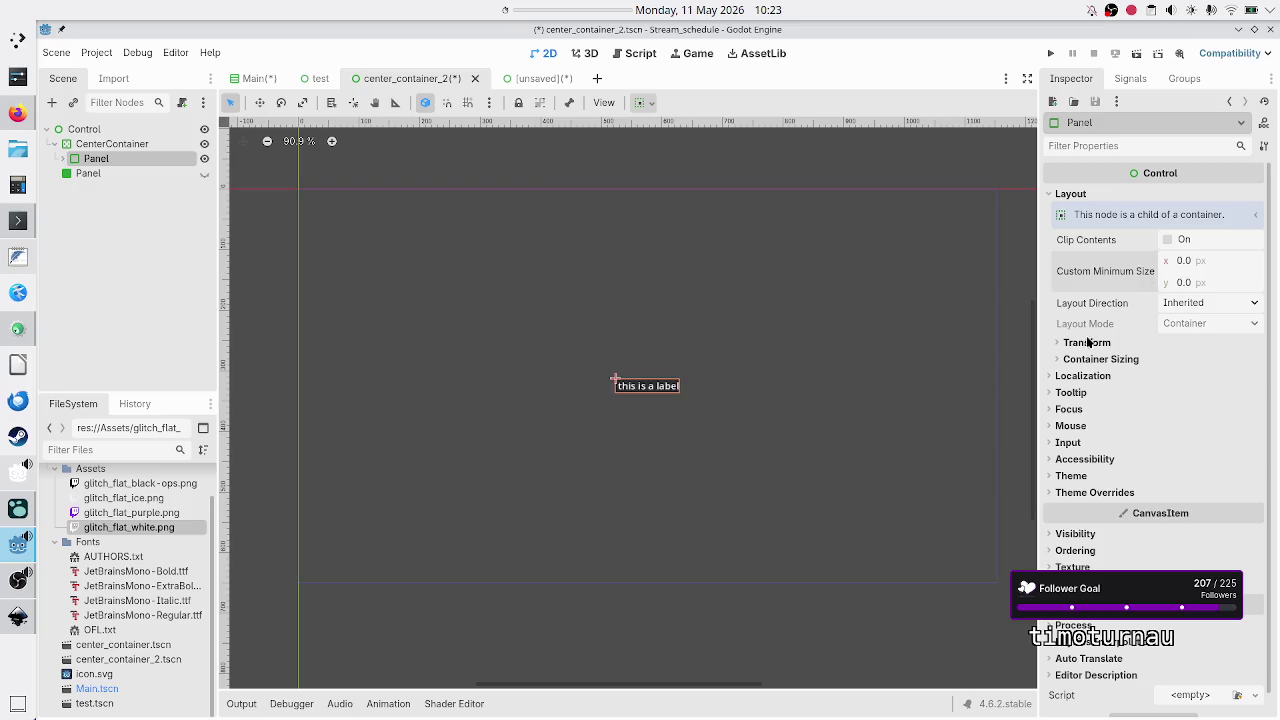
# Drag the Panel's Container Sizing stretch ratio up and down, revert it to 1.0, then return to Firefox.
pyautogui.click(1057, 343)
pyautogui.click(1057, 345)
pyautogui.click(1060, 360)
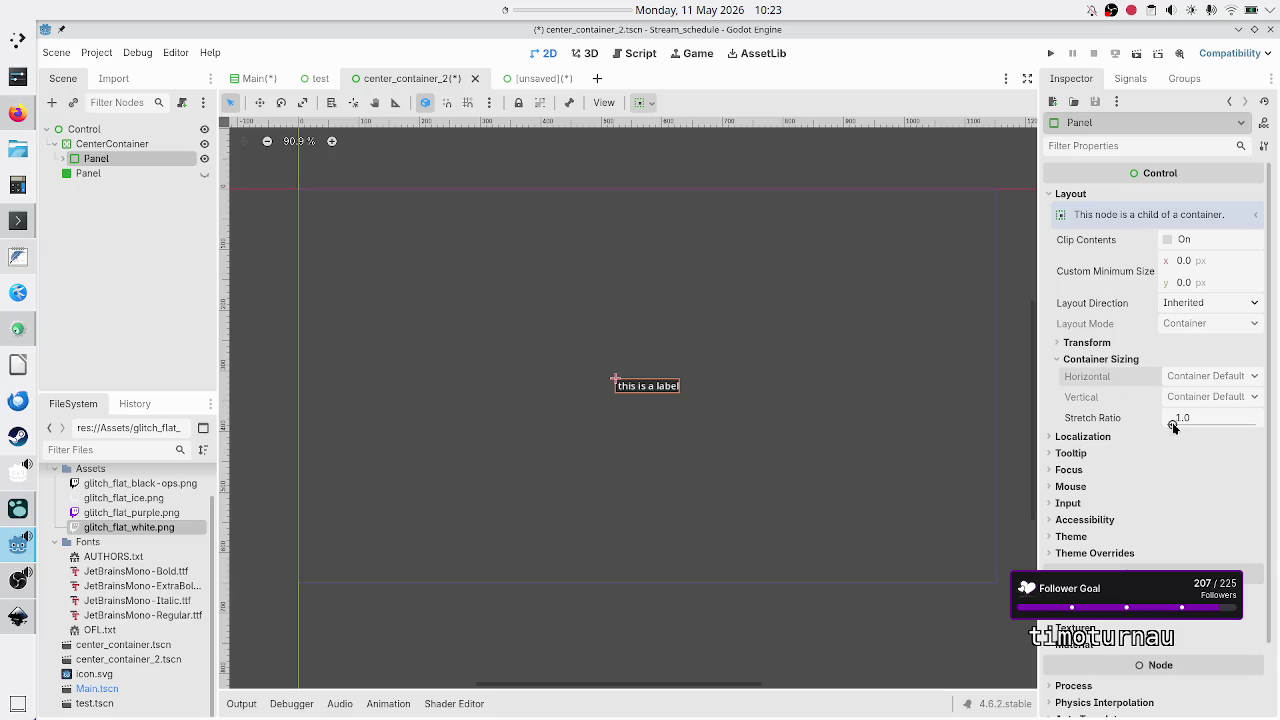
pyautogui.moveTo(1173, 424); pyautogui.dragTo(1197, 423)
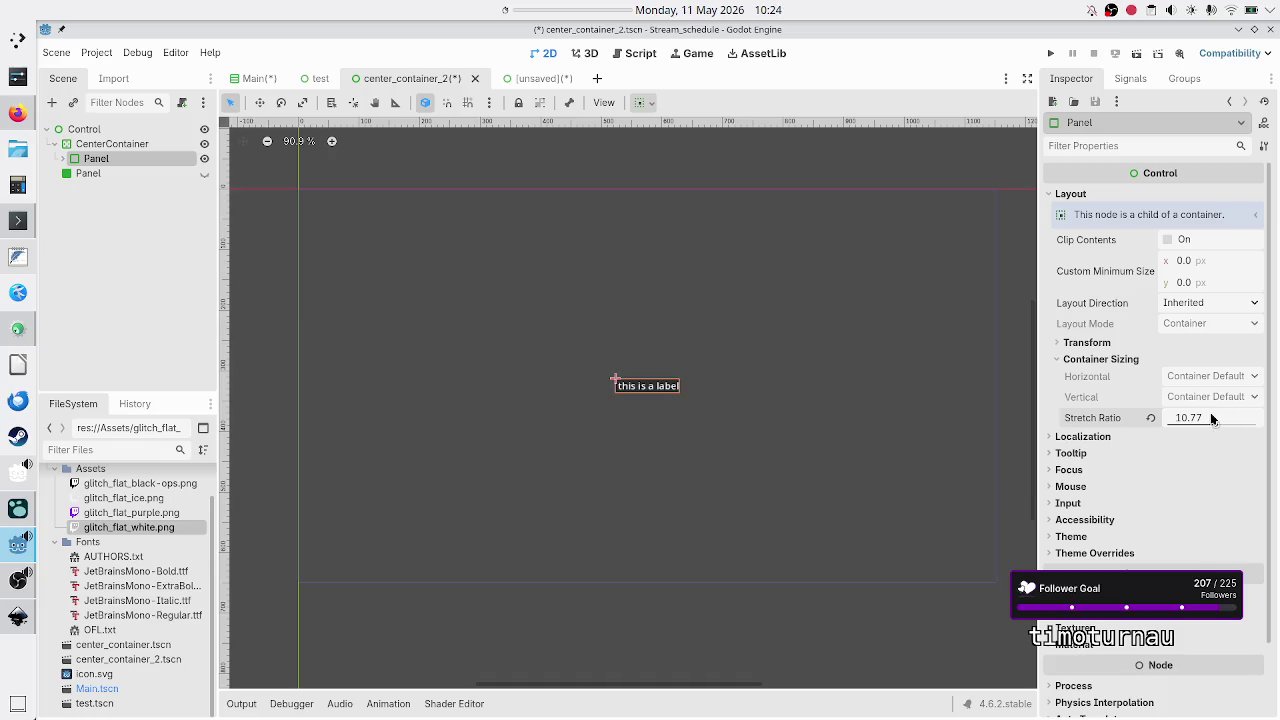
pyautogui.moveTo(1215, 426); pyautogui.dragTo(1206, 427)
pyautogui.moveTo(1203, 423); pyautogui.dragTo(1177, 429)
pyautogui.click(1150, 418)
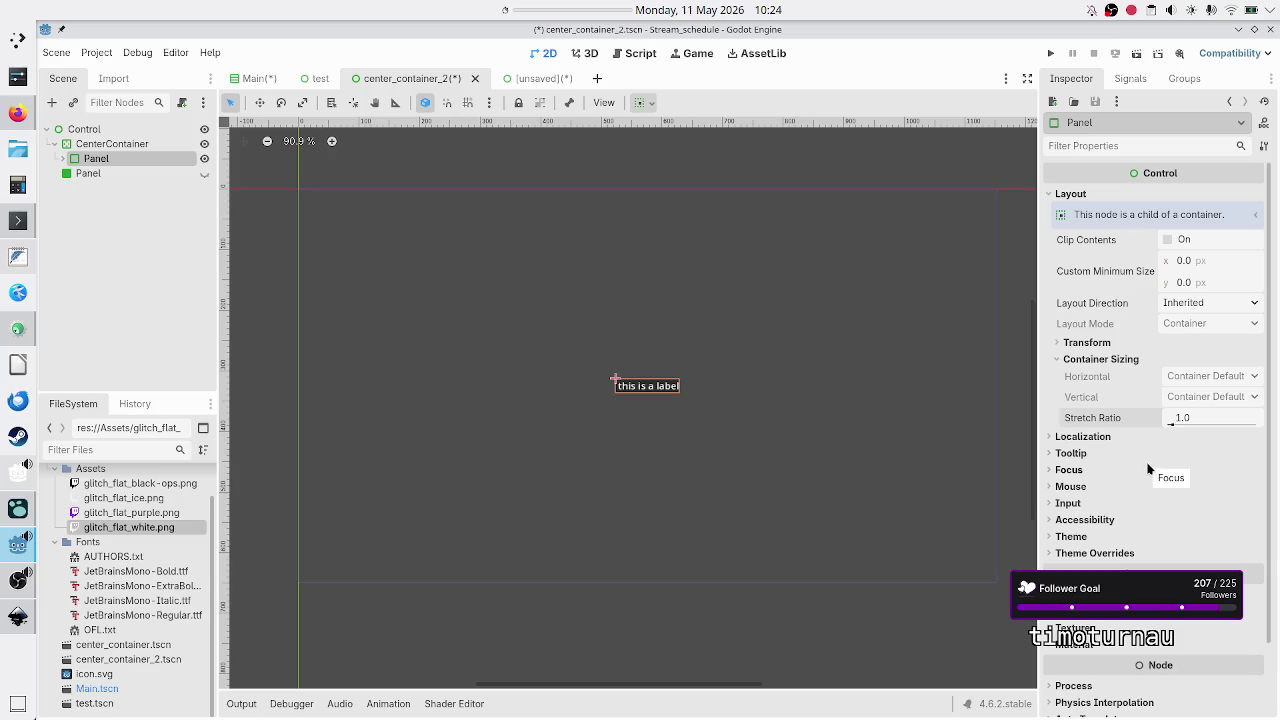
pyautogui.click(16, 113)
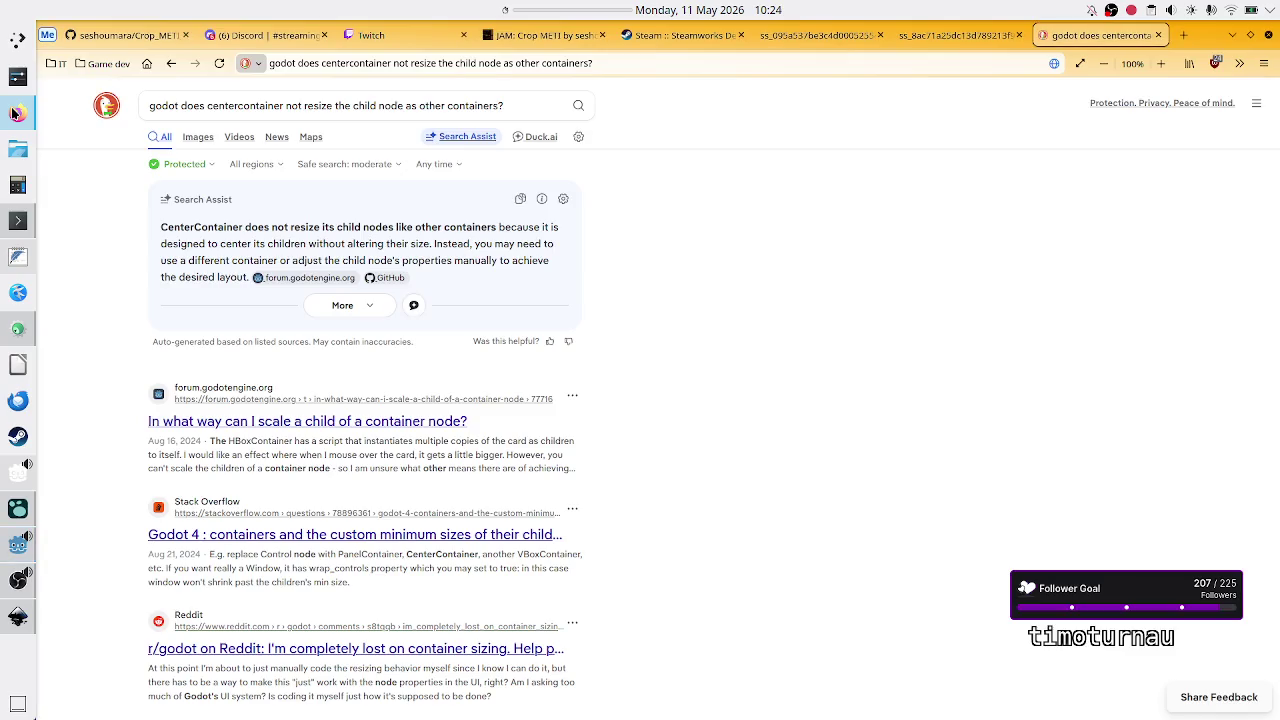
# Select the Twitch logo and URL label in Main, then inspect CenterContainer in center_container_2.
pyautogui.hotkey('alt', 'Tab')
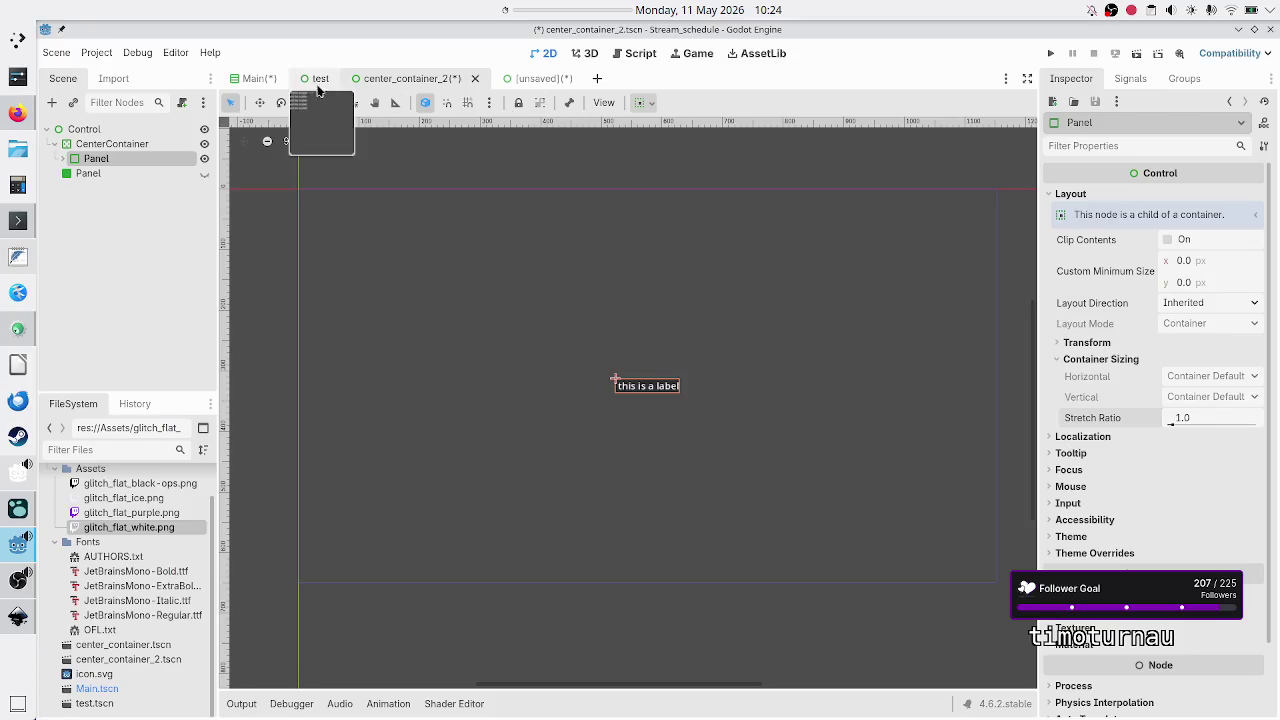
pyautogui.click(256, 78)
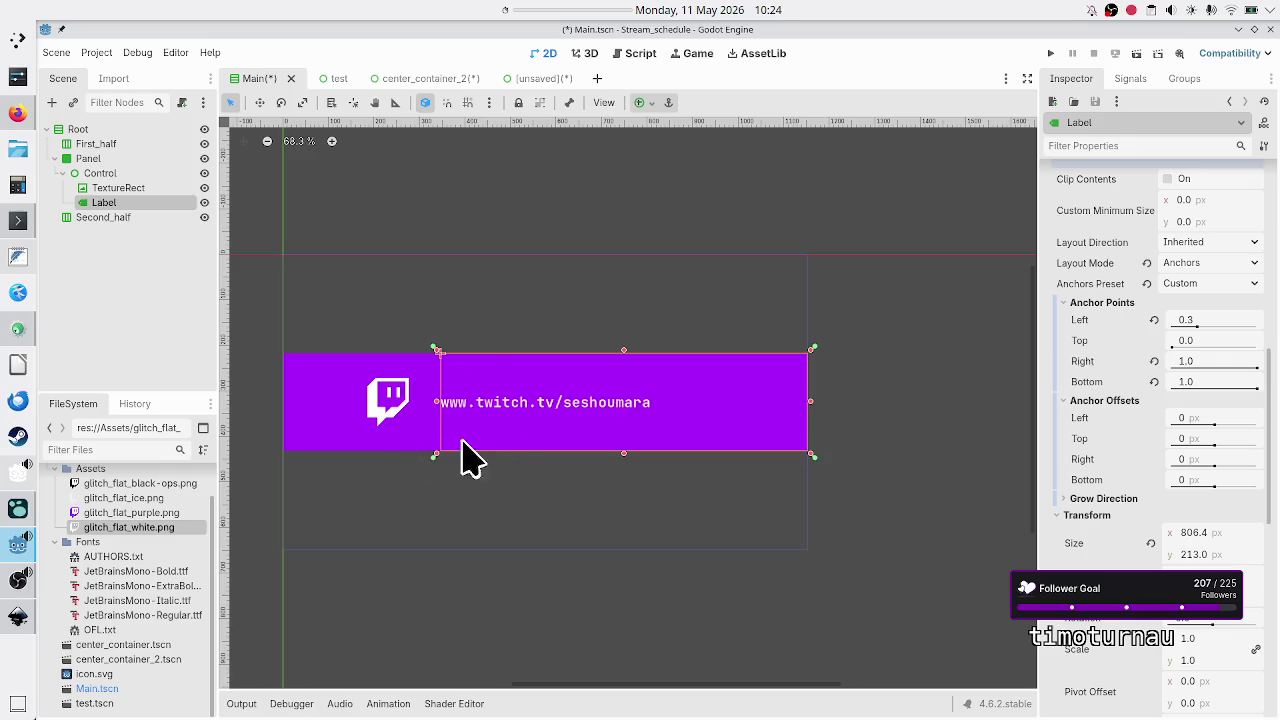
pyautogui.click(394, 420)
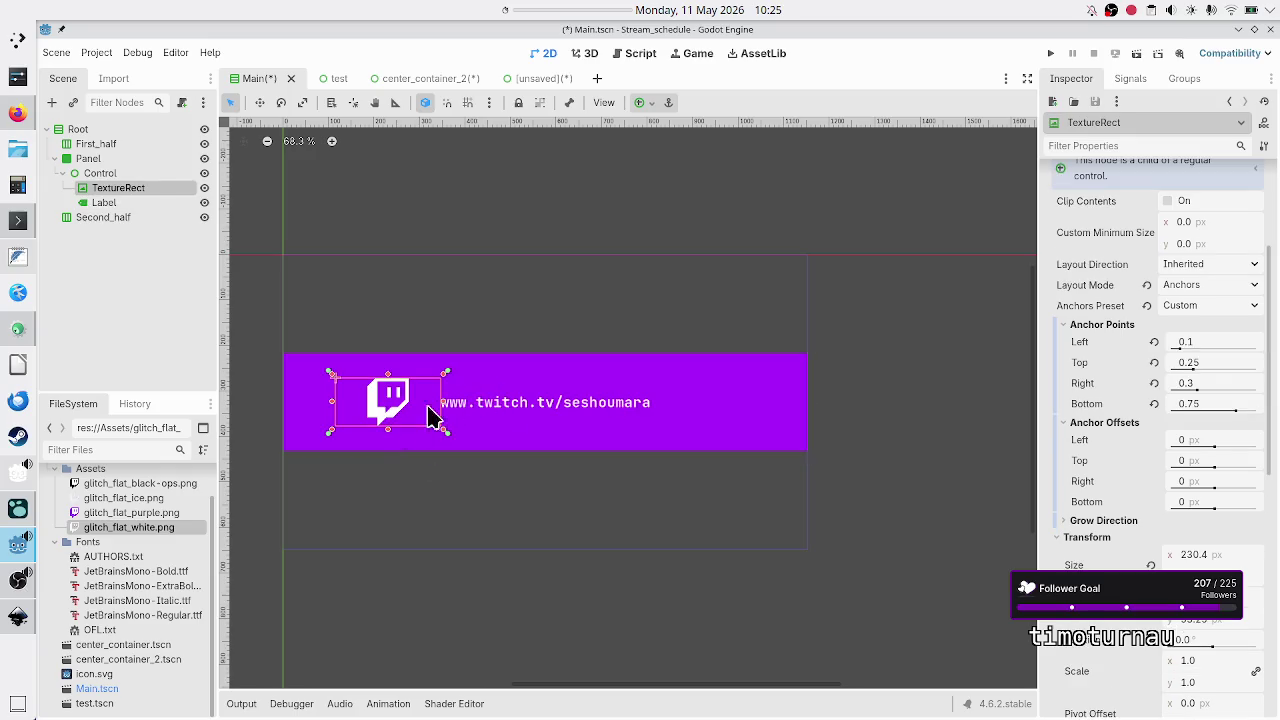
pyautogui.keyDown('shift'); pyautogui.click(555, 407); pyautogui.keyUp('shift')
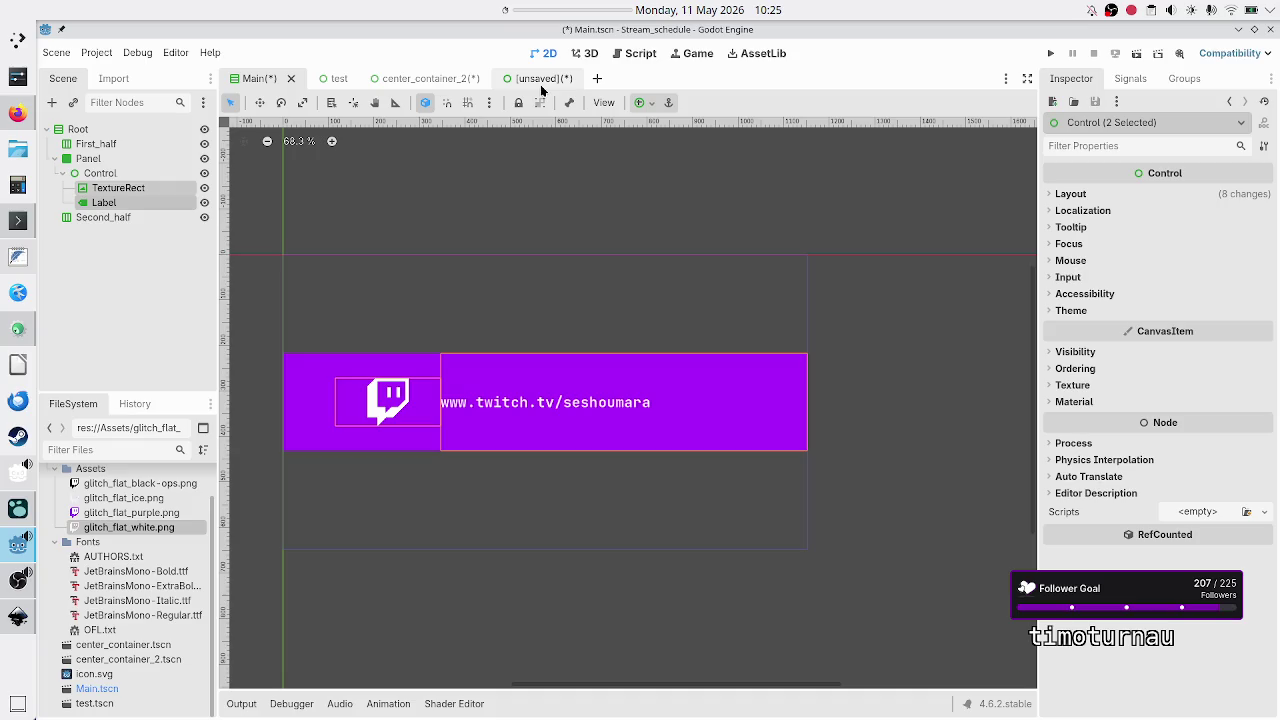
pyautogui.click(440, 78)
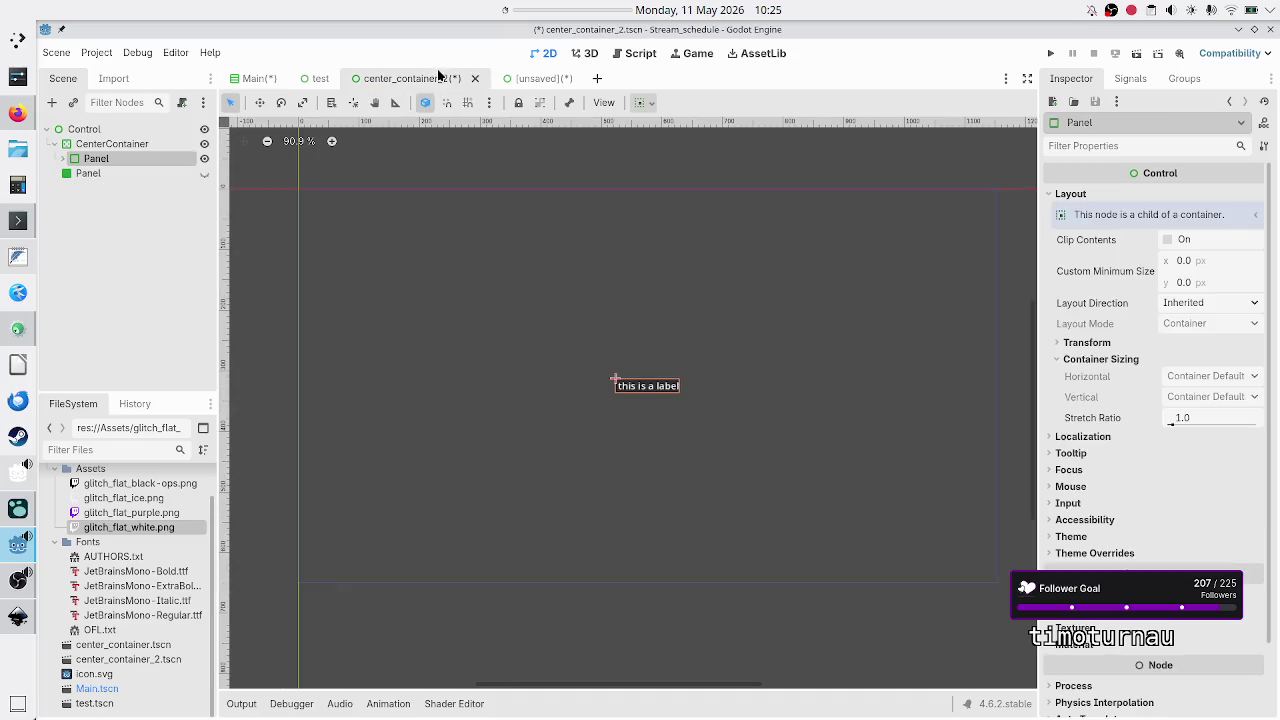
pyautogui.click(154, 143)
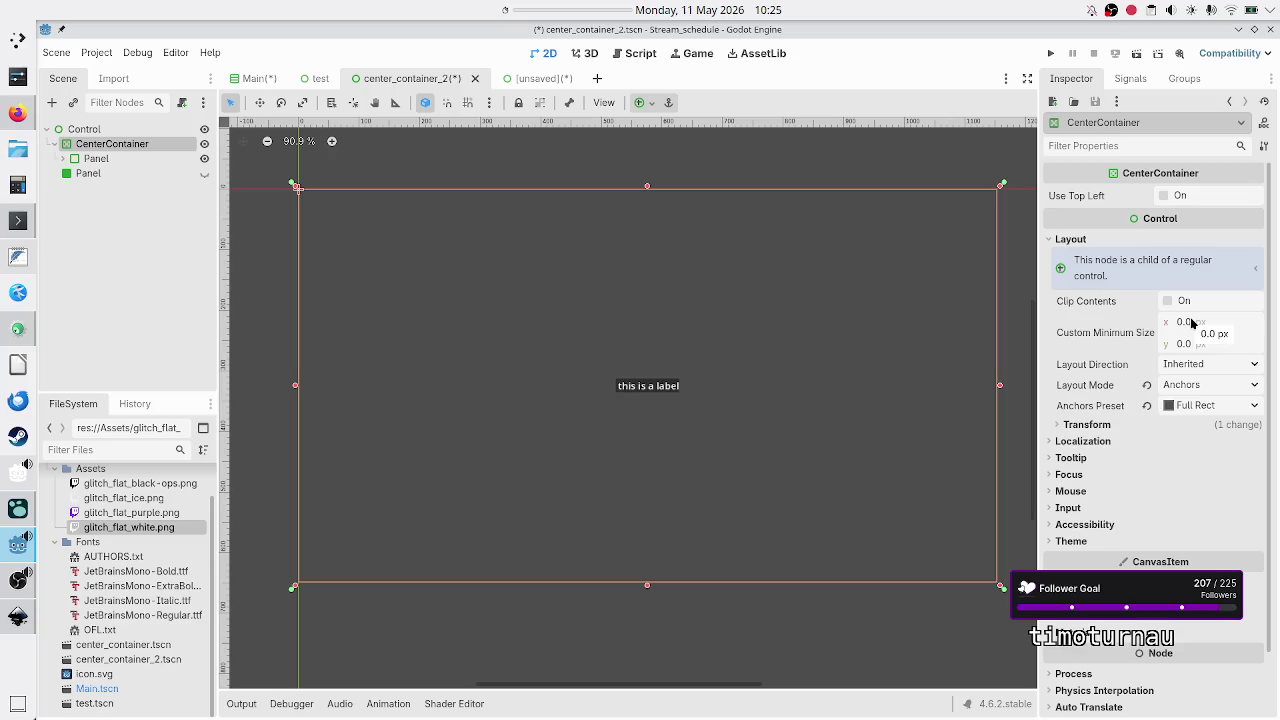
# Return to Main.tscn and review the anchor points of the Twitch logo and URL label.
pyautogui.click(245, 80)
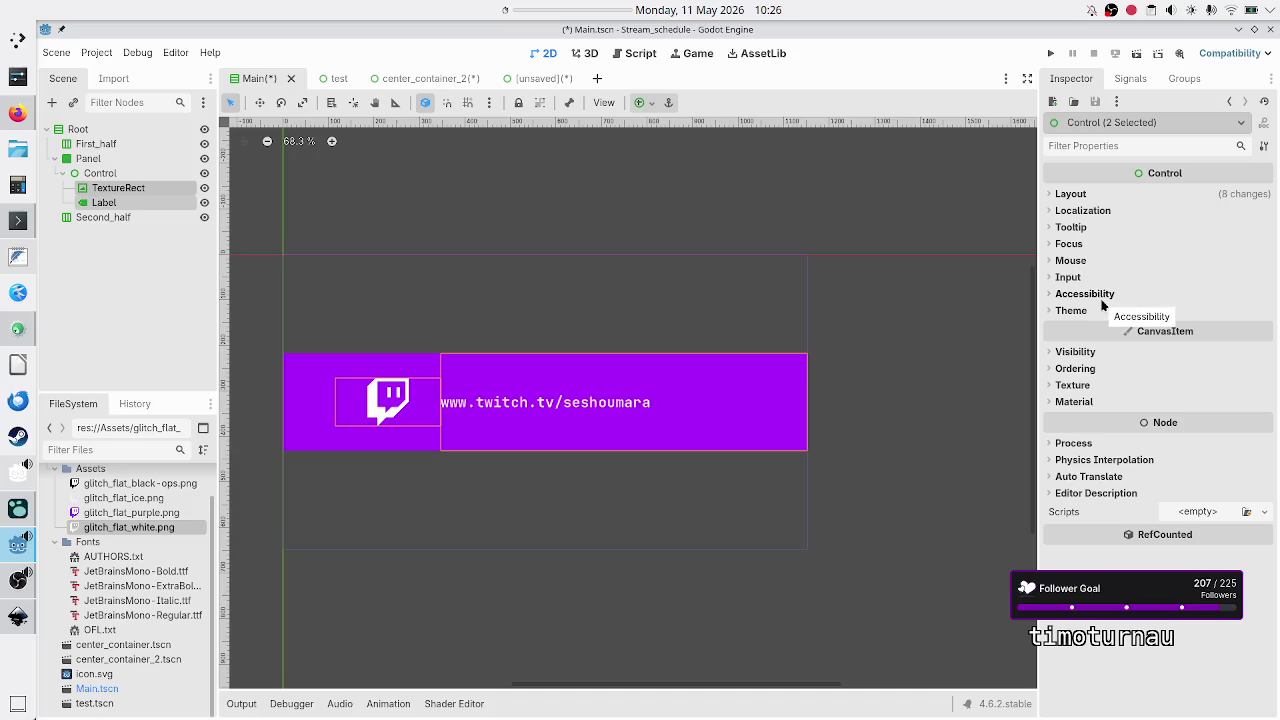
pyautogui.click(115, 190)
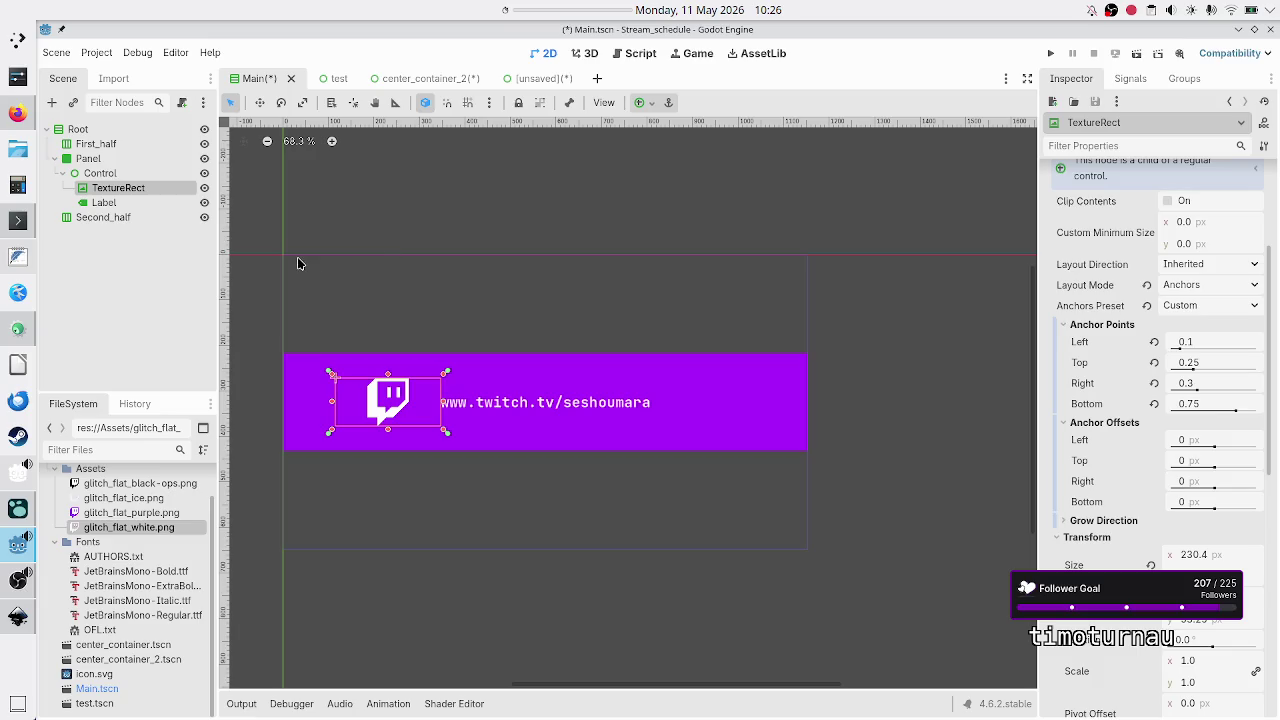
pyautogui.click(115, 203)
pyautogui.write('0.')
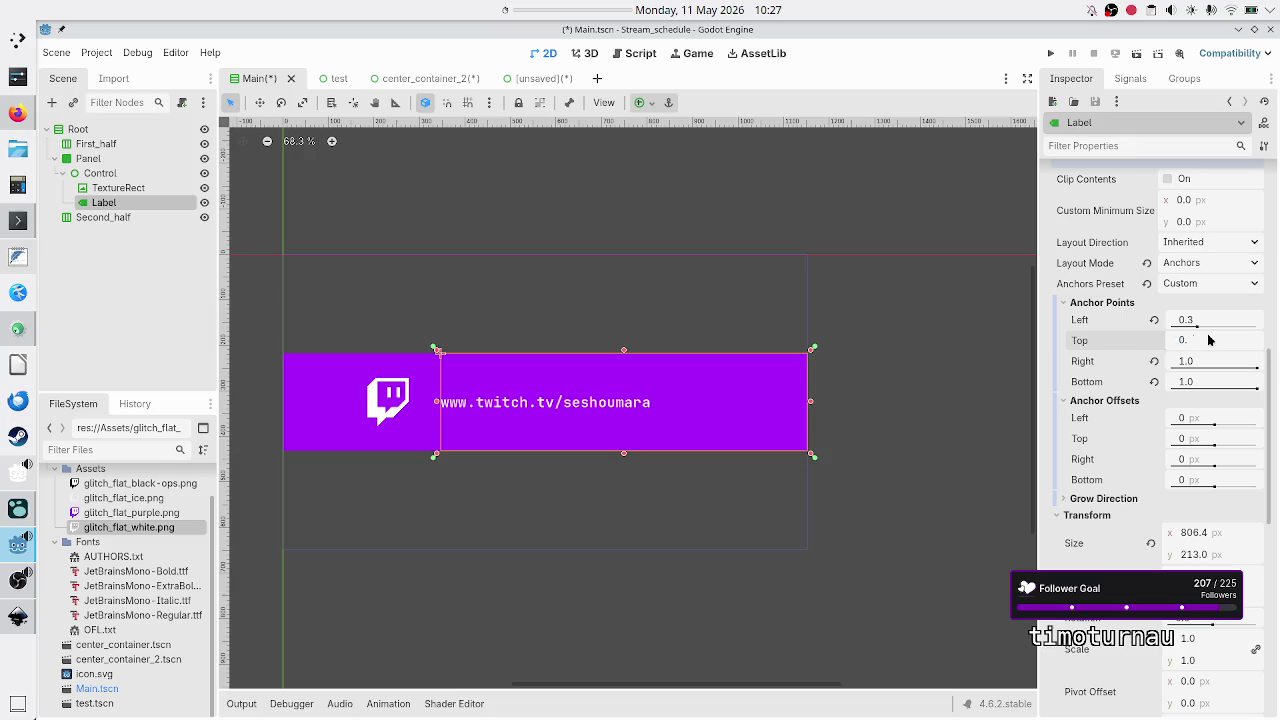
# Set the URL label's top anchor to 0.45 and bottom anchor to 0.55.
pyautogui.write('45')
pyautogui.press('Return')
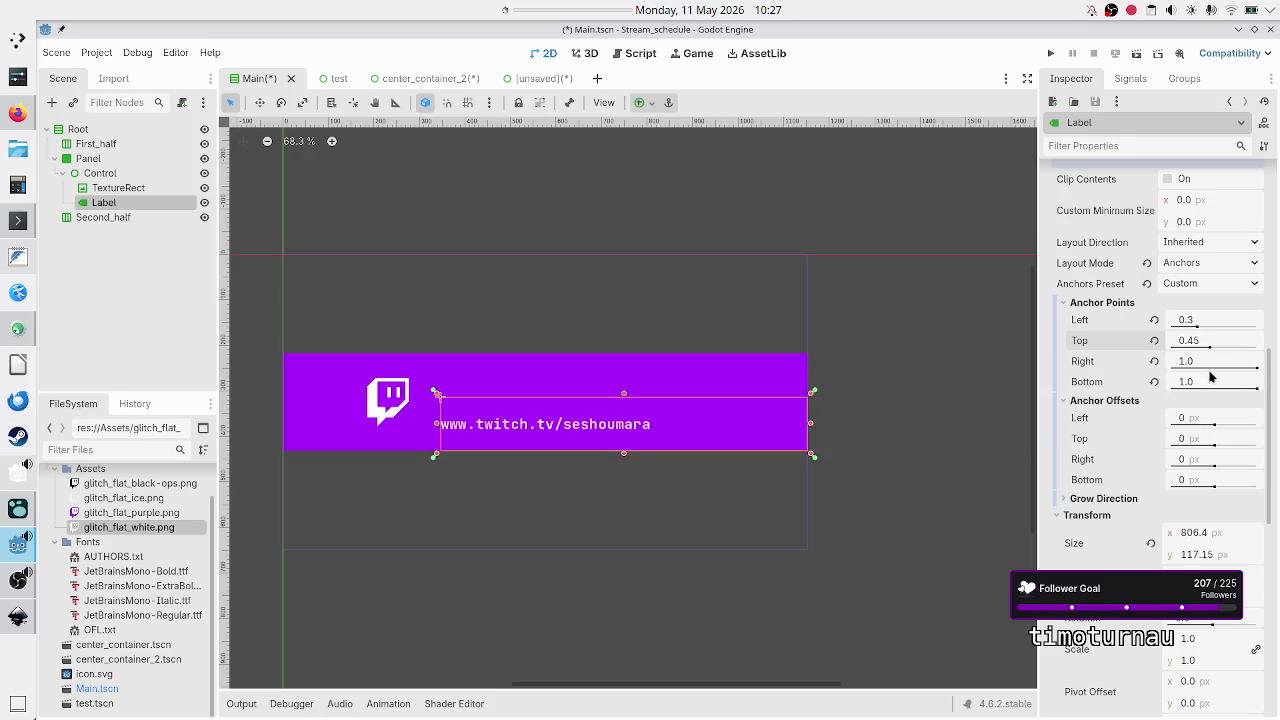
pyautogui.click(1207, 380)
pyautogui.write('0.55')
pyautogui.press('Return')
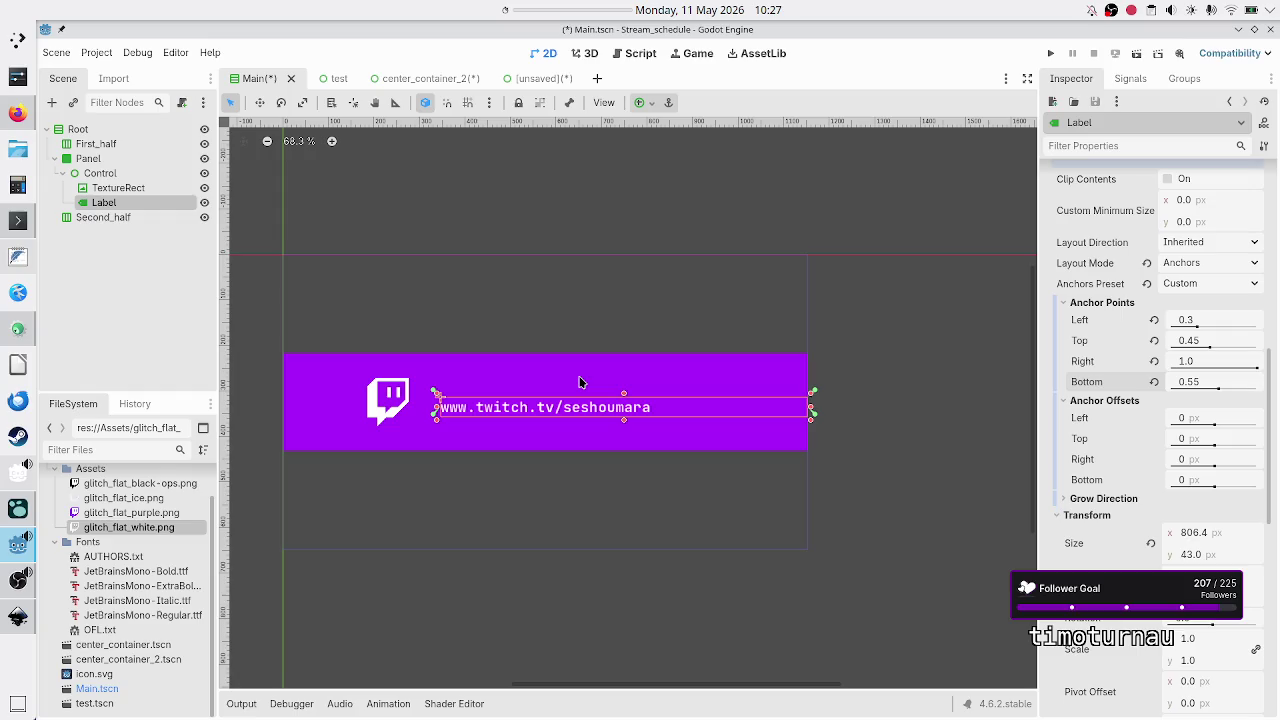
pyautogui.scroll(2, 579, 382)
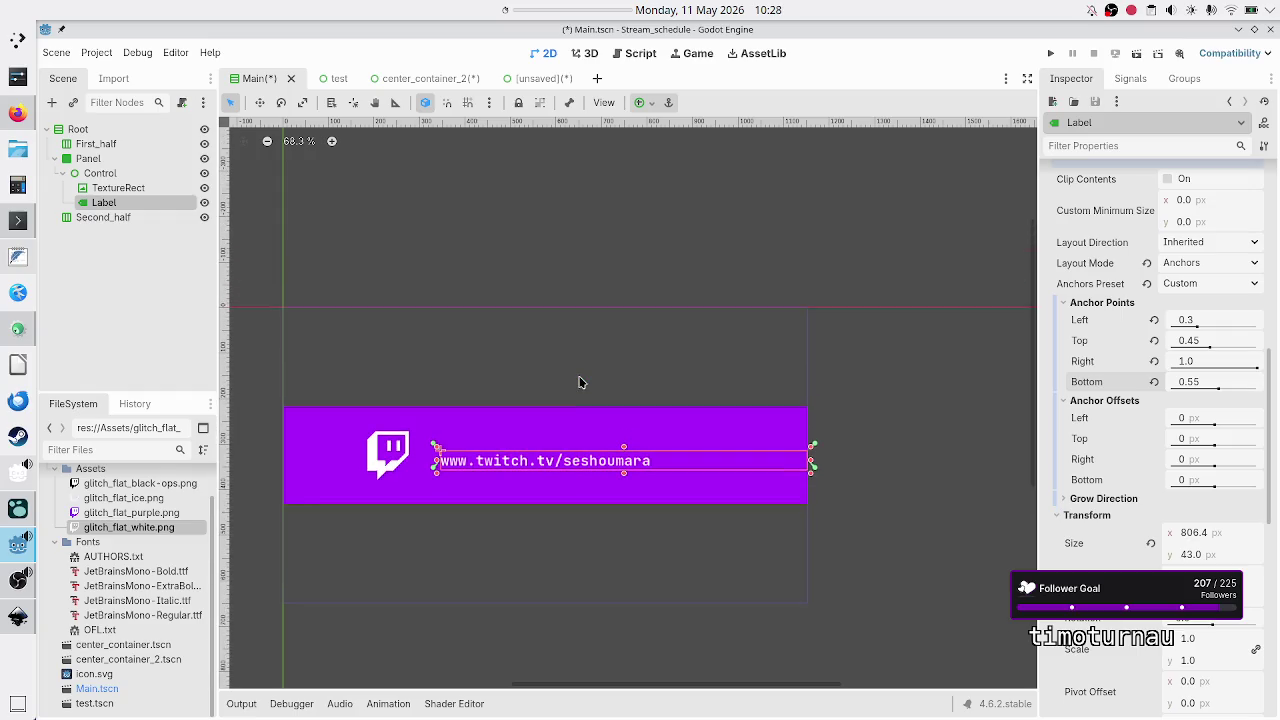
pyautogui.scroll(4, 579, 382)
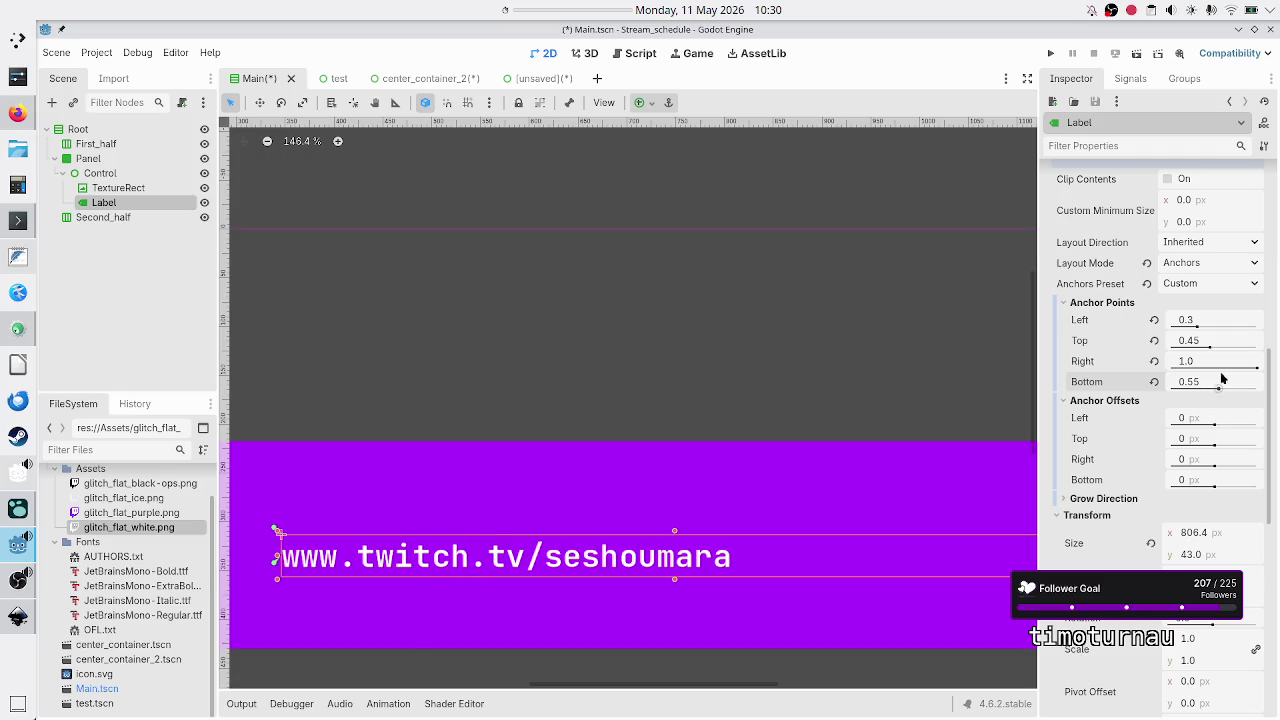
# Narrow the URL label's vertical anchors to top 0.48 and bottom 0.52.
pyautogui.click(1208, 342)
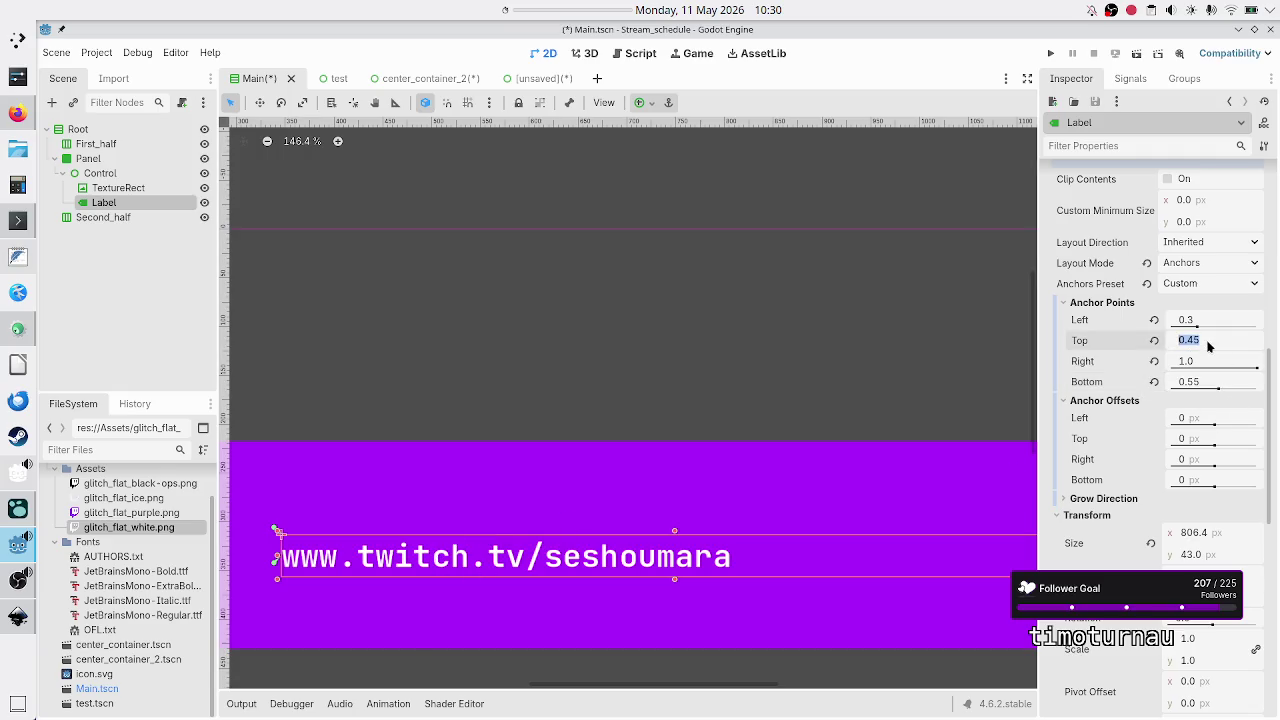
pyautogui.click(1208, 345)
pyautogui.write('8')
pyautogui.press('Return')
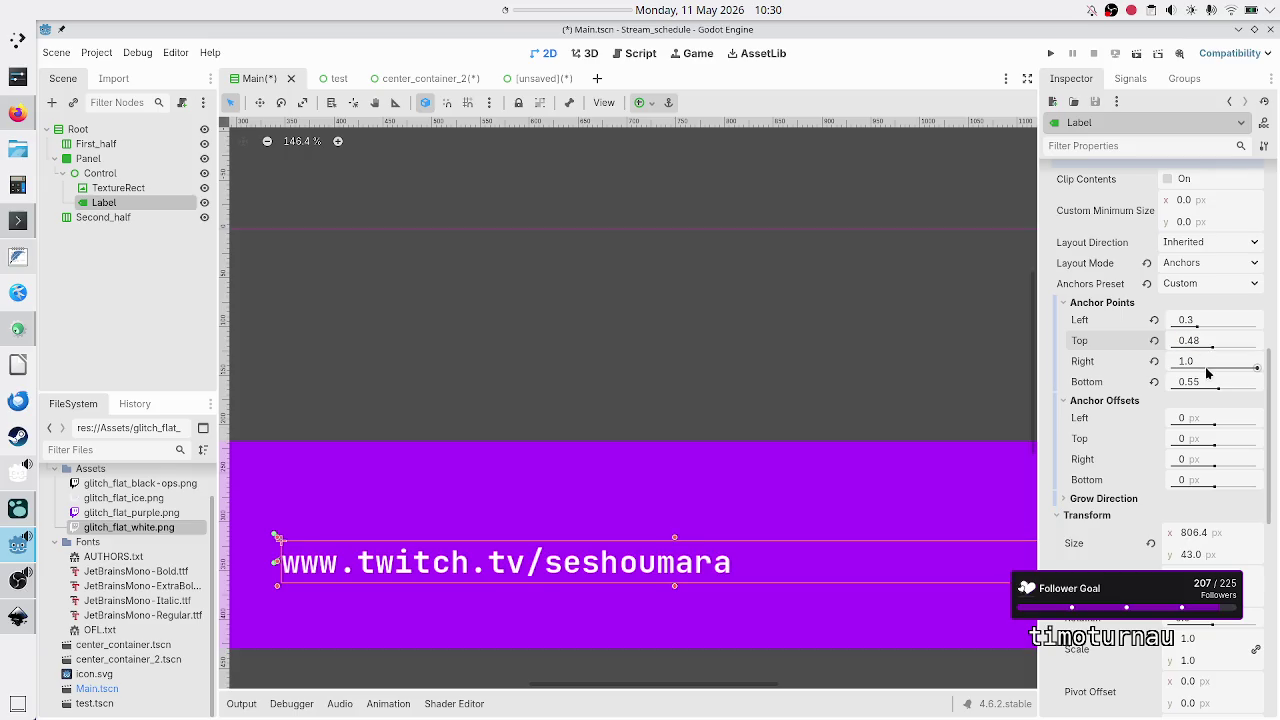
pyautogui.click(1205, 386)
pyautogui.click(1205, 386)
pyautogui.write('2')
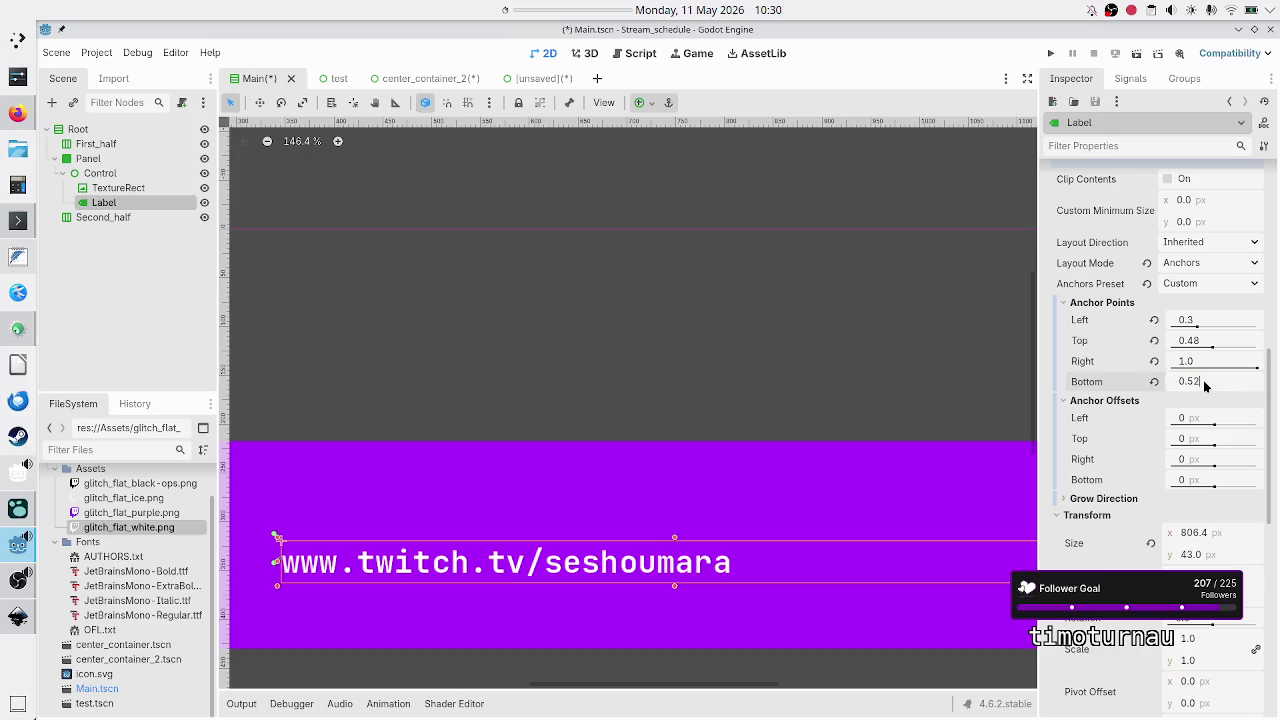
pyautogui.press('Return')
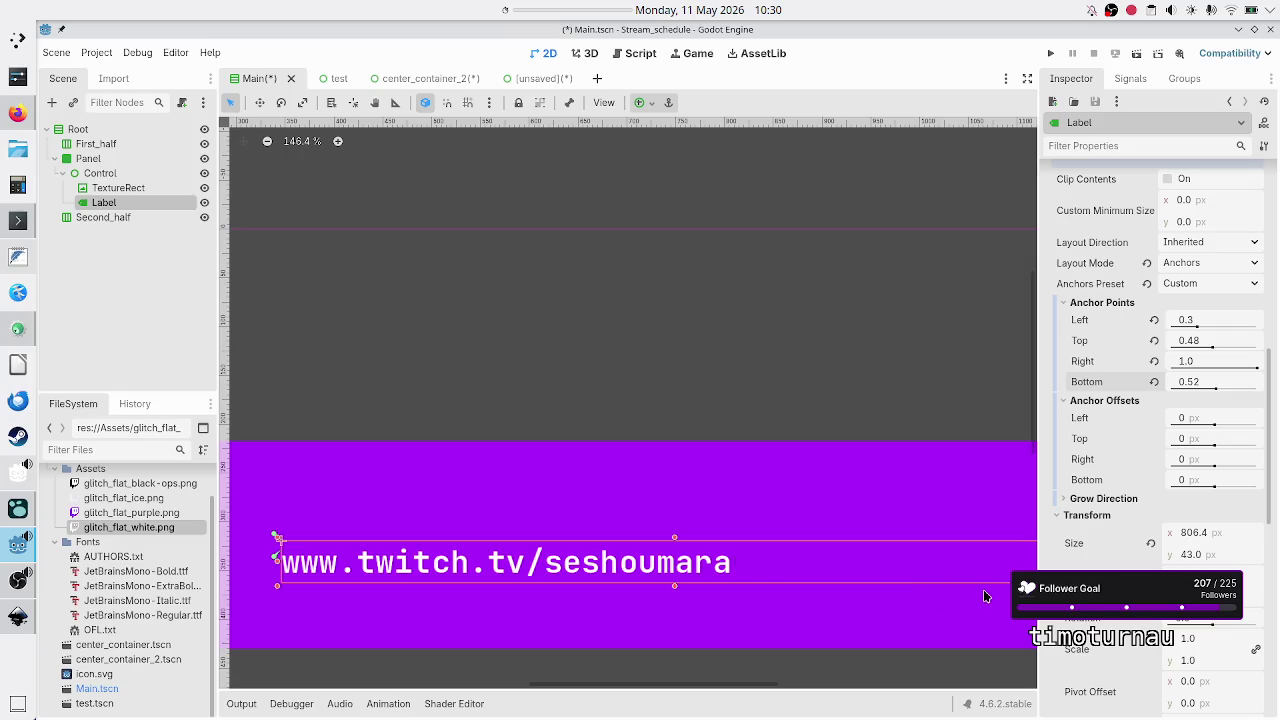
pyautogui.scroll(-5, 1100, 600)
pyautogui.scroll(-2, 1155, 420)
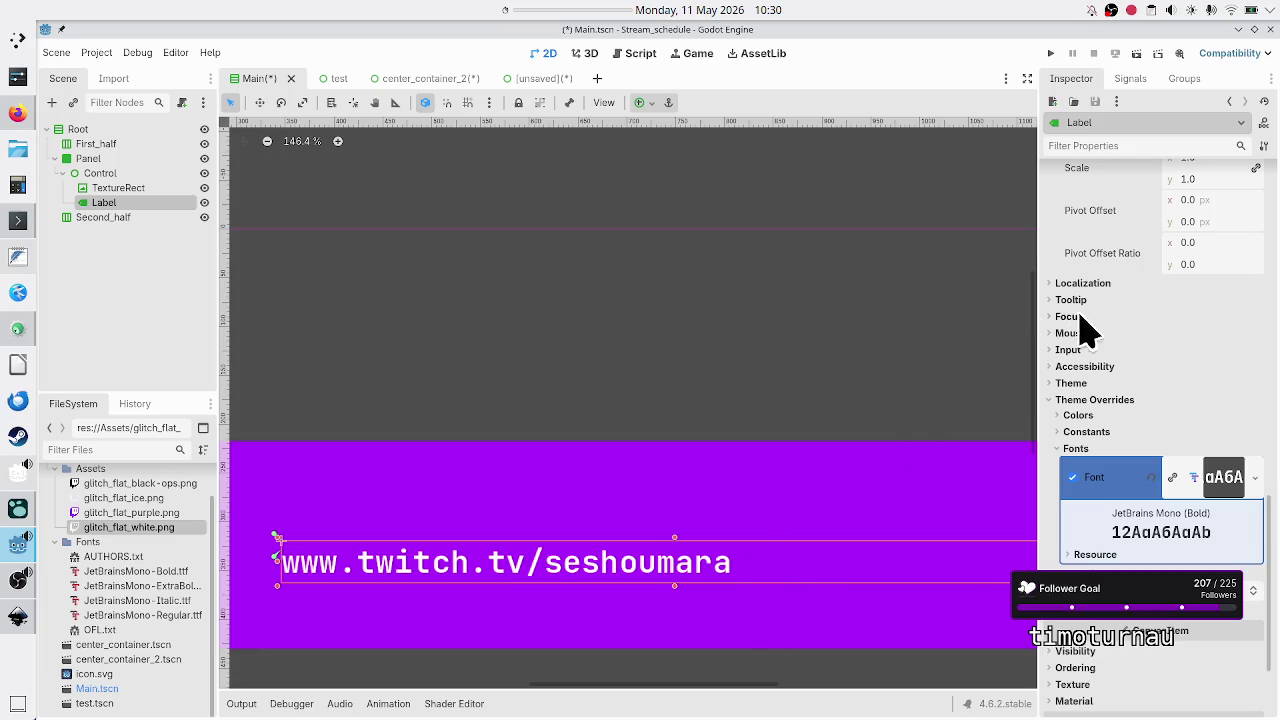
pyautogui.scroll(5, 1124, 345)
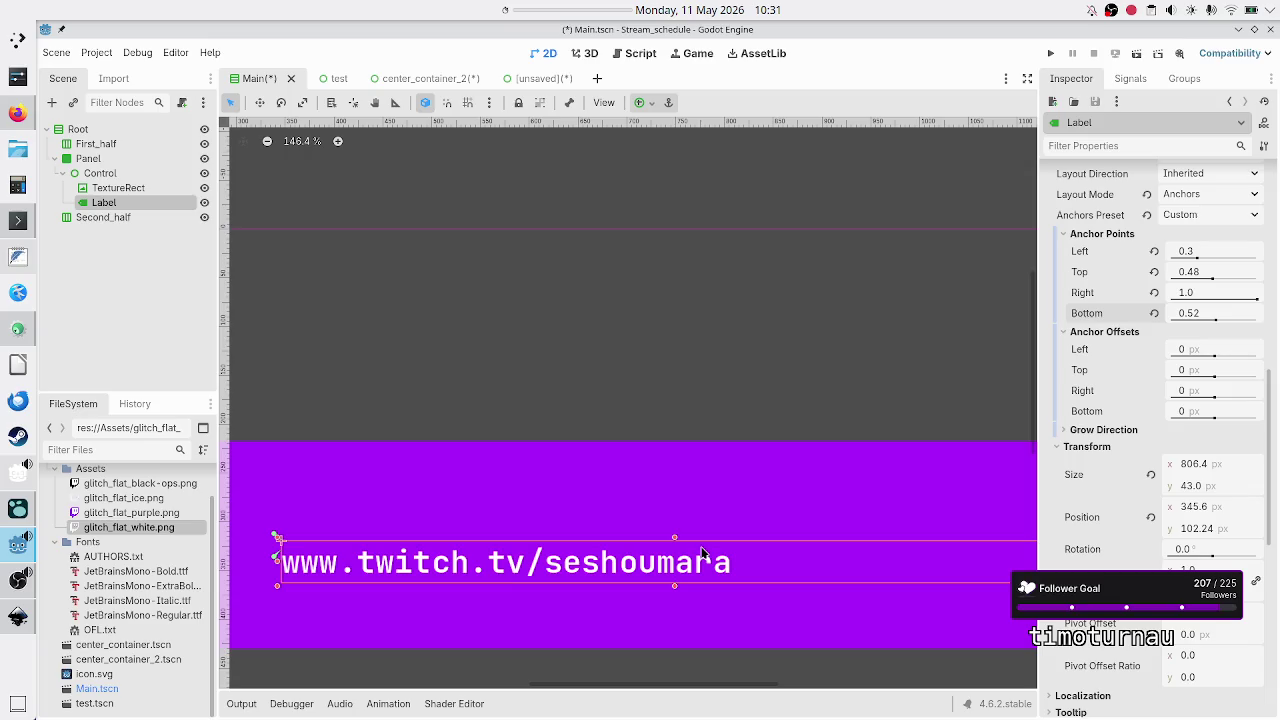
# Apply the HCenter Wide anchor preset to the URL Label and bring it into view.
pyautogui.click(650, 103)
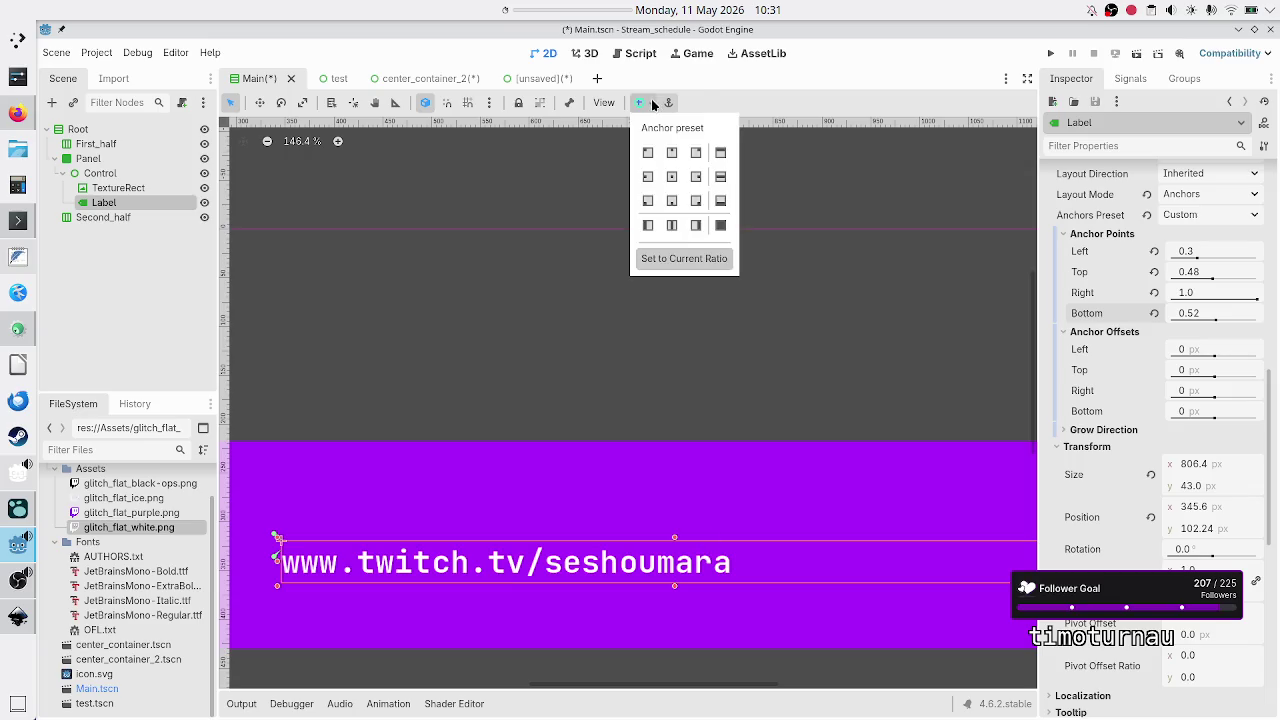
pyautogui.click(721, 177)
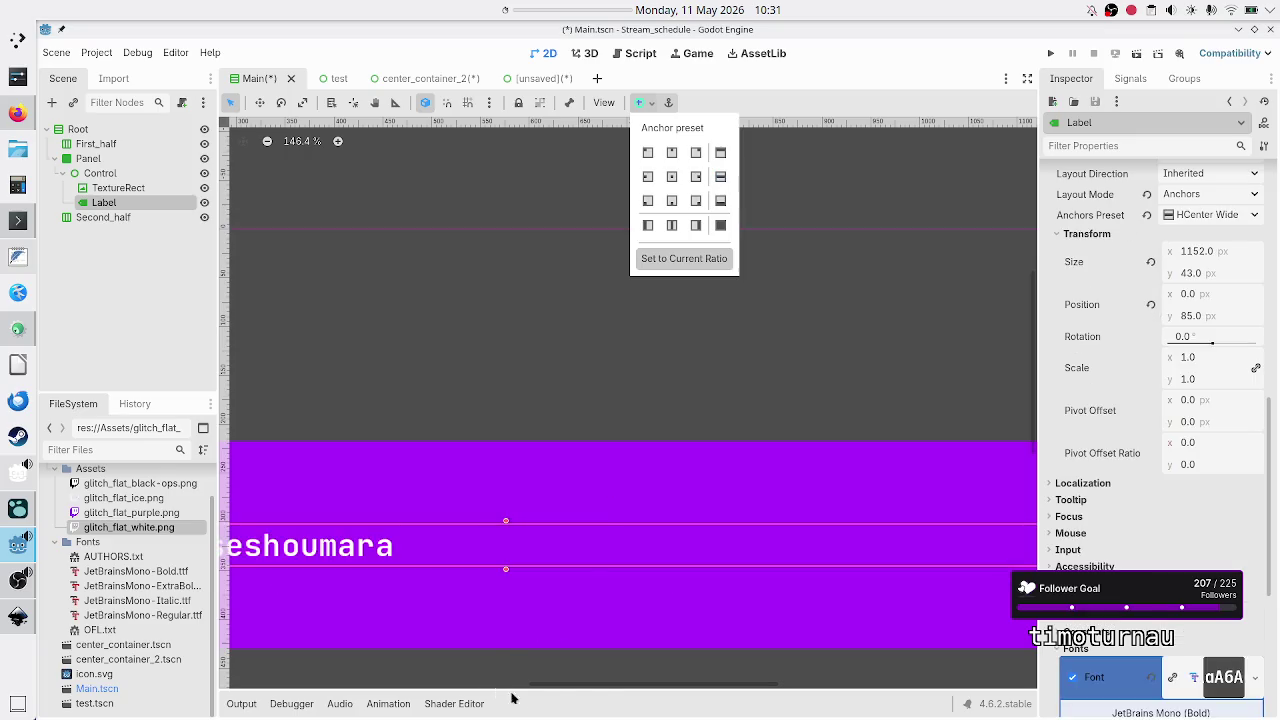
pyautogui.click(610, 695)
pyautogui.moveTo(623, 688)
pyautogui.mouseDown()
pyautogui.moveTo(519, 687)
pyautogui.moveTo(612, 676)
pyautogui.mouseUp()
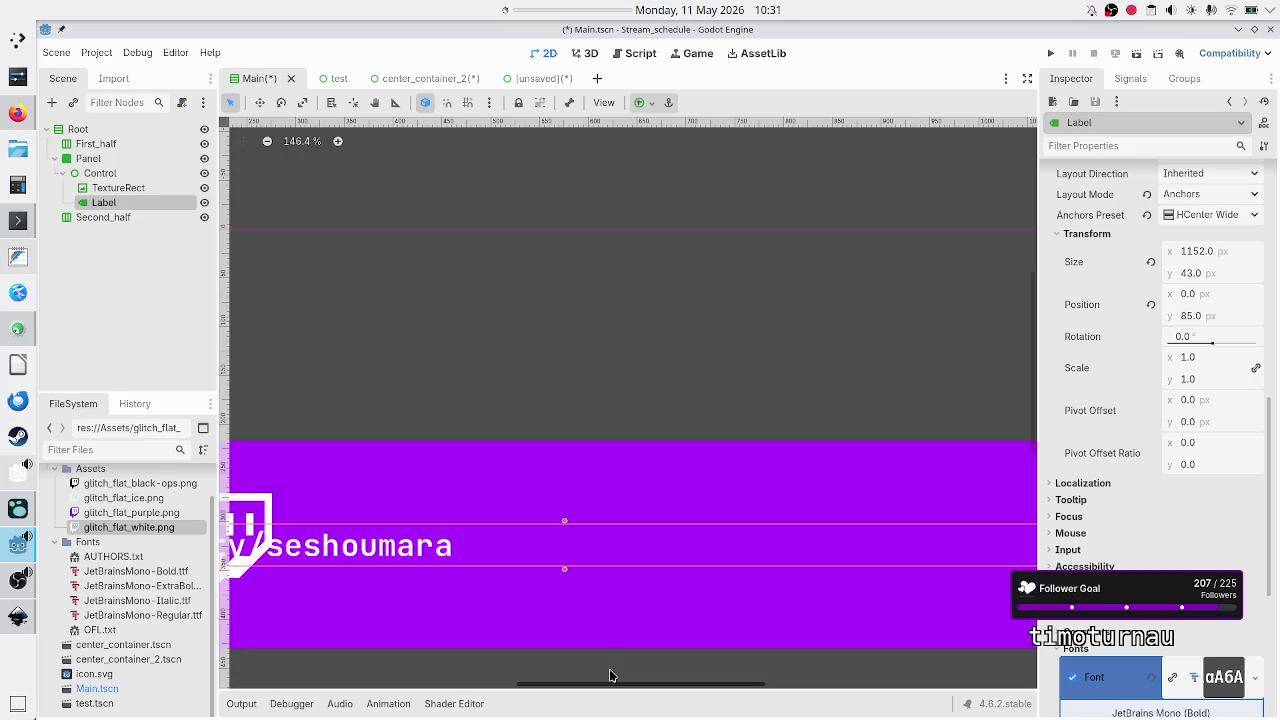
pyautogui.moveTo(611, 676)
pyautogui.mouseDown()
pyautogui.moveTo(493, 674)
pyautogui.moveTo(625, 676)
pyautogui.moveTo(532, 671)
pyautogui.moveTo(557, 677)
pyautogui.moveTo(543, 677)
pyautogui.mouseUp()
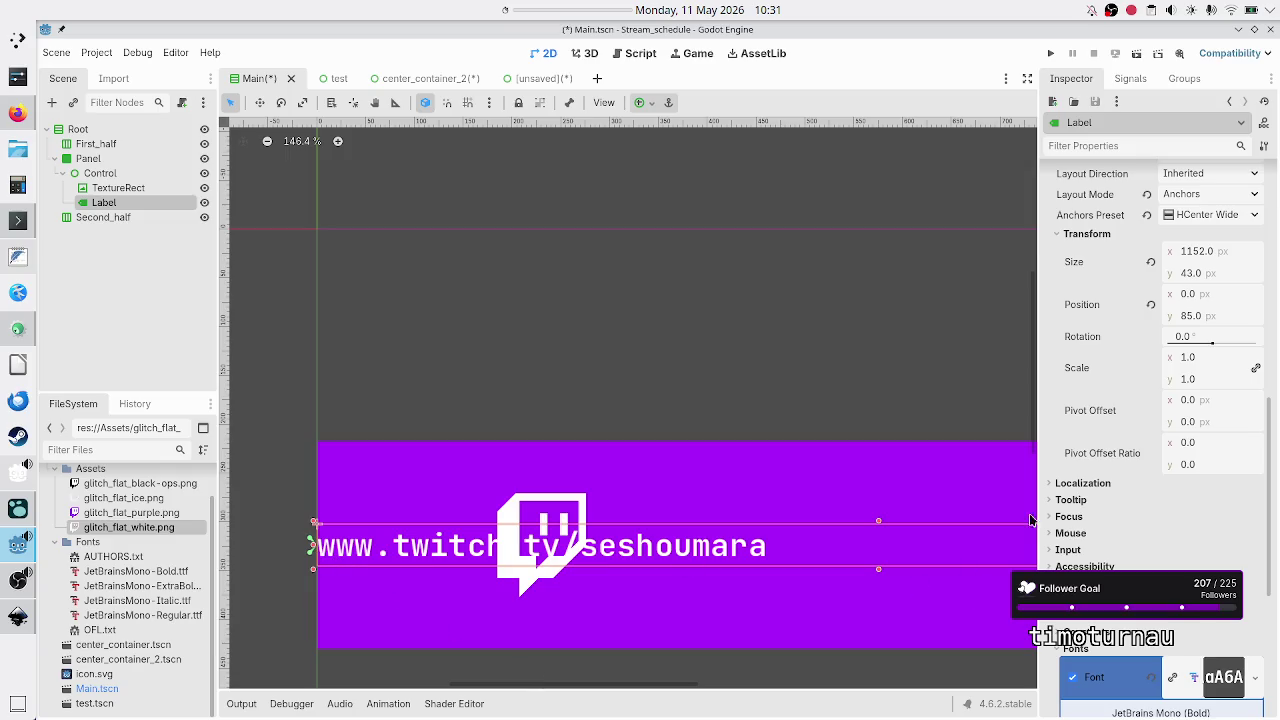
pyautogui.scroll(5, 1138, 415)
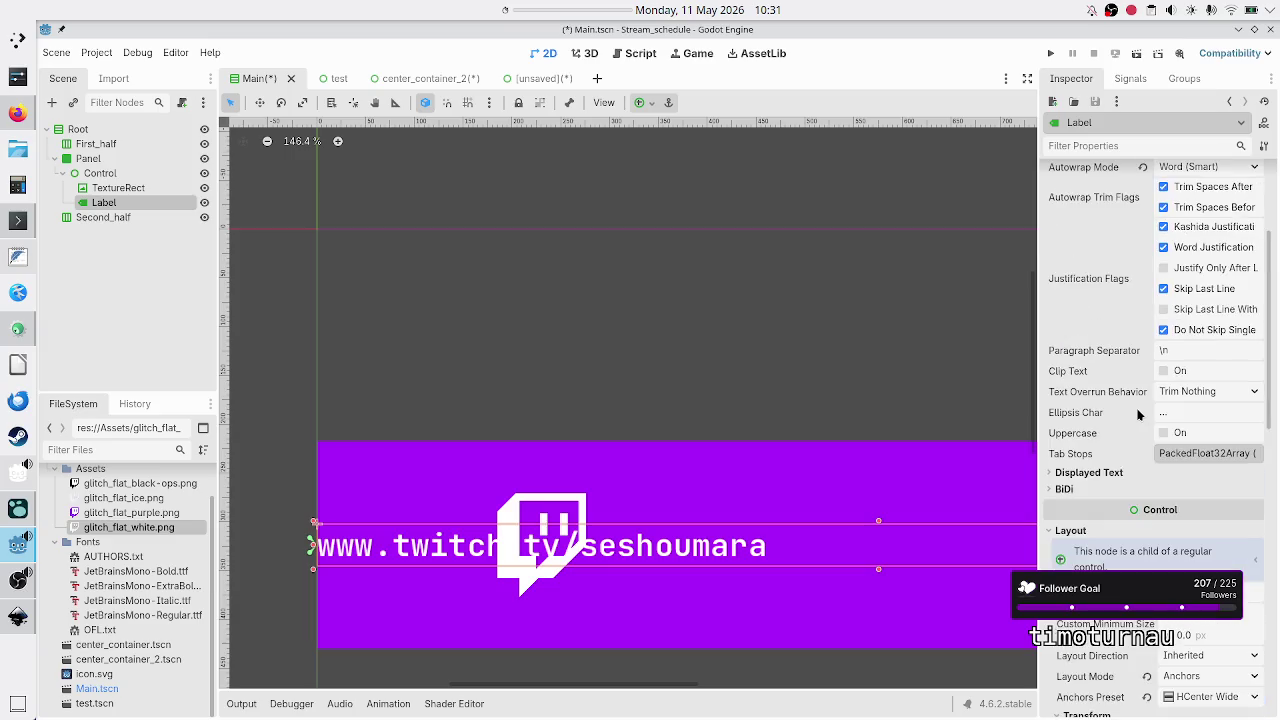
pyautogui.scroll(-3, 1138, 415)
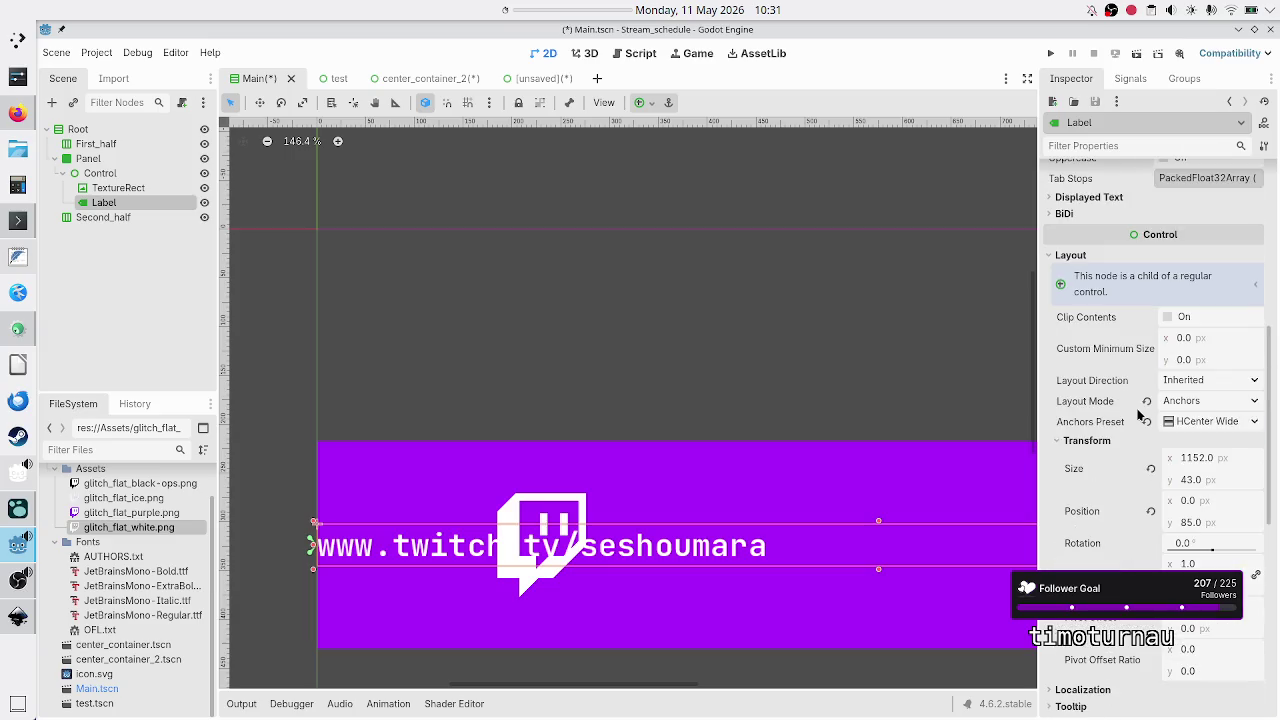
# Switch the Label's Anchors Preset to Custom, exposing anchors 0.0, 0.5, 1.0, 0.5.
pyautogui.click(1254, 421)
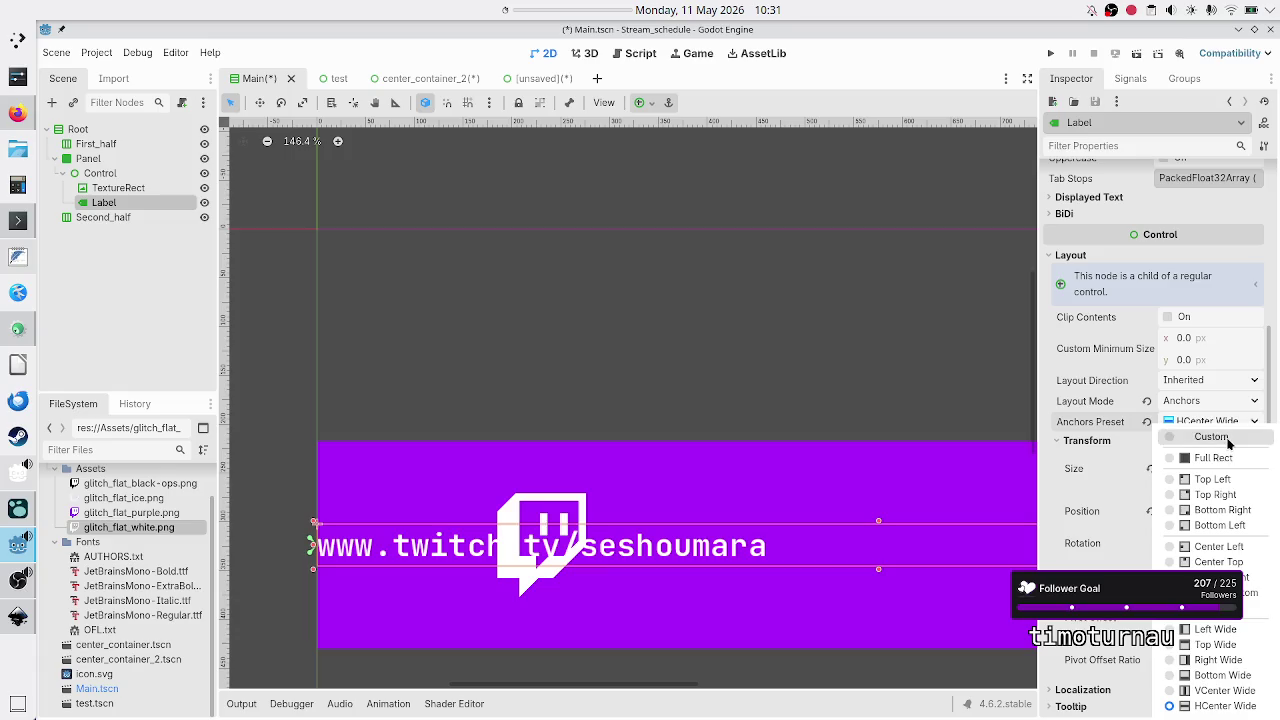
pyautogui.click(1228, 438)
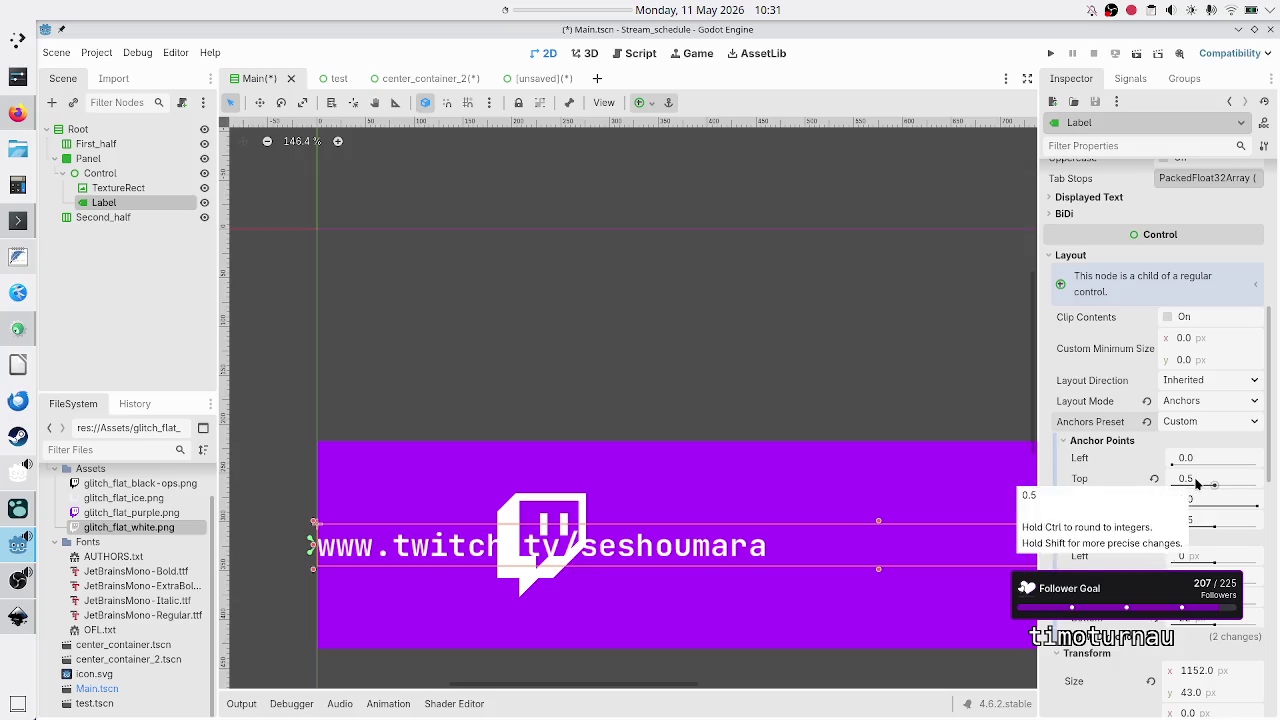
pyautogui.moveTo(1193, 484)
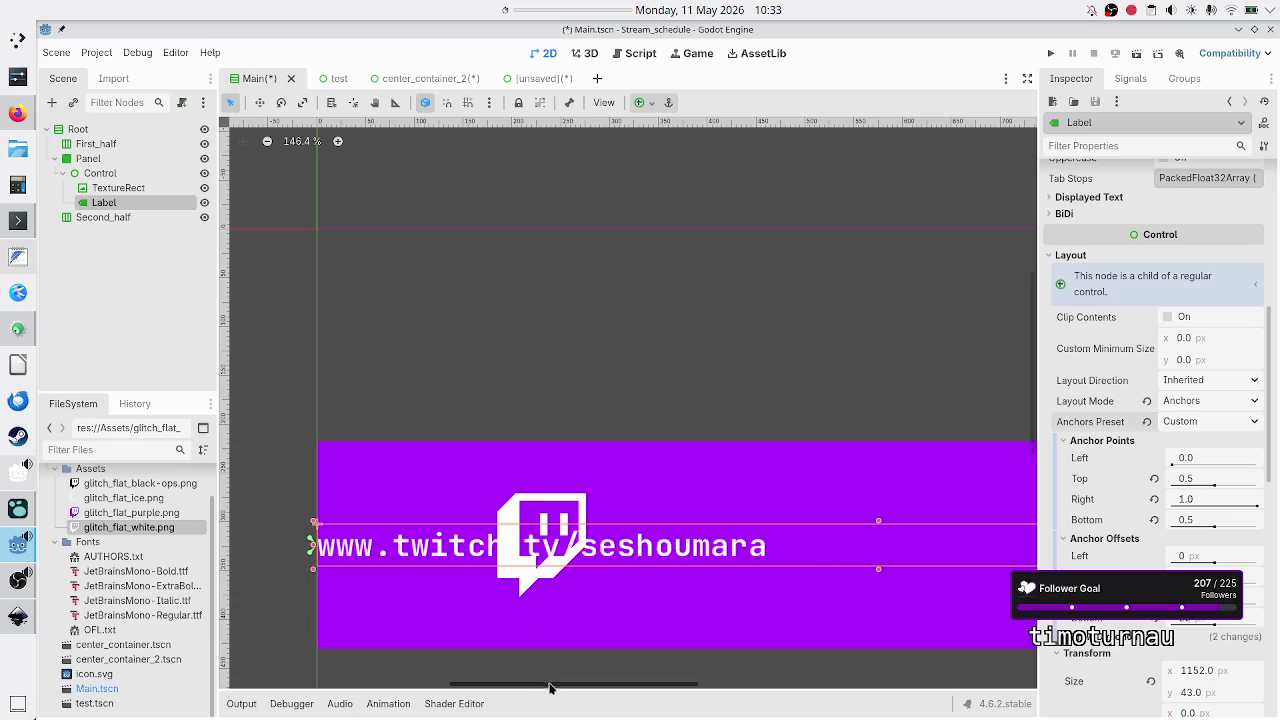
pyautogui.moveTo(549, 691)
pyautogui.mouseDown()
pyautogui.moveTo(712, 688)
pyautogui.moveTo(450, 682)
pyautogui.moveTo(720, 684)
pyautogui.moveTo(538, 680)
pyautogui.mouseUp()
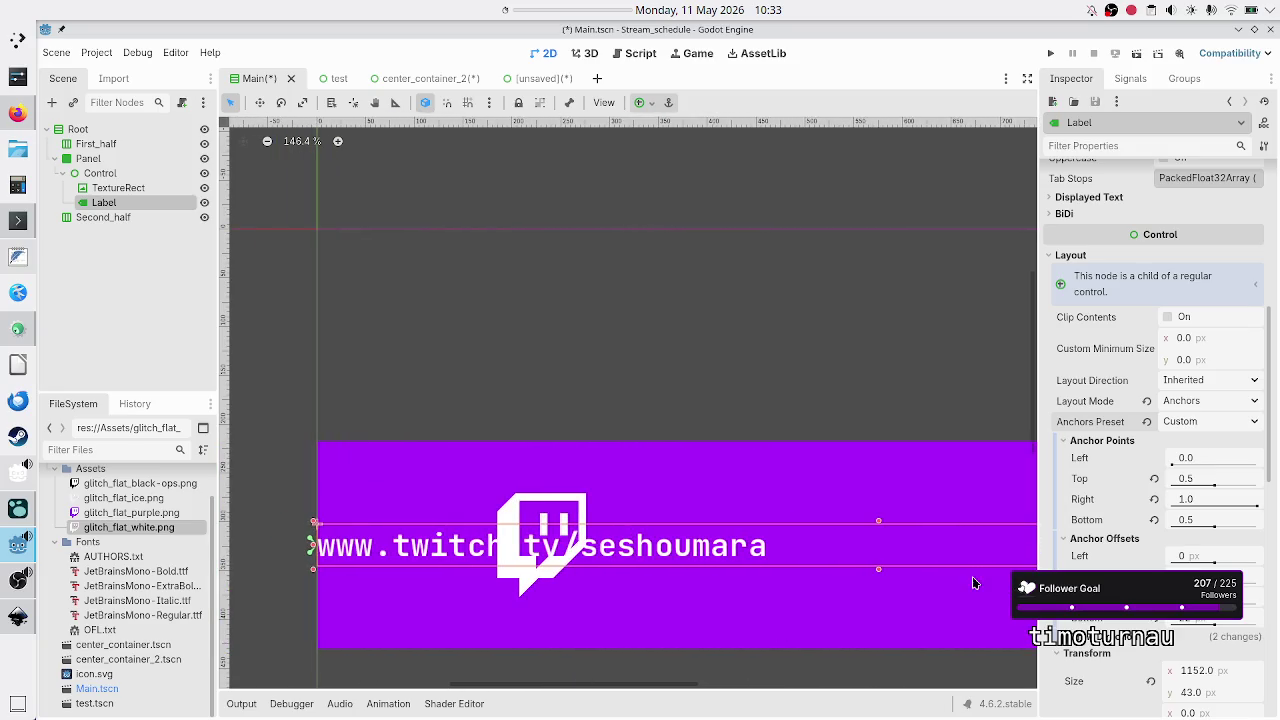
# Try the label's left anchor at 0.1, then at 0.2.
pyautogui.click(1209, 463)
pyautogui.write('0.')
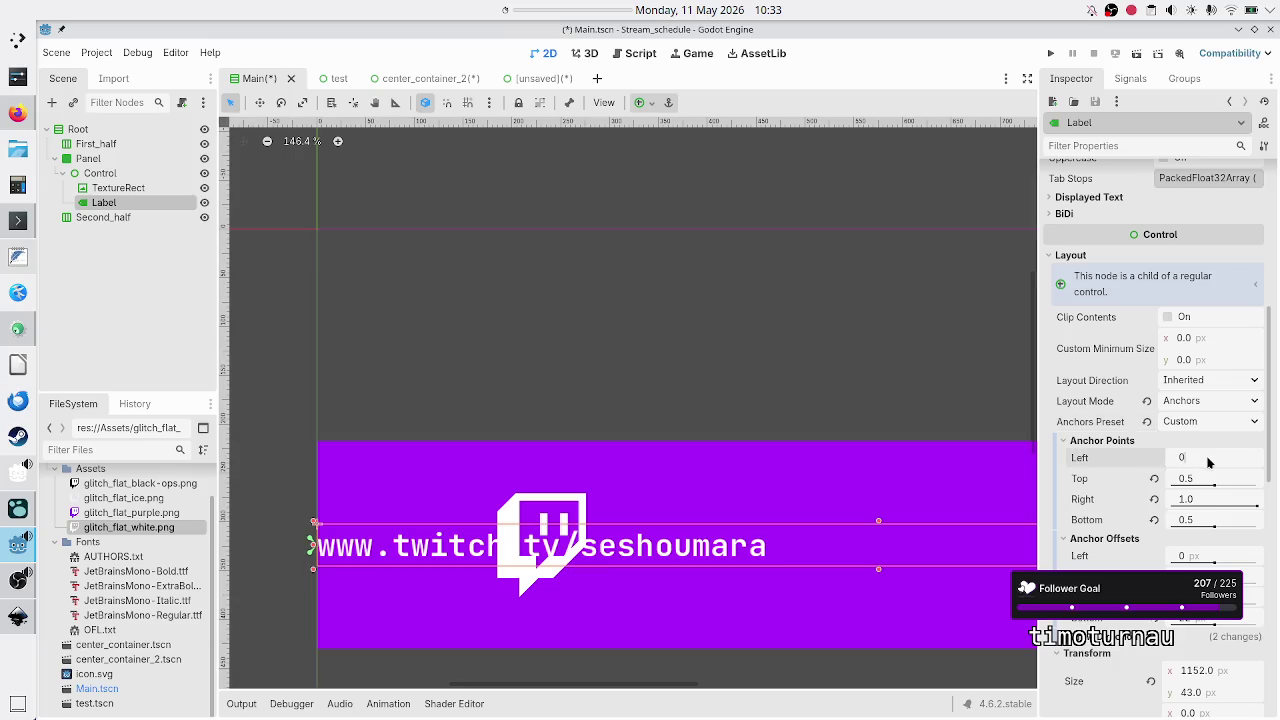
pyautogui.write('1')
pyautogui.press('Return')
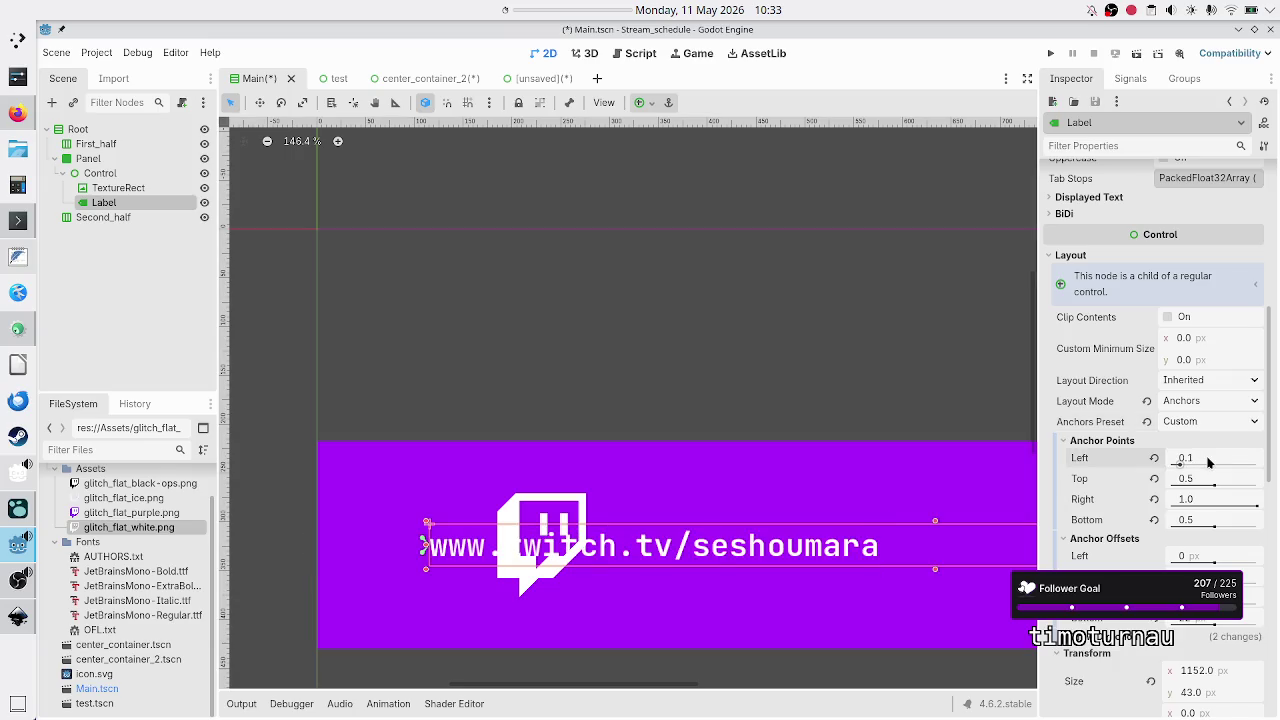
pyautogui.click(1209, 463)
pyautogui.write('0.2')
pyautogui.press('Return')
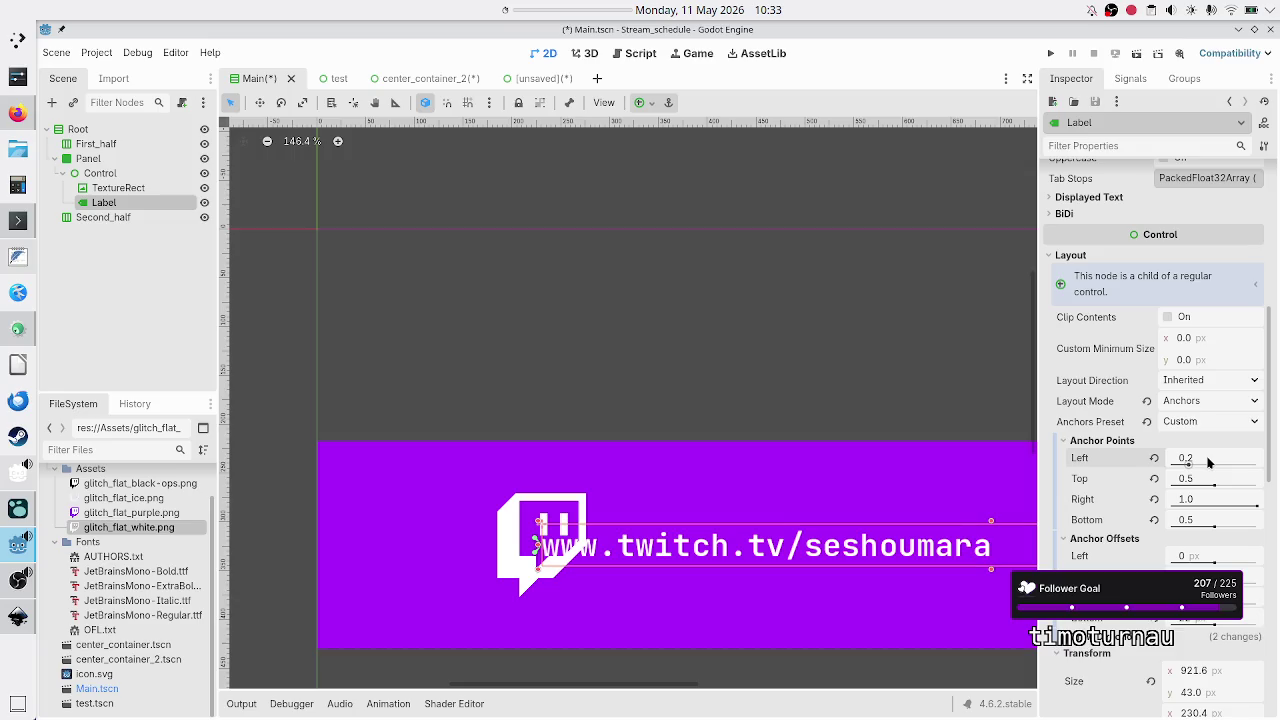
# Compare with the logo's anchors, then set the label's left anchor to 0.3.
pyautogui.click(131, 195)
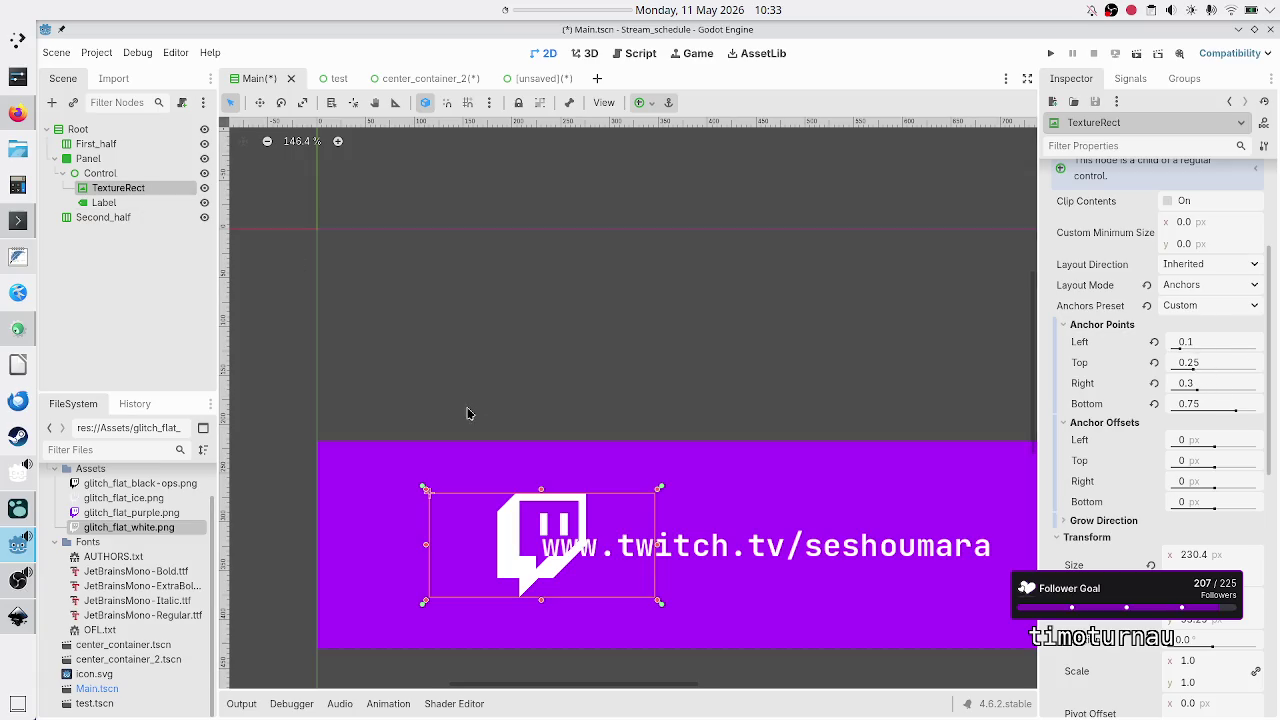
pyautogui.click(140, 203)
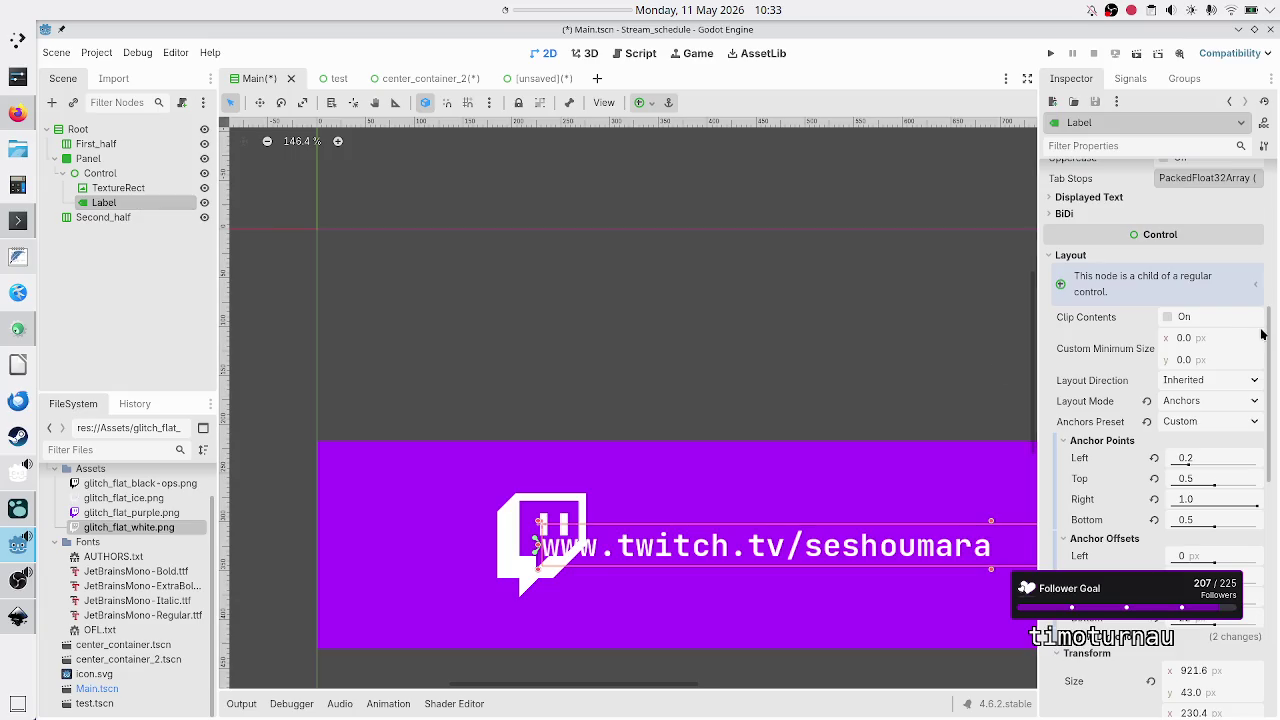
pyautogui.click(1204, 456)
pyautogui.write('0')
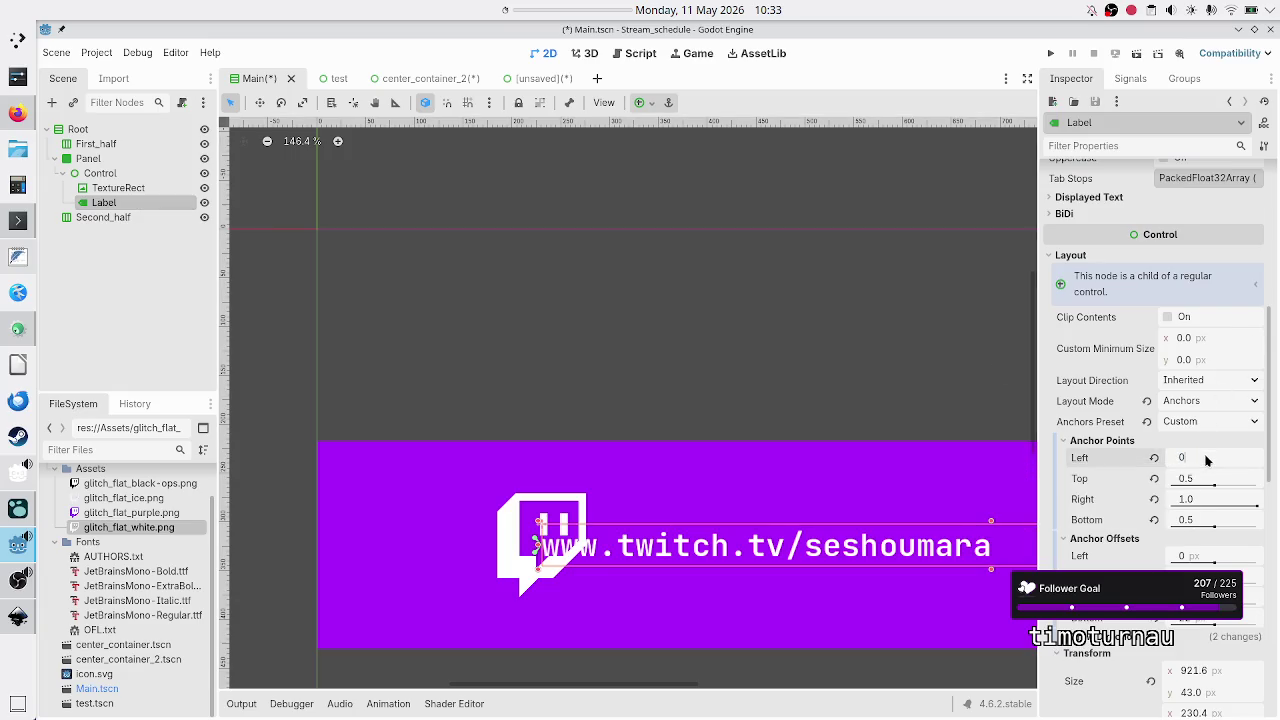
pyautogui.write('.3')
pyautogui.press('Return')
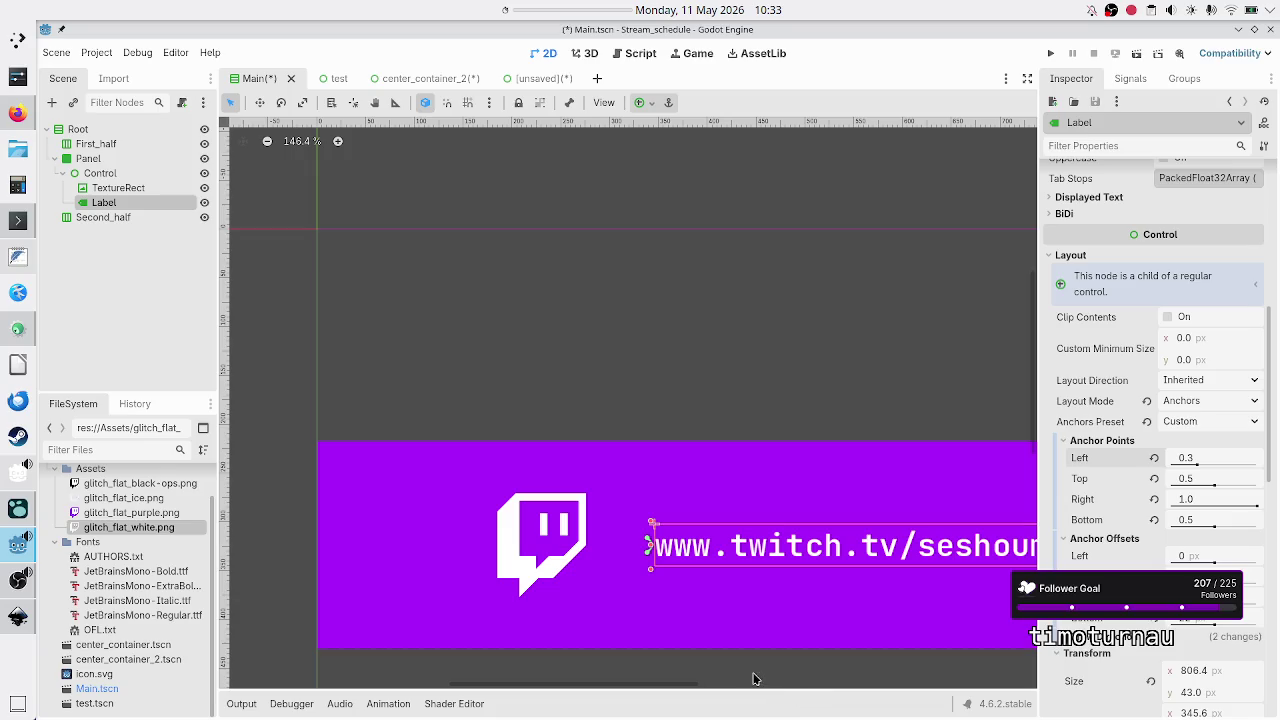
pyautogui.moveTo(570, 690)
pyautogui.mouseDown()
pyautogui.moveTo(683, 689)
pyautogui.moveTo(606, 688)
pyautogui.mouseUp()
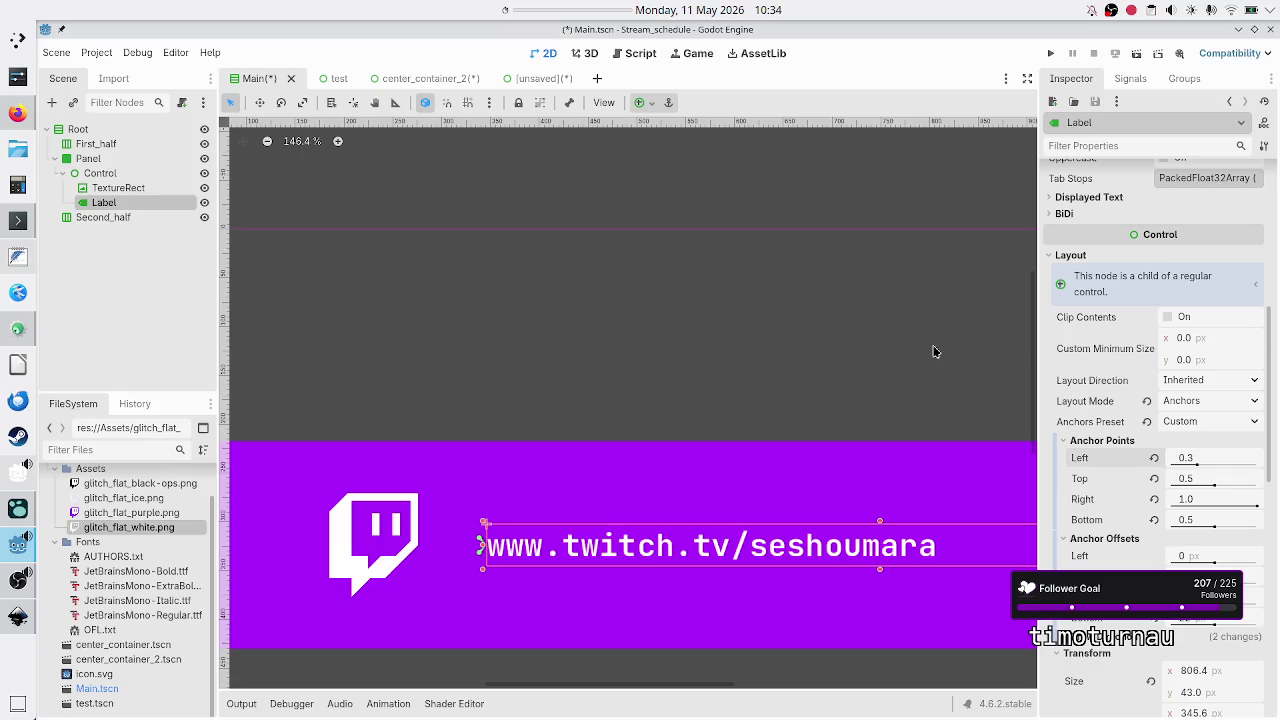
# Zoom out and pan to show the whole purple banner, then deselect the label.
pyautogui.scroll(-5, 931, 343)
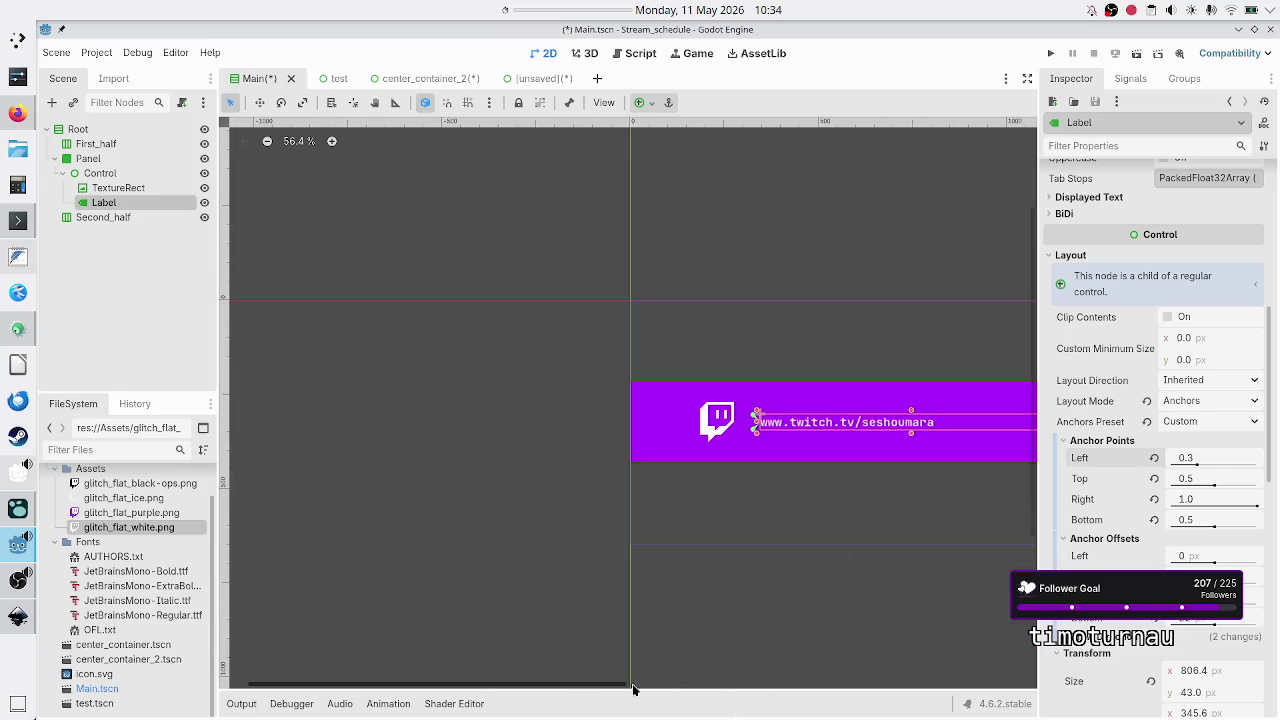
pyautogui.moveTo(582, 687); pyautogui.dragTo(720, 707)
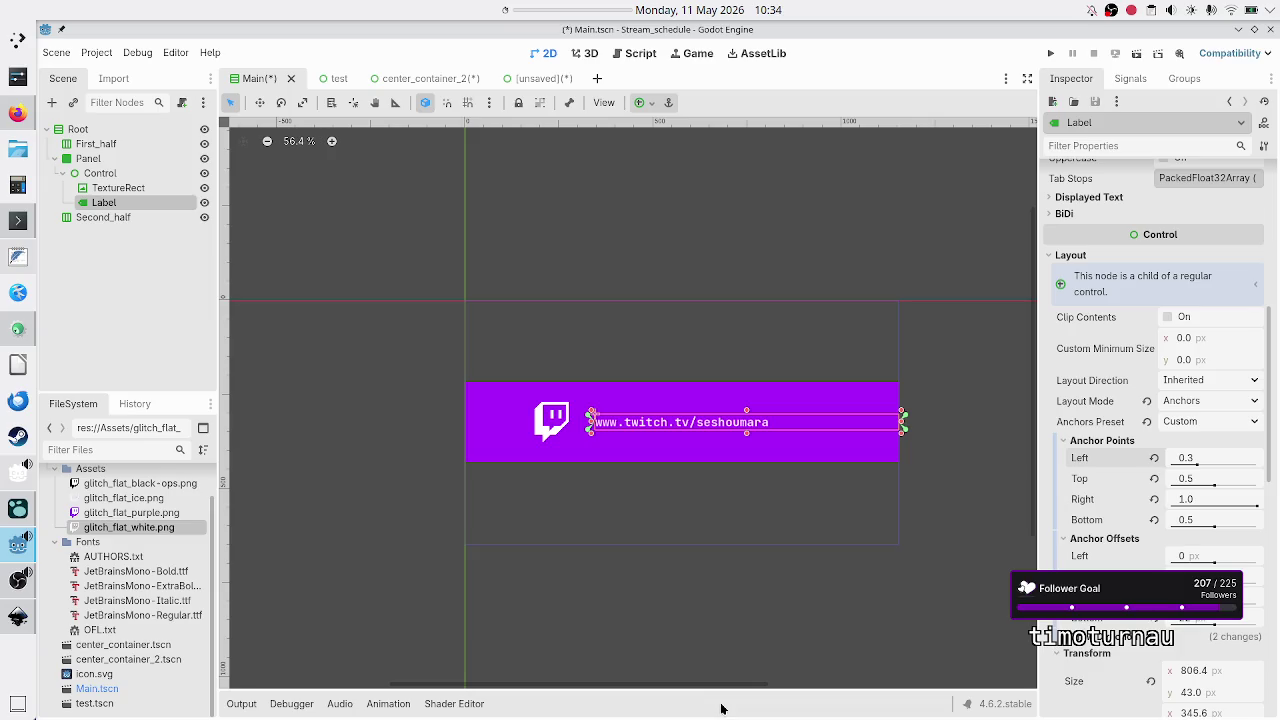
pyautogui.click(444, 392)
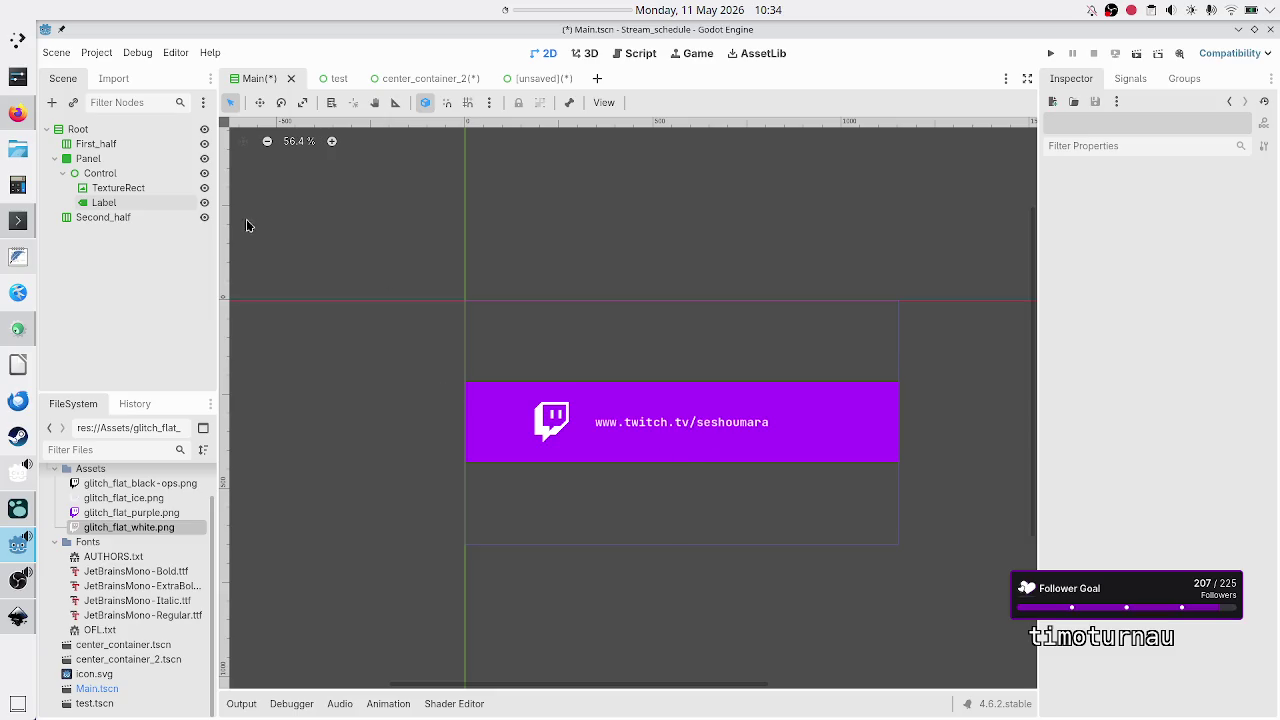
pyautogui.keyDown('shift'); pyautogui.click(146, 197); pyautogui.keyUp('shift')
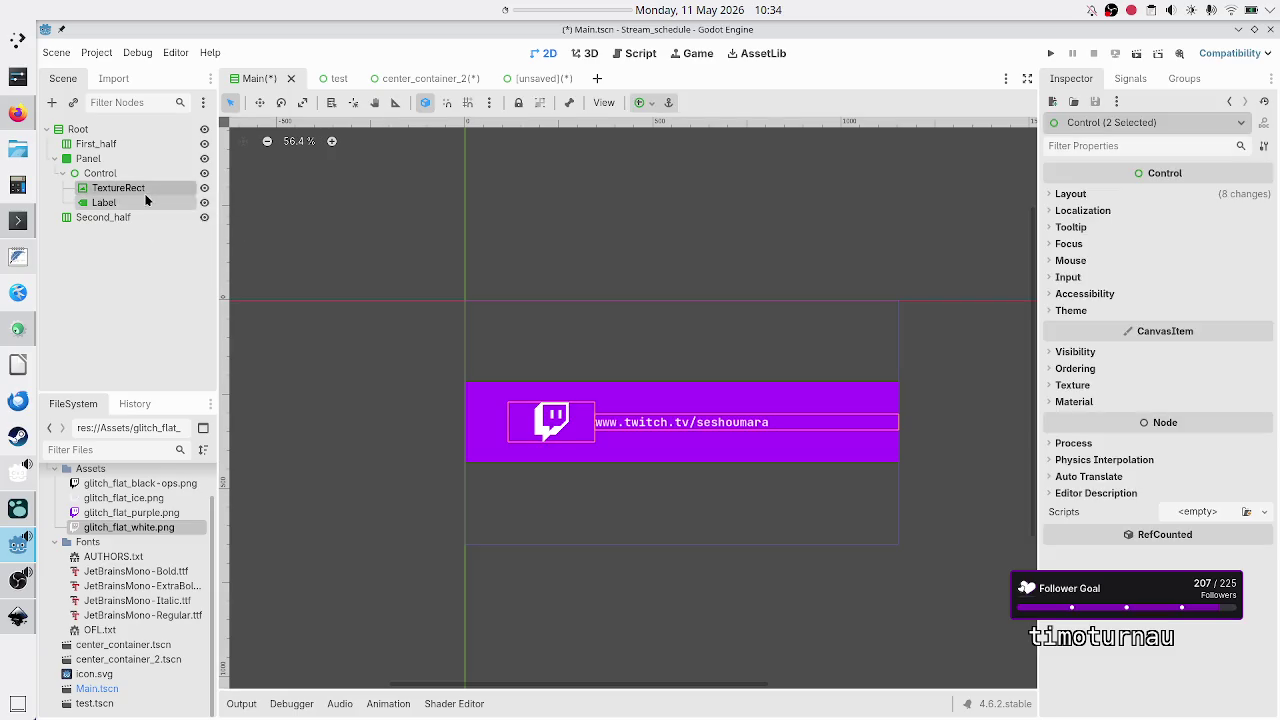
pyautogui.keyDown('ctrl'); pyautogui.click(146, 200); pyautogui.keyUp('ctrl')
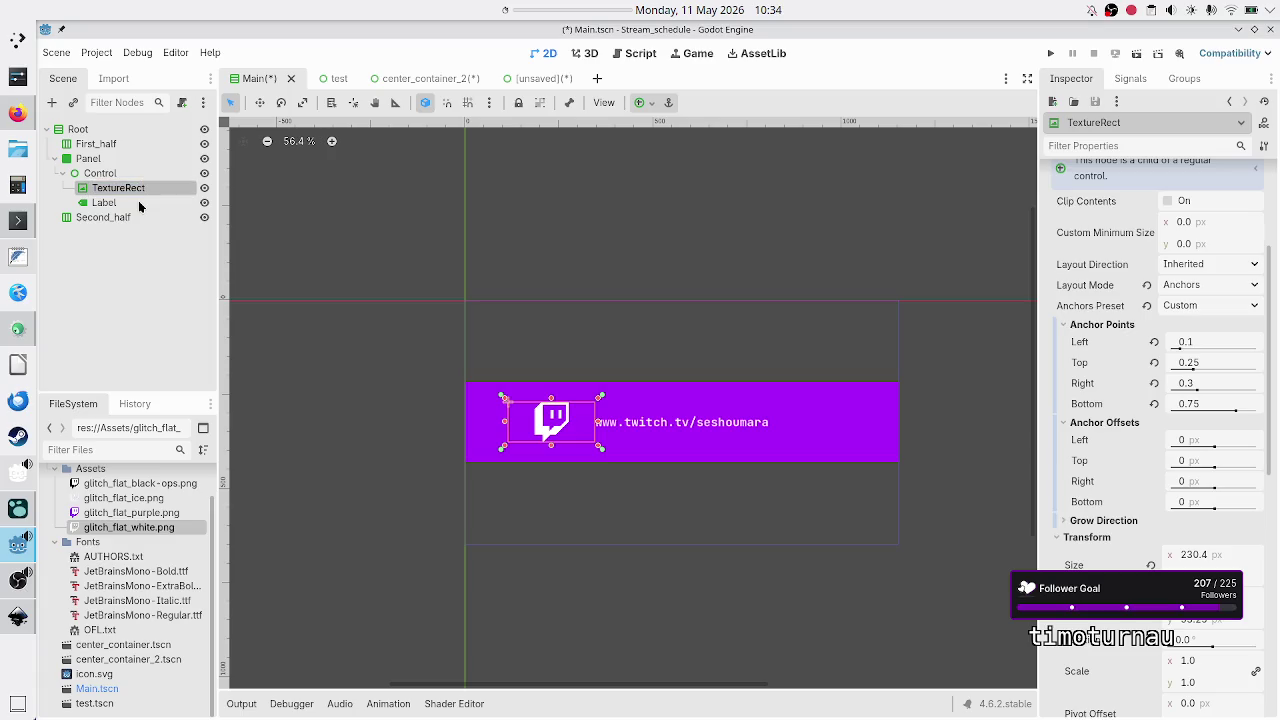
pyautogui.click(136, 239)
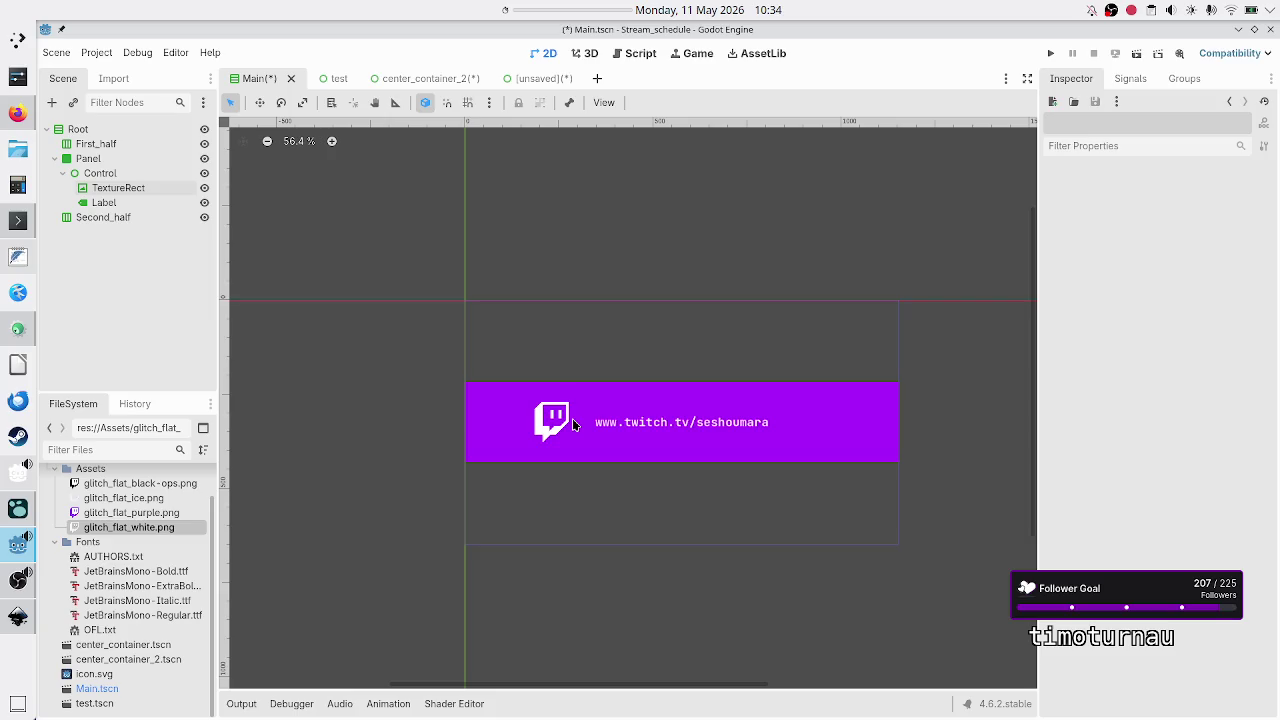
pyautogui.click(112, 177)
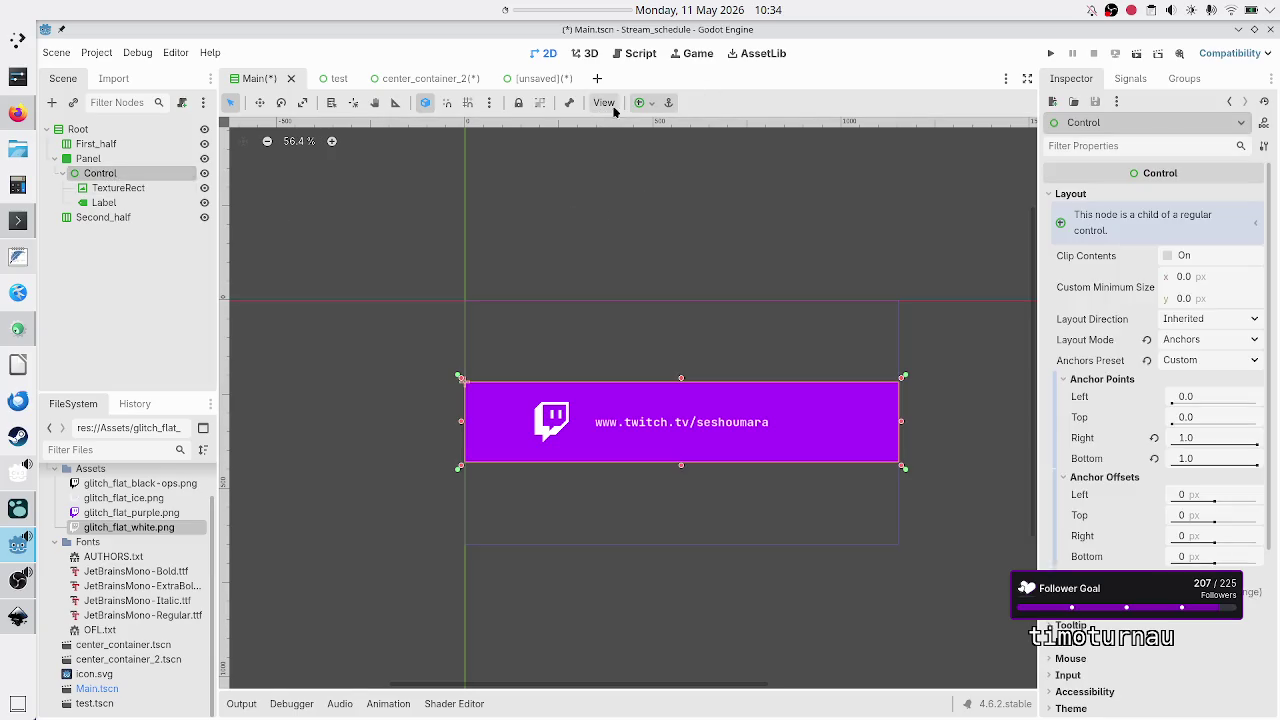
# Give the Control the HCenter Wide anchor preset, then switch its Anchors Preset to Custom.
pyautogui.click(645, 104)
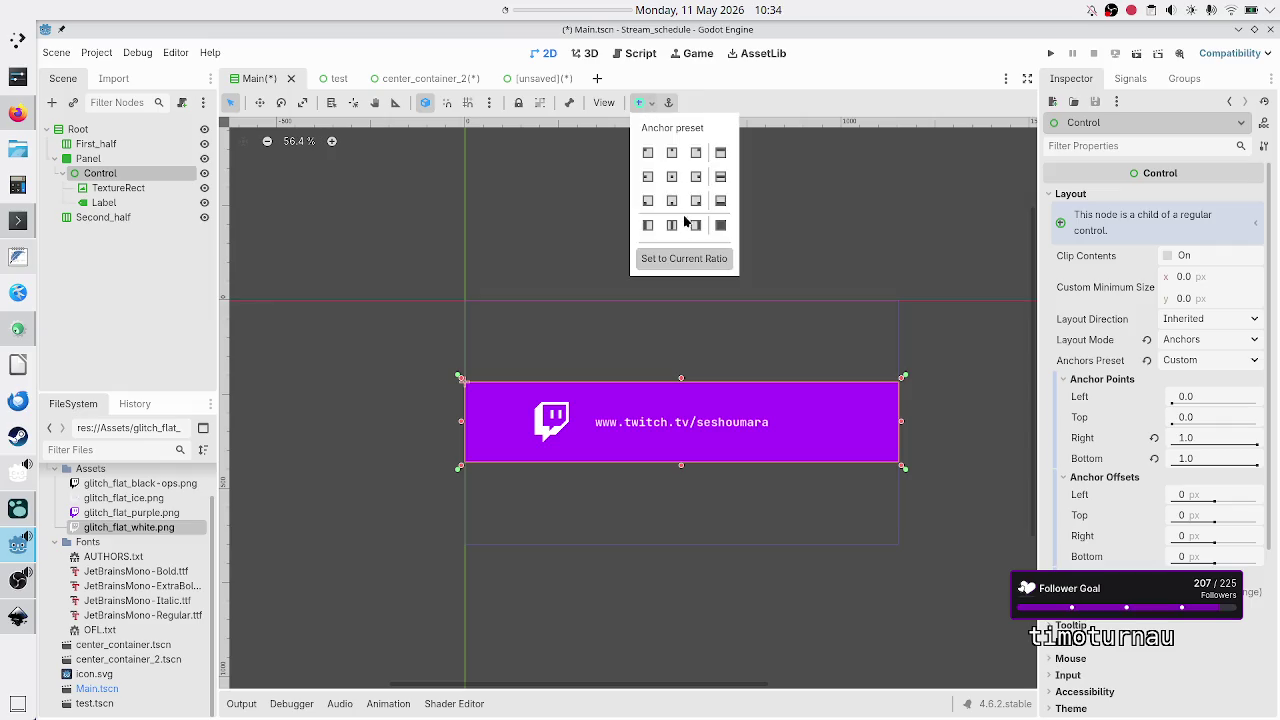
pyautogui.click(720, 177)
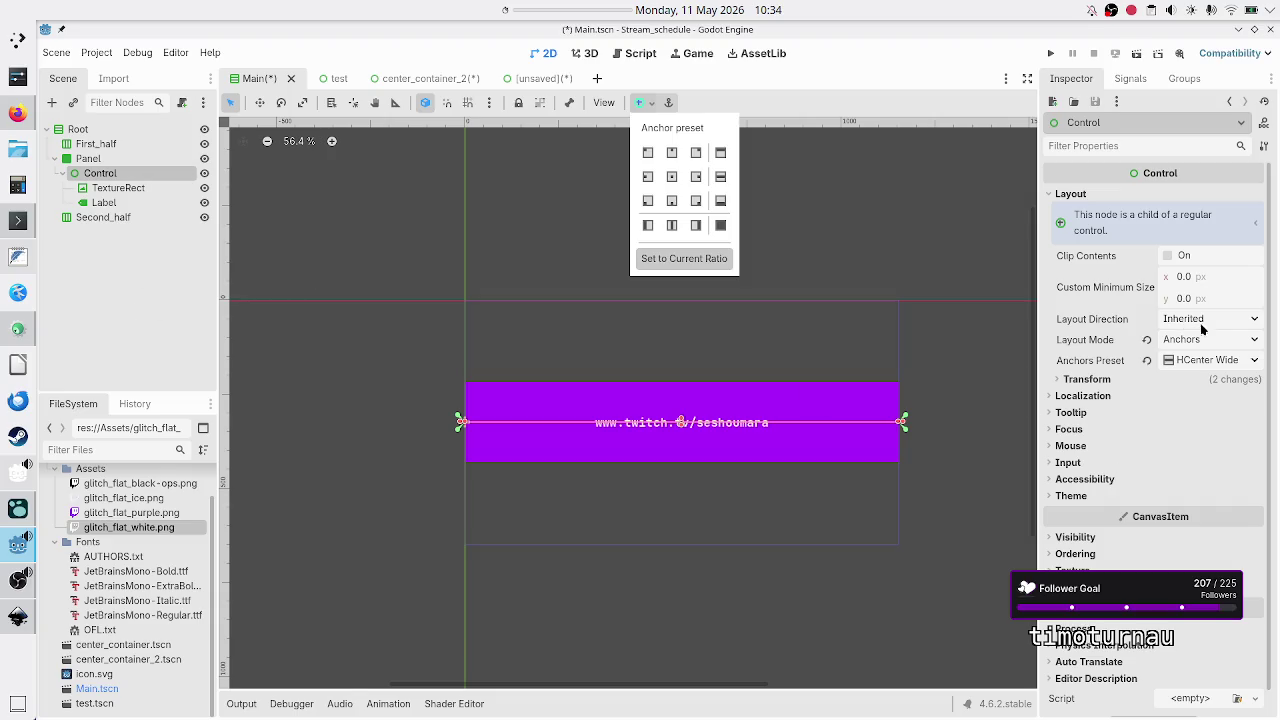
pyautogui.click(1251, 364)
pyautogui.click(1251, 364)
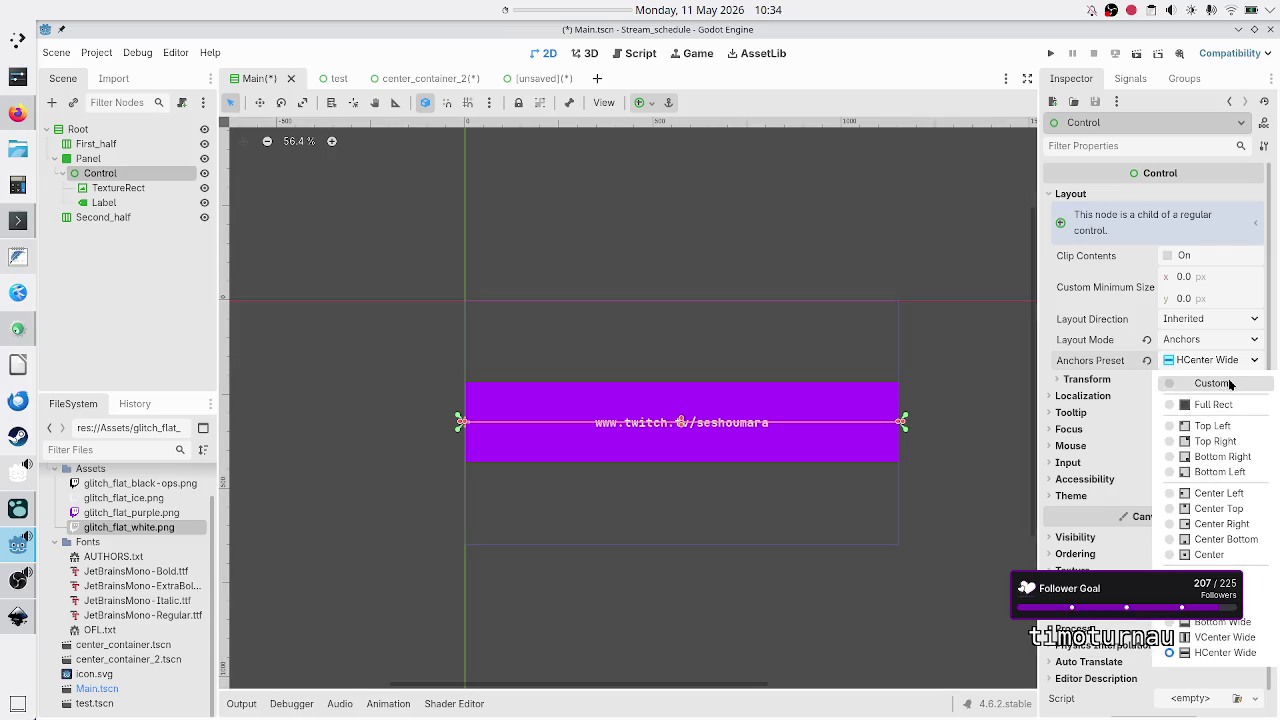
pyautogui.click(1230, 384)
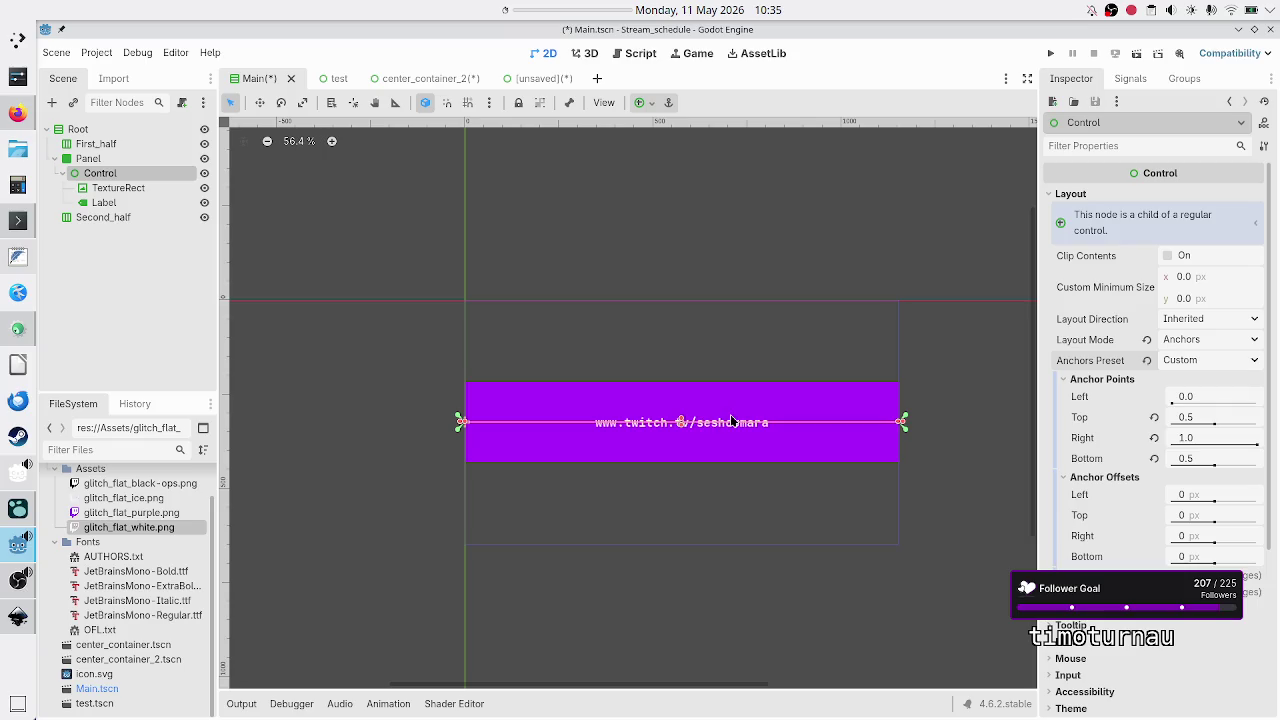
pyautogui.rightClick(108, 176)
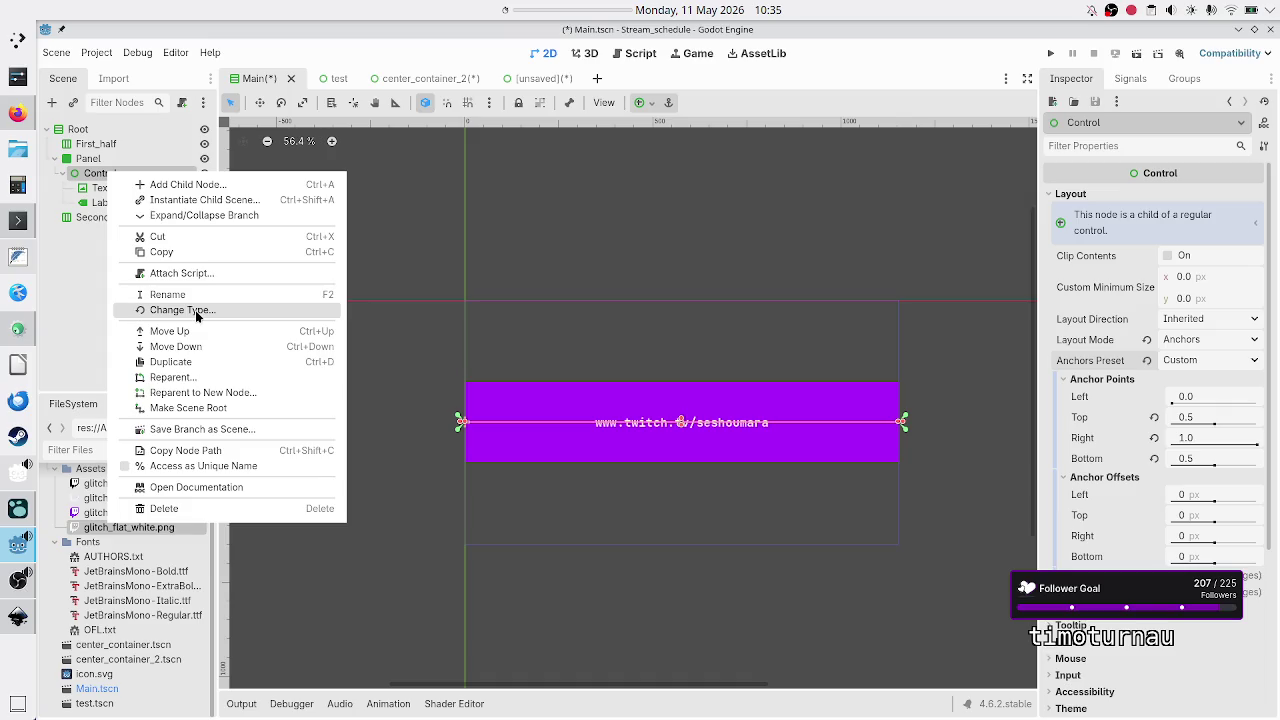
pyautogui.click(63, 289)
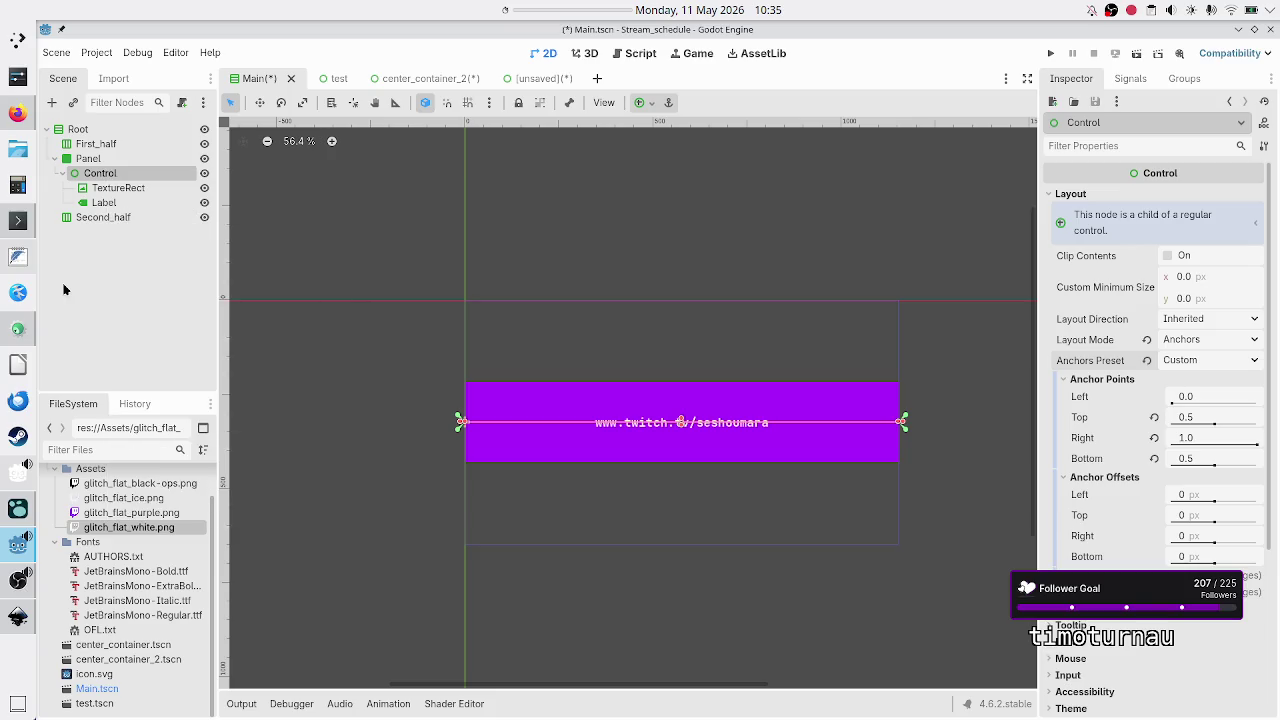
pyautogui.click(118, 188)
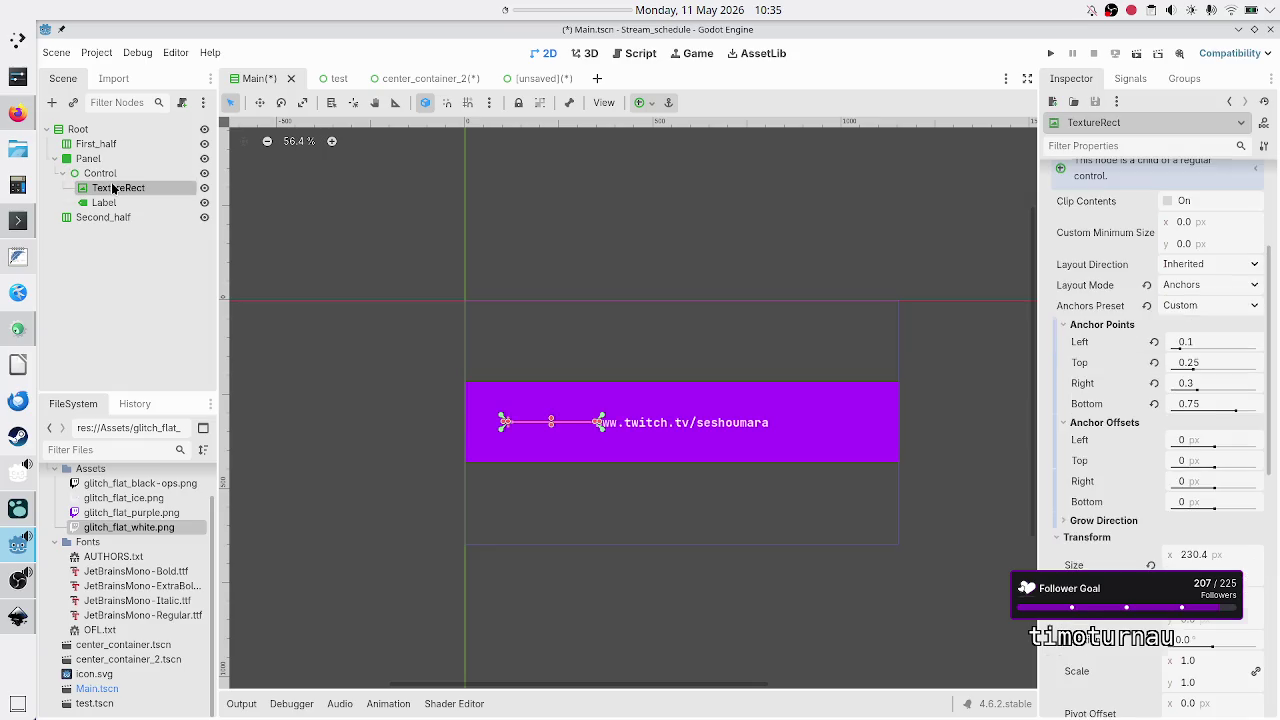
pyautogui.keyDown('shift'); pyautogui.click(105, 202); pyautogui.keyUp('shift')
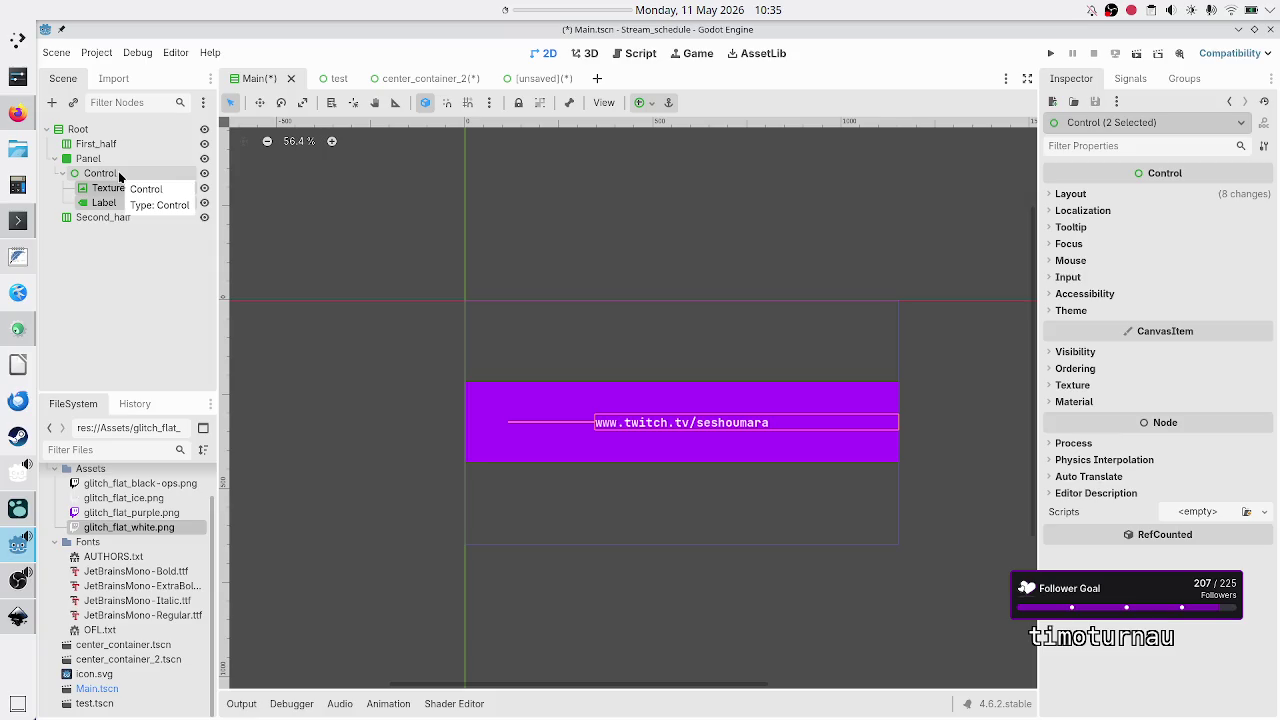
pyautogui.click(100, 173)
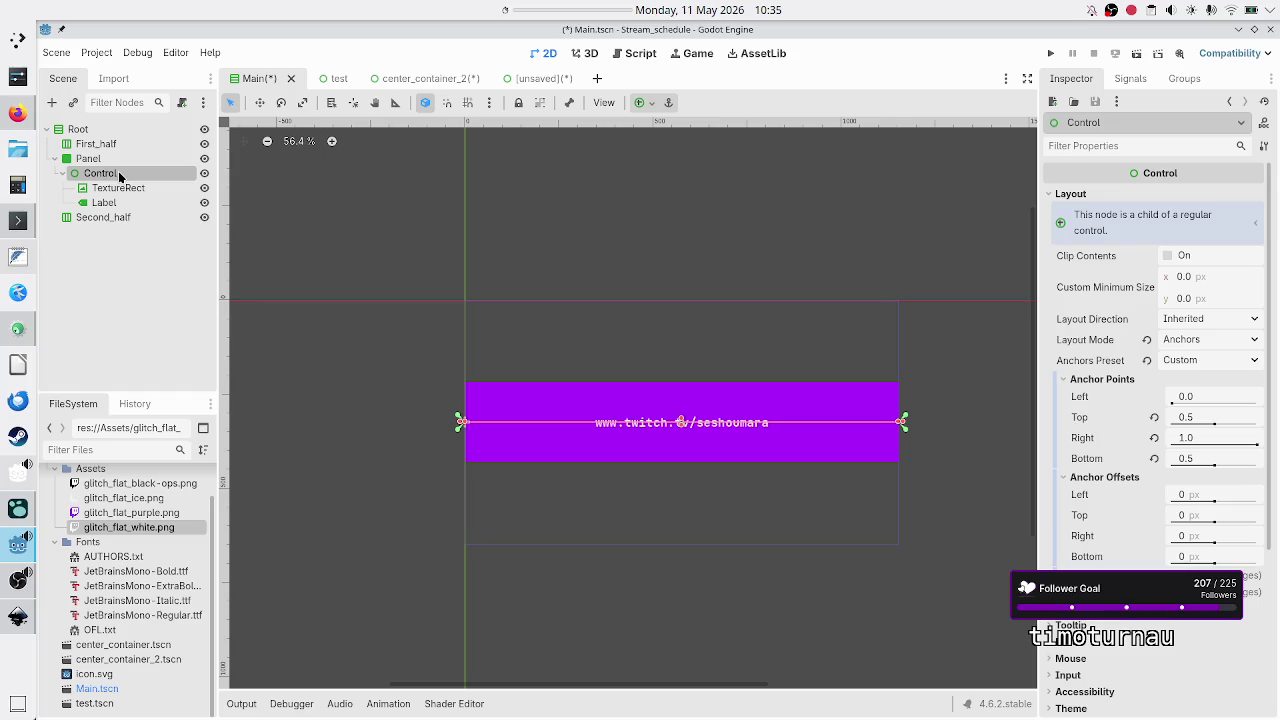
pyautogui.click(100, 160)
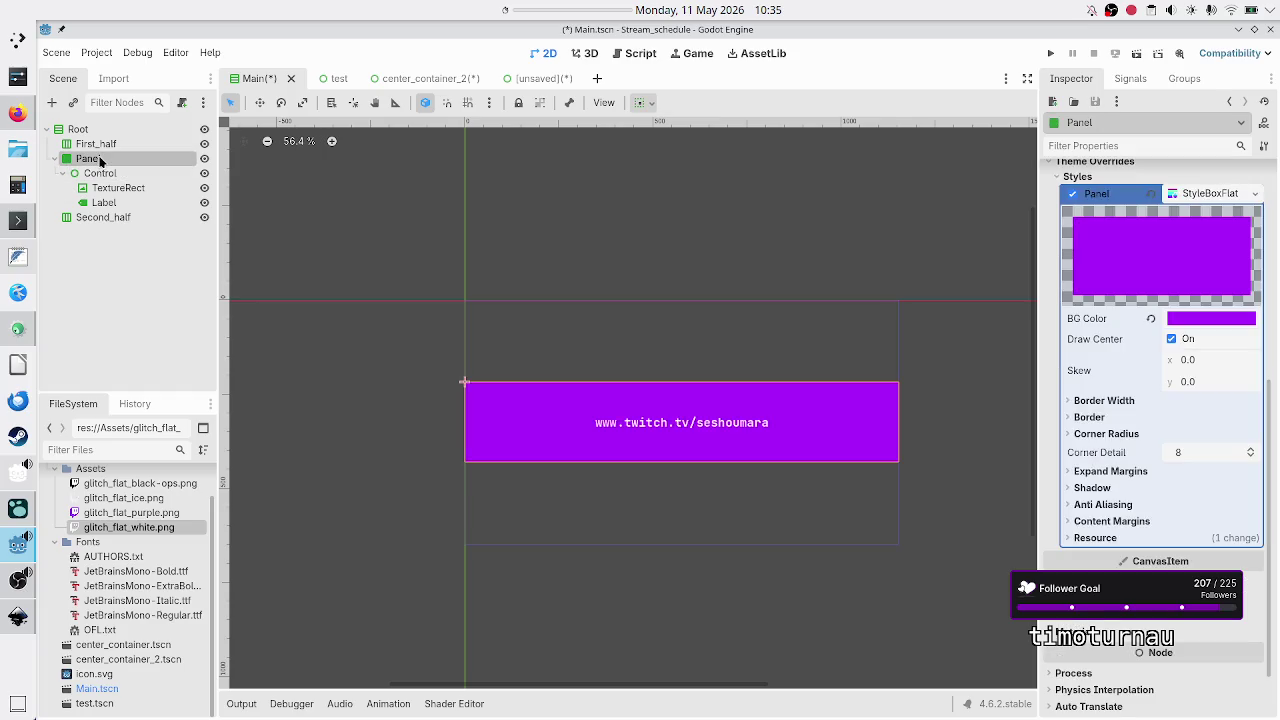
pyautogui.scroll(5, 1151, 299)
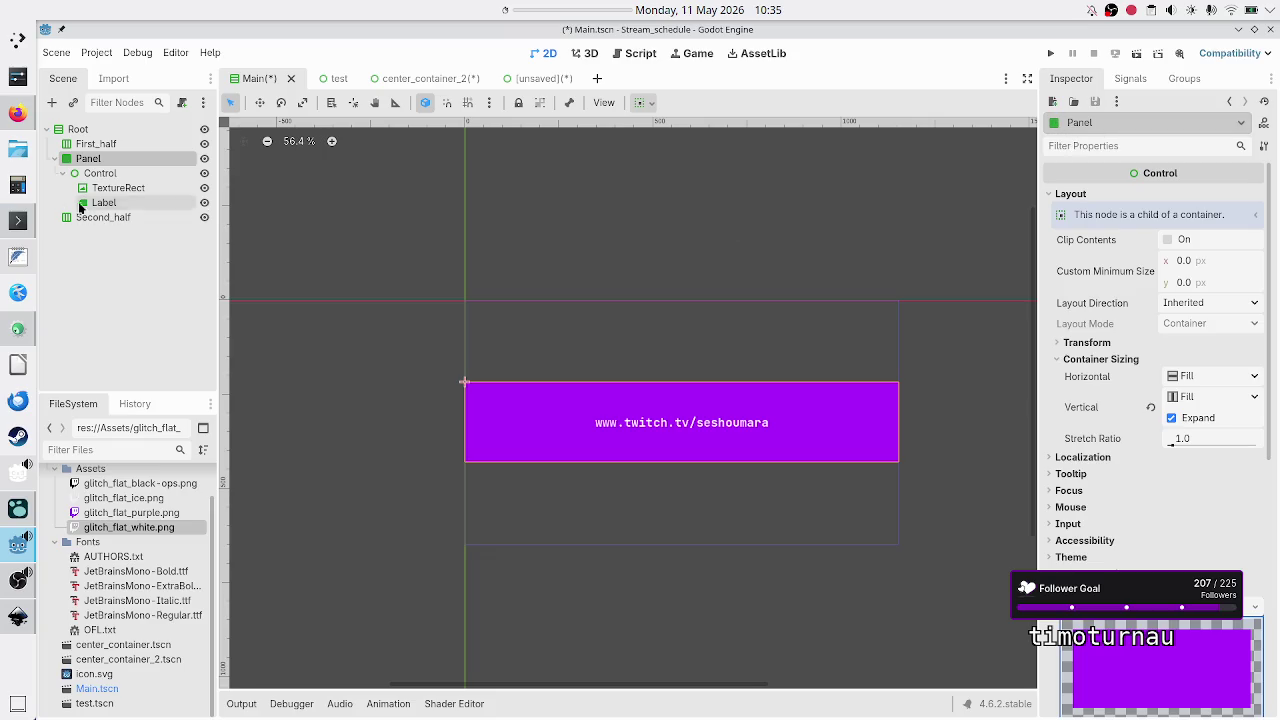
# Change the Panel node's type to PanelContainer.
pyautogui.rightClick(116, 157)
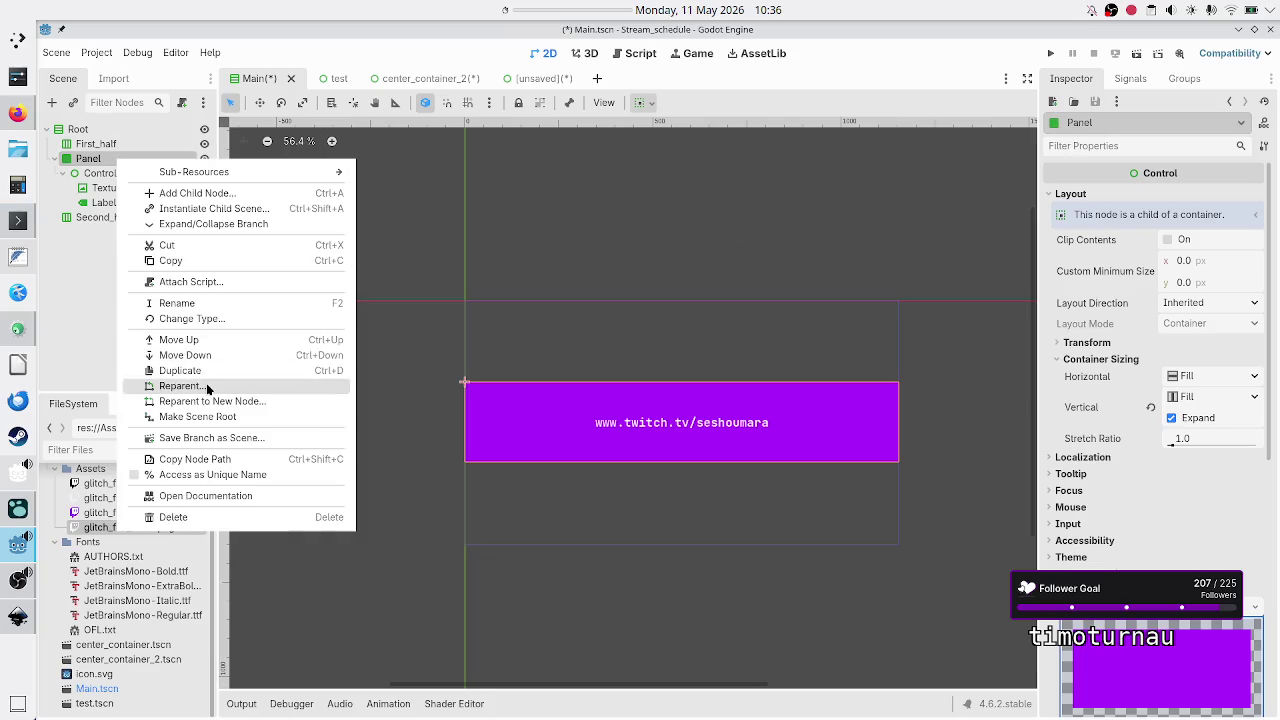
pyautogui.click(206, 322)
pyautogui.write('panelc')
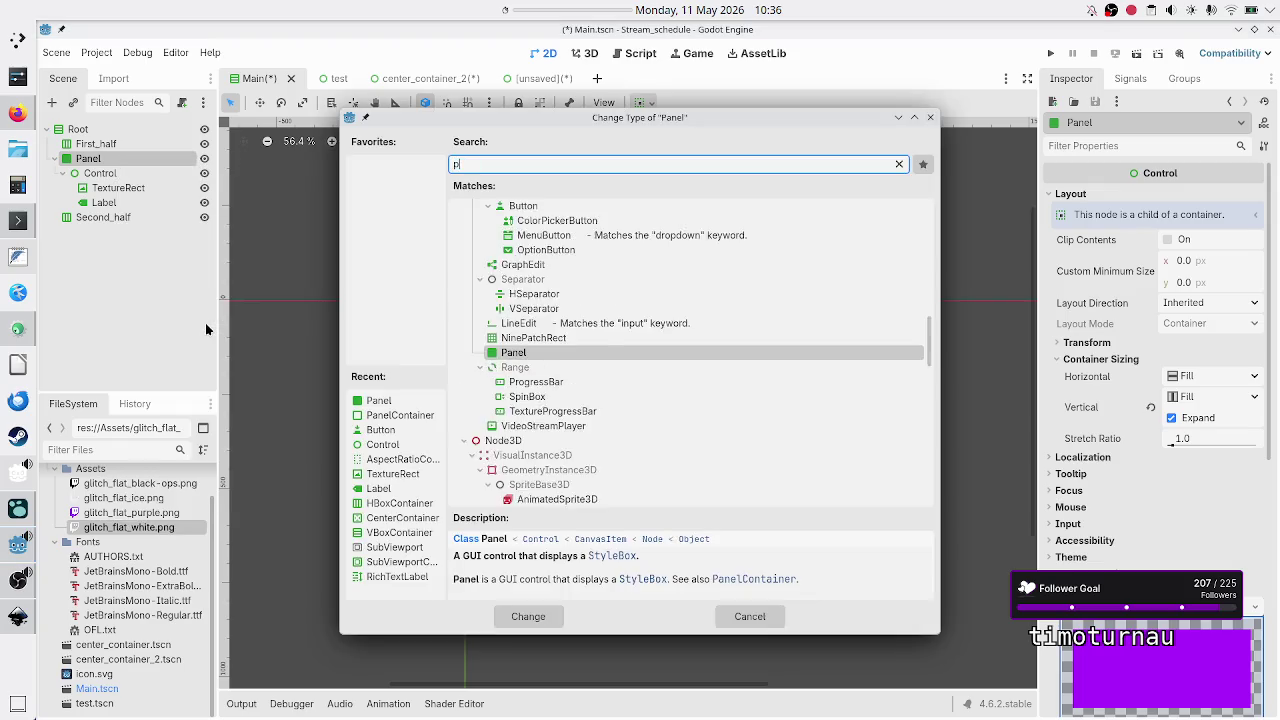
pyautogui.press('Return')
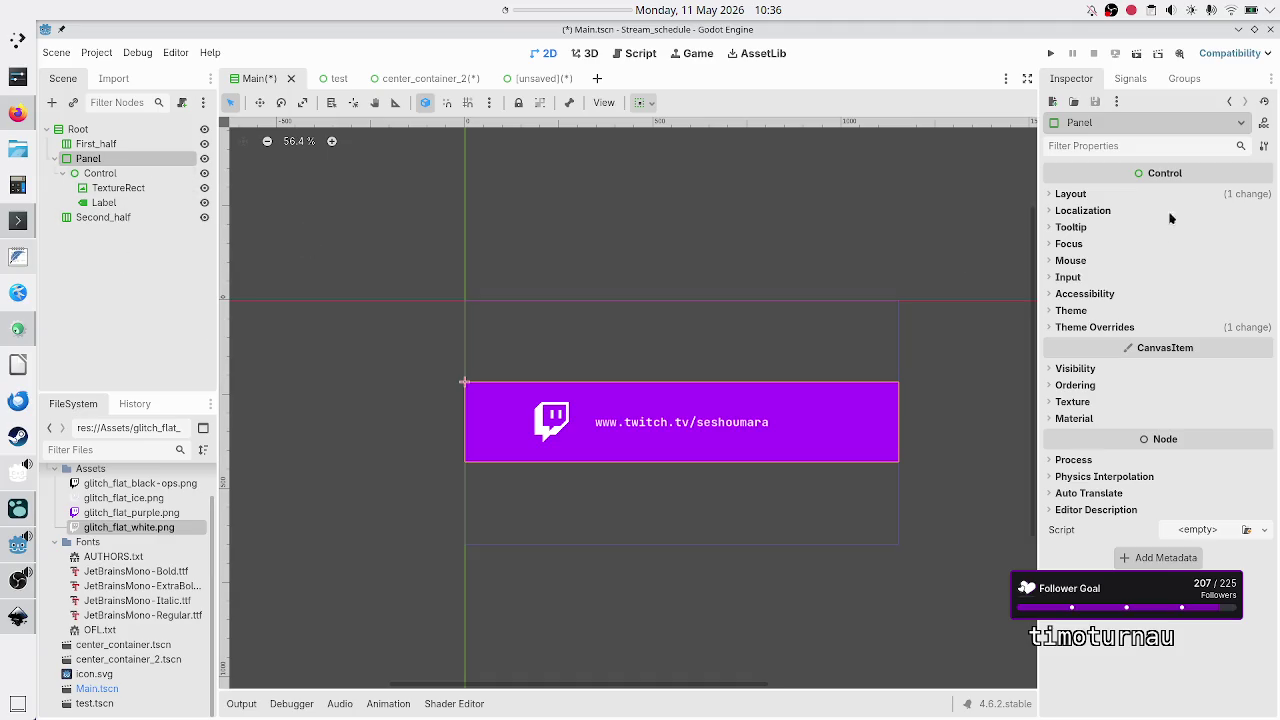
# Expand the Panel's Layout and Container Sizing sections, then select the Control node.
pyautogui.click(1144, 196)
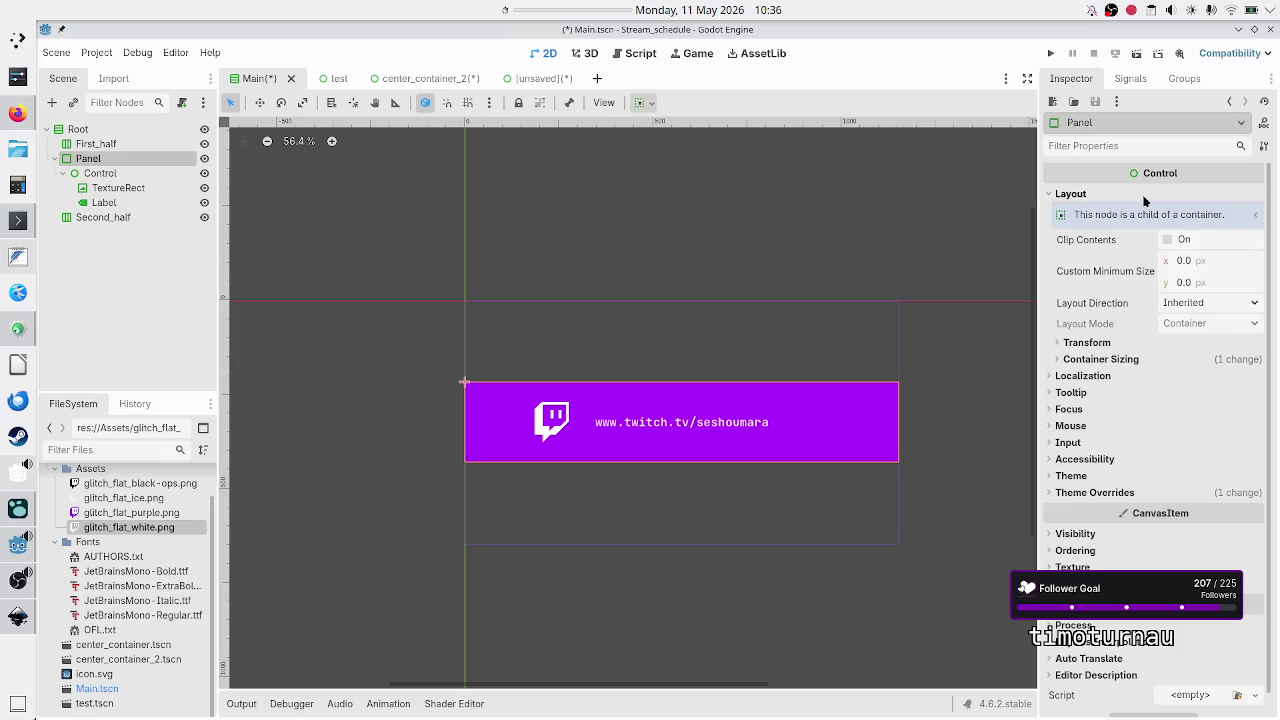
pyautogui.click(1107, 359)
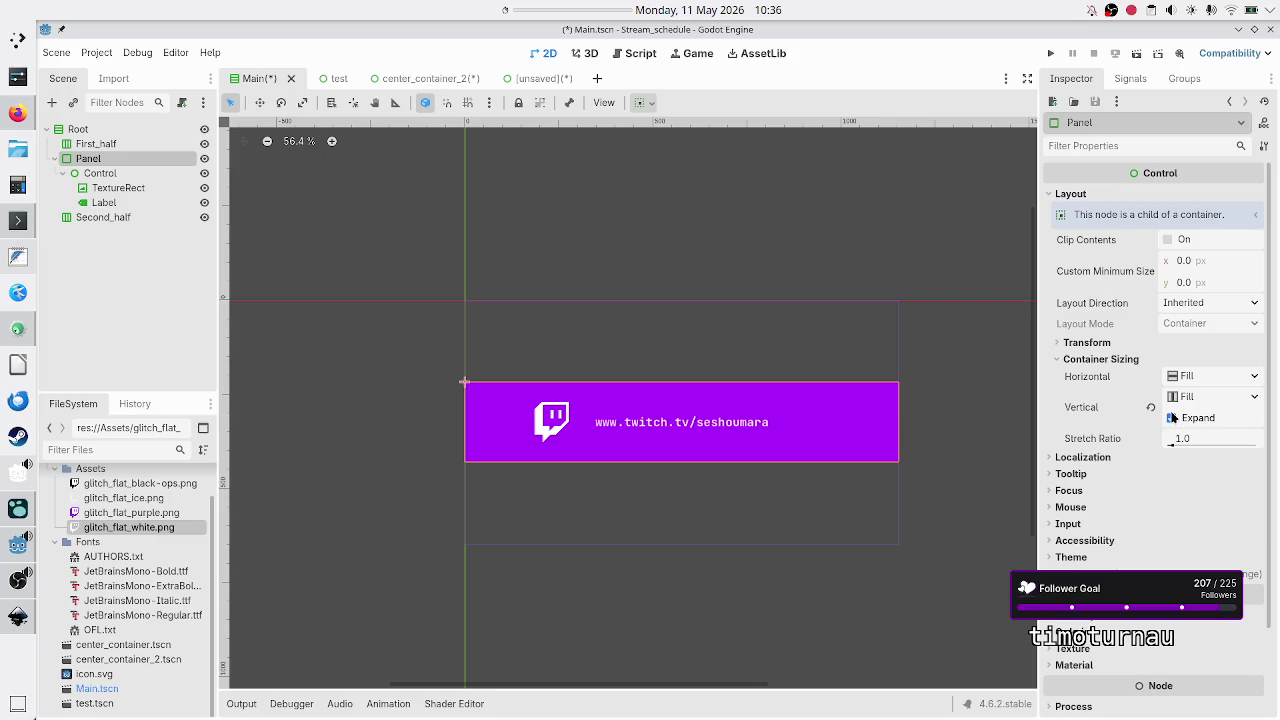
pyautogui.click(130, 175)
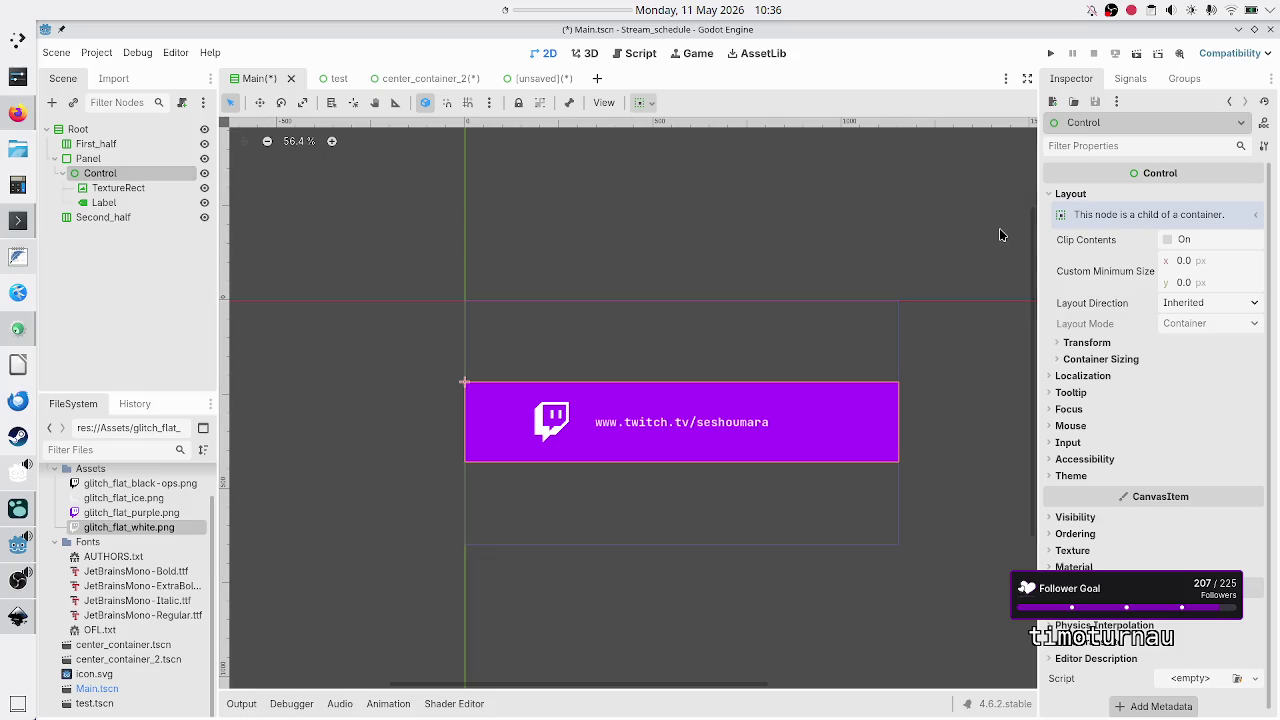
# Set the Control's Horizontal and Vertical container sizing to Custom.
pyautogui.click(1110, 358)
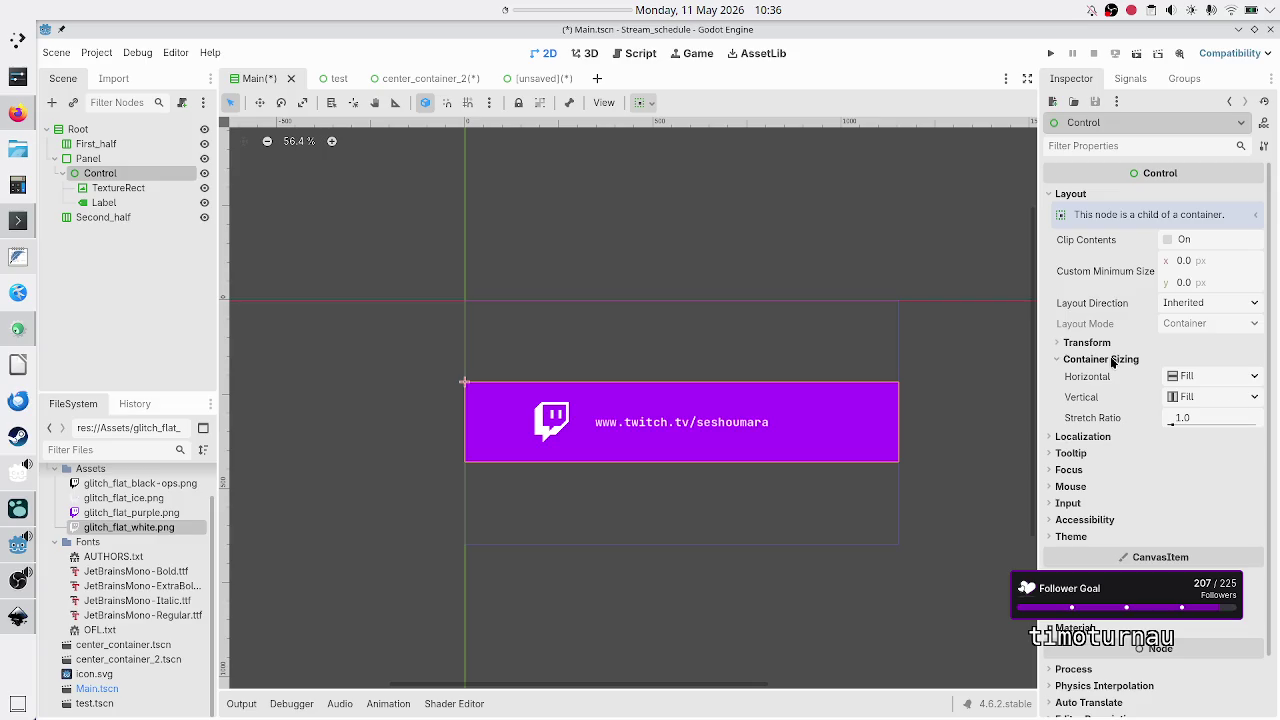
pyautogui.click(1255, 377)
pyautogui.click(1235, 470)
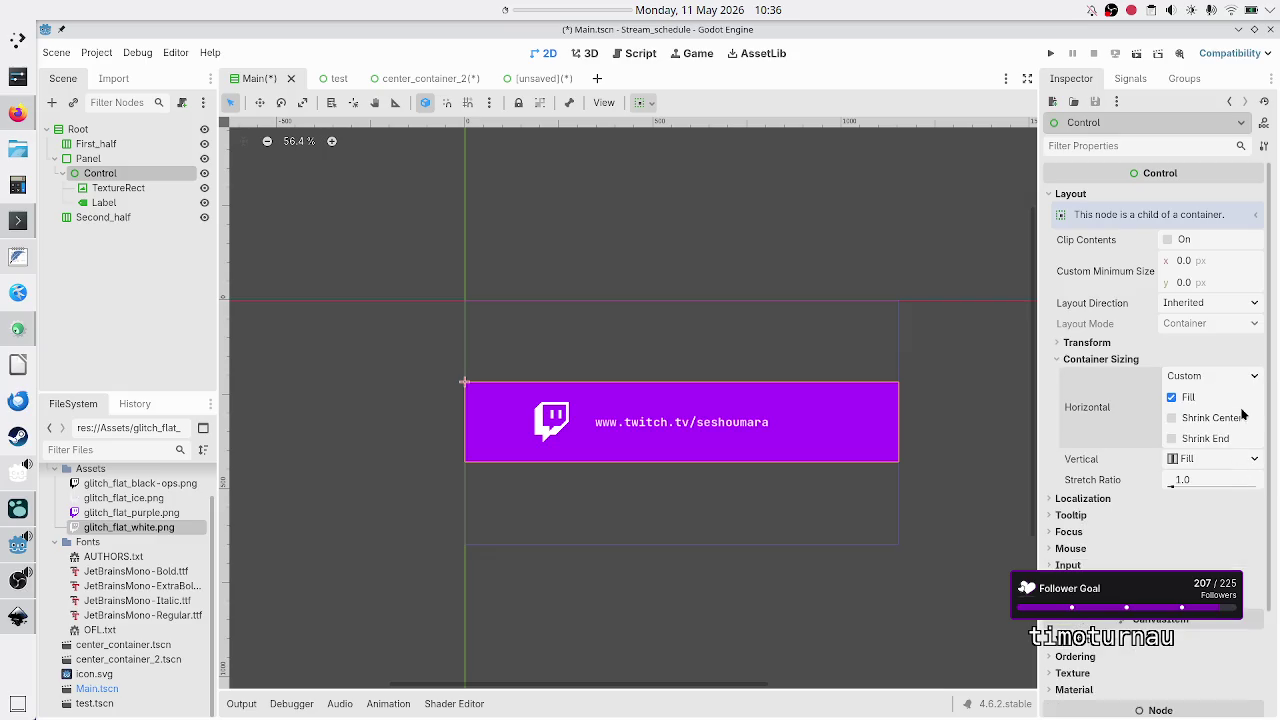
pyautogui.click(1256, 459)
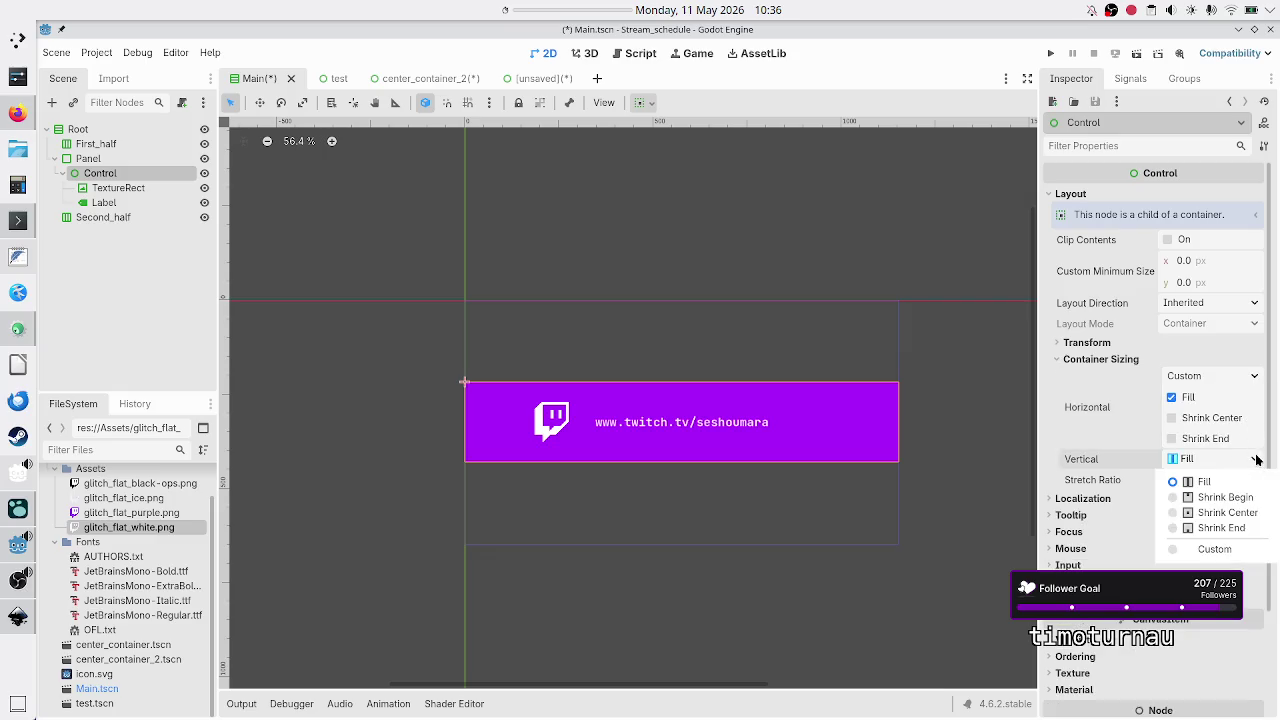
pyautogui.click(1230, 548)
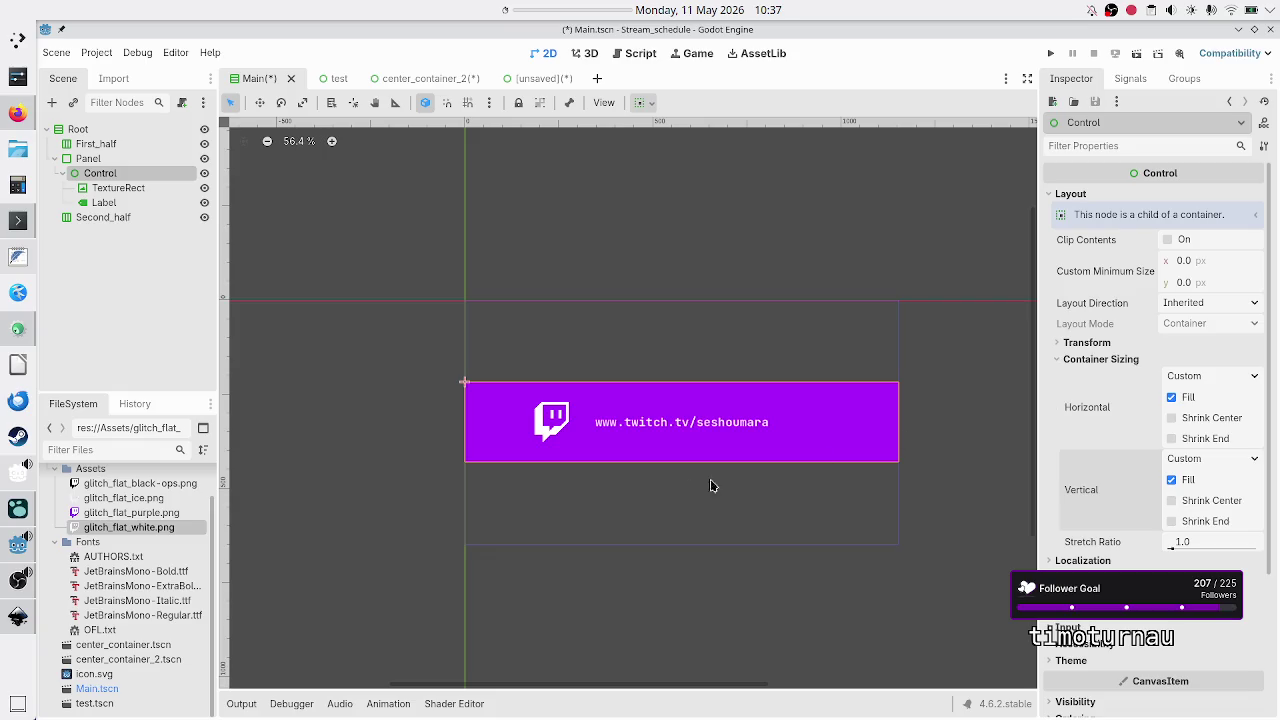
# Uncheck Fill and leave Shrink Center and Shrink End cleared, then select the Panel.
pyautogui.click(1172, 398)
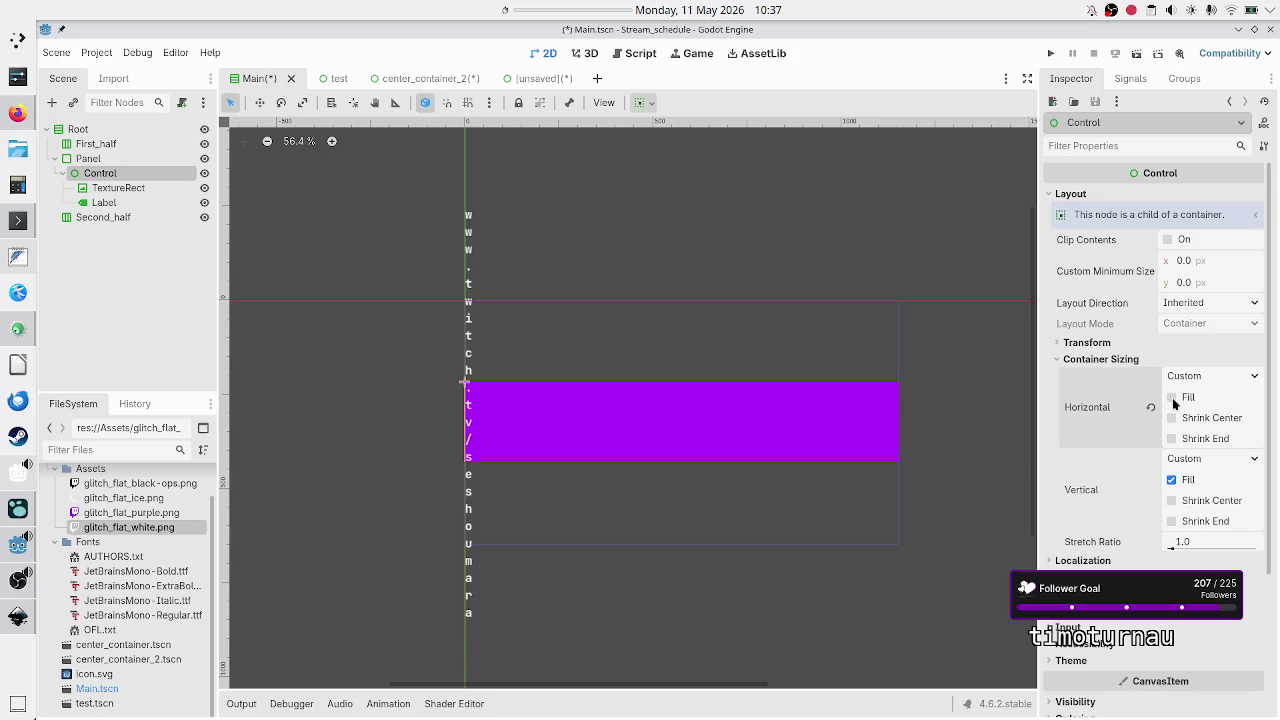
pyautogui.click(1190, 481)
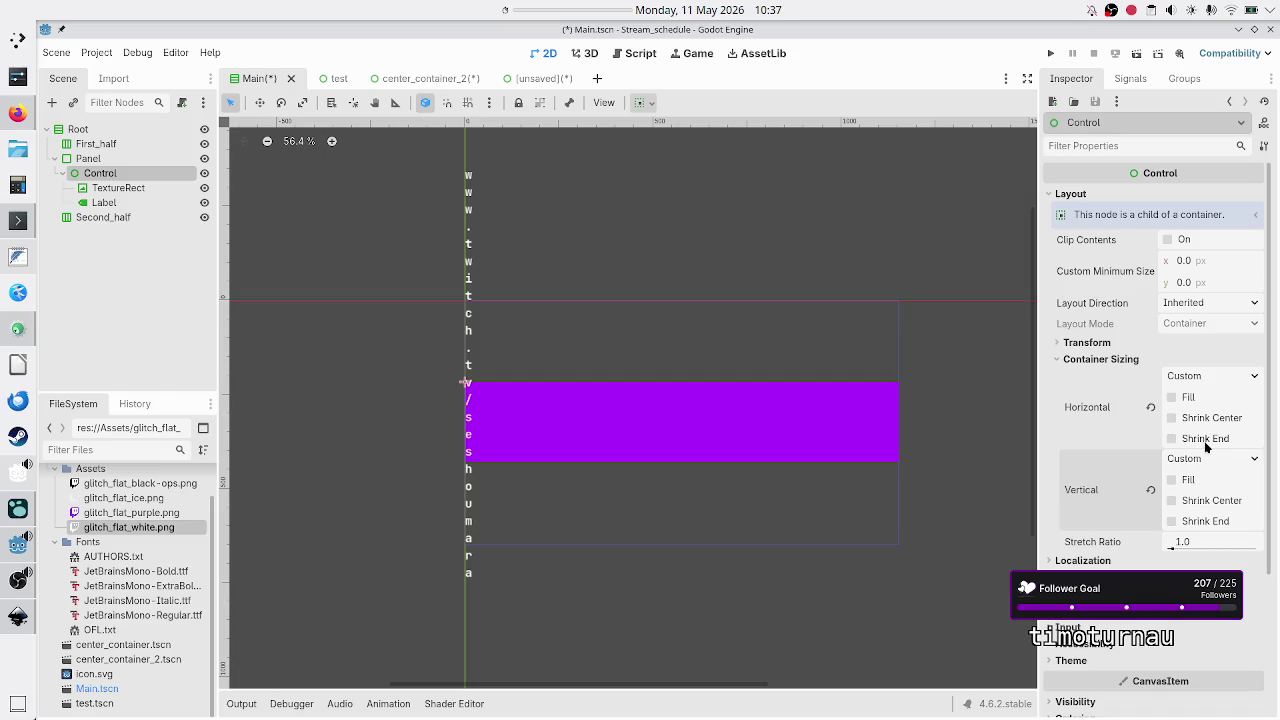
pyautogui.click(1205, 440)
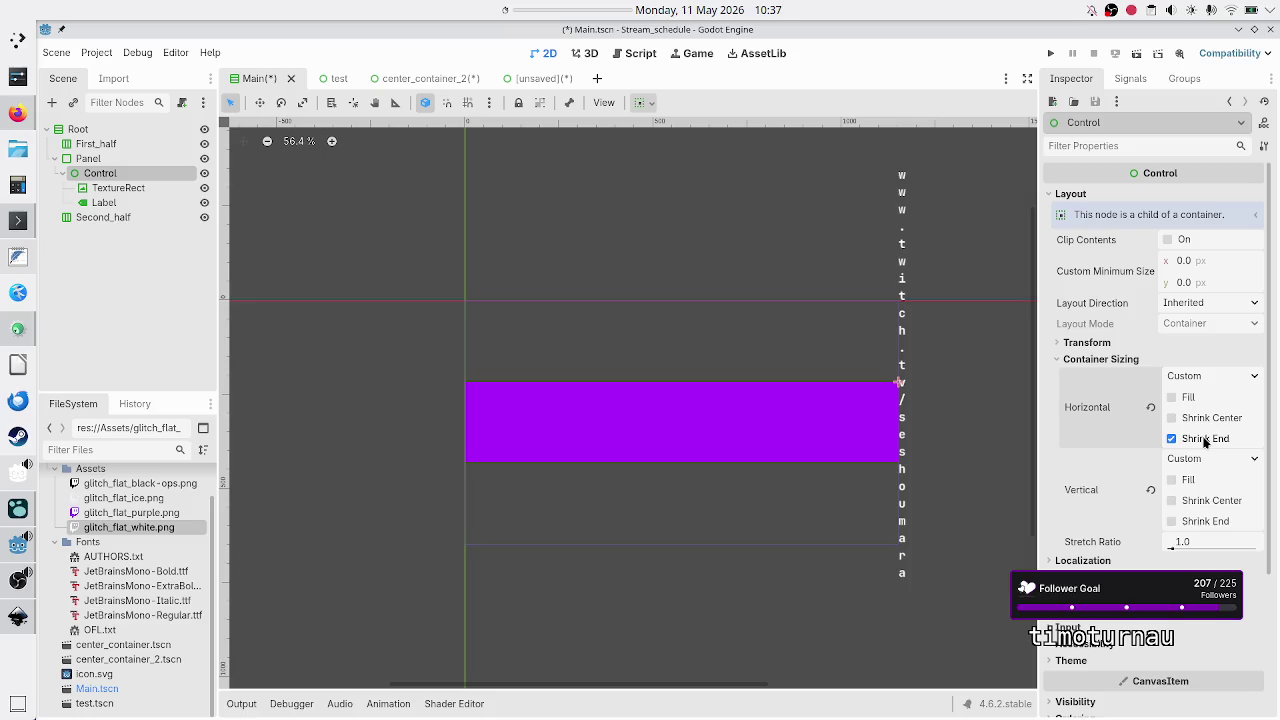
pyautogui.click(1197, 442)
pyautogui.click(1216, 423)
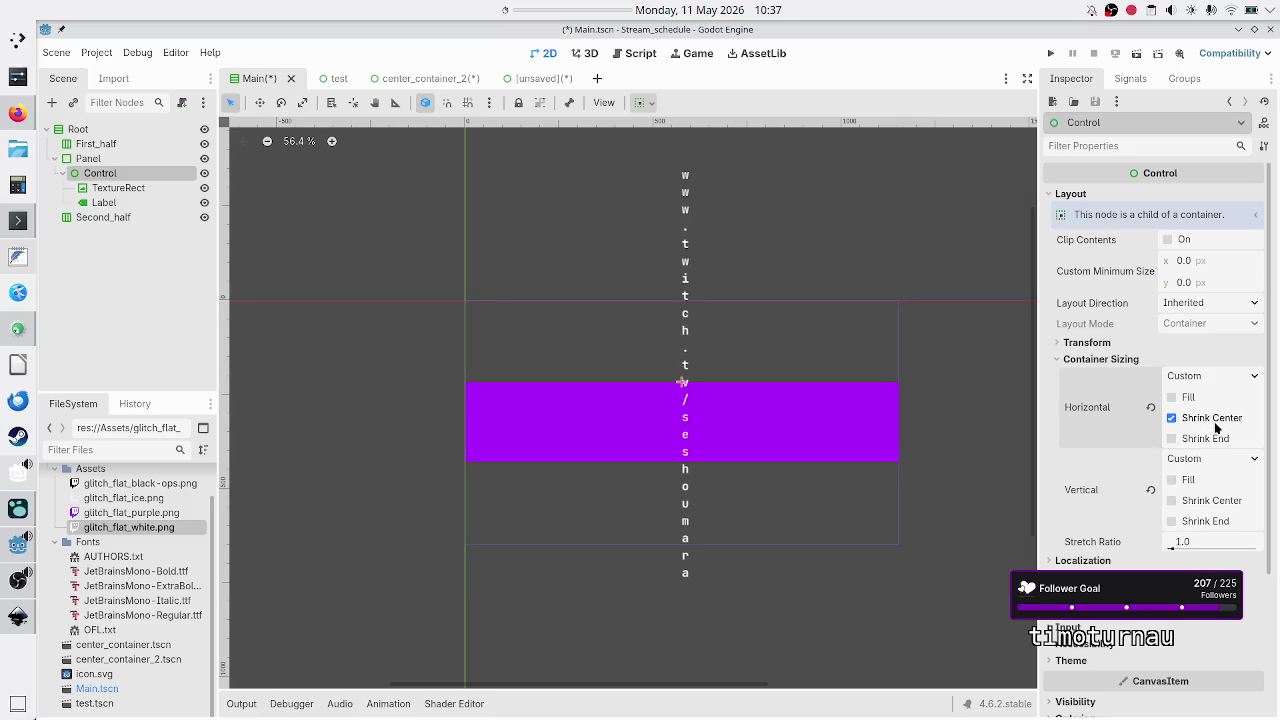
pyautogui.click(1215, 424)
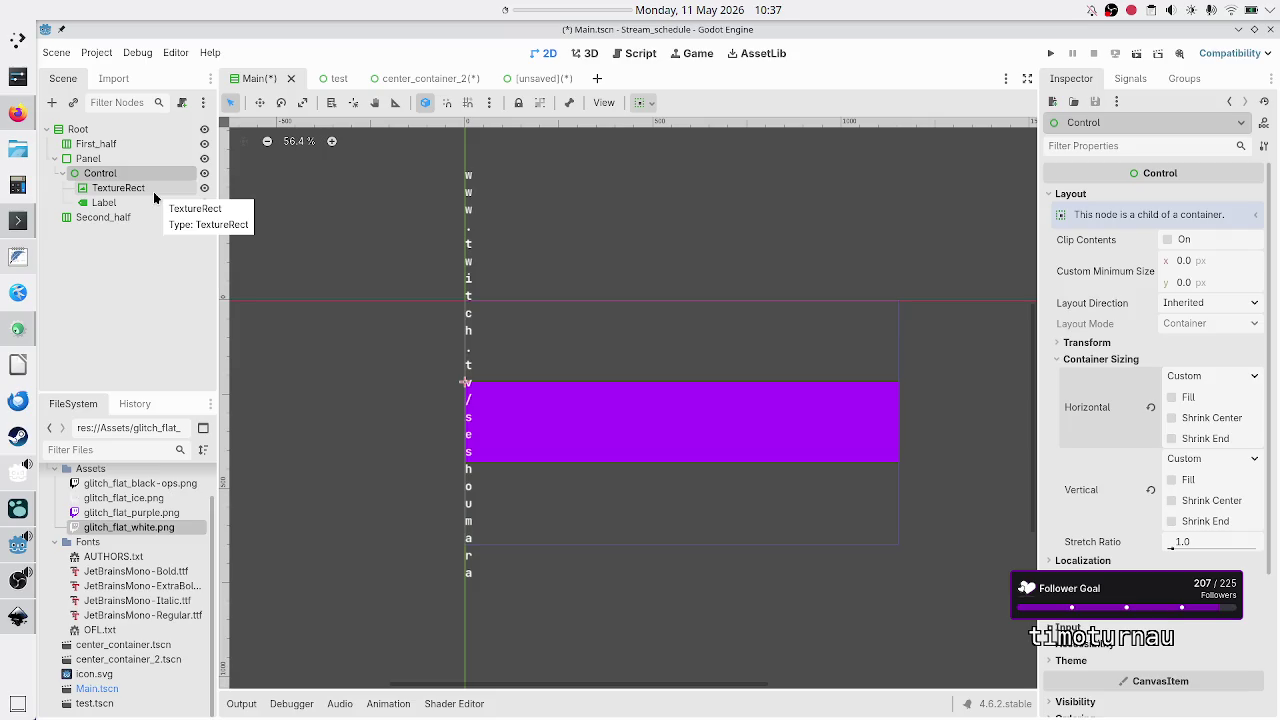
pyautogui.click(102, 160)
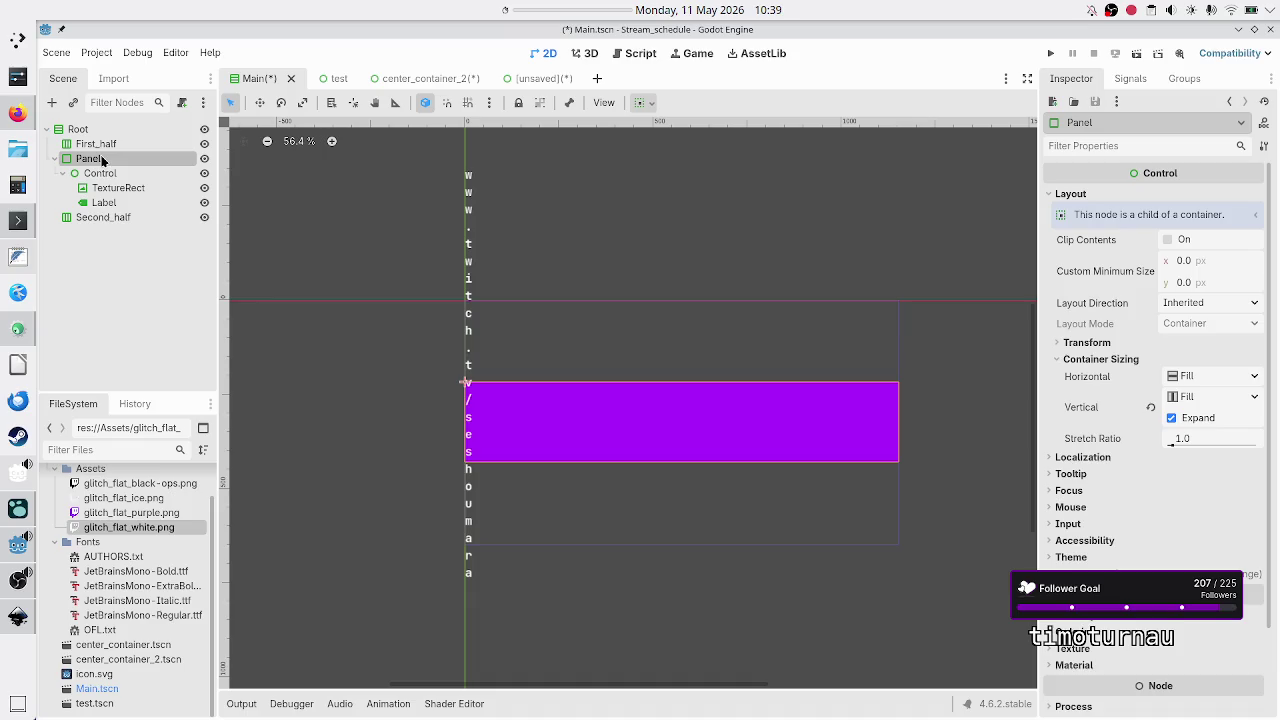
# Change the Panel node's type to a plain Panel.
pyautogui.rightClick(102, 160)
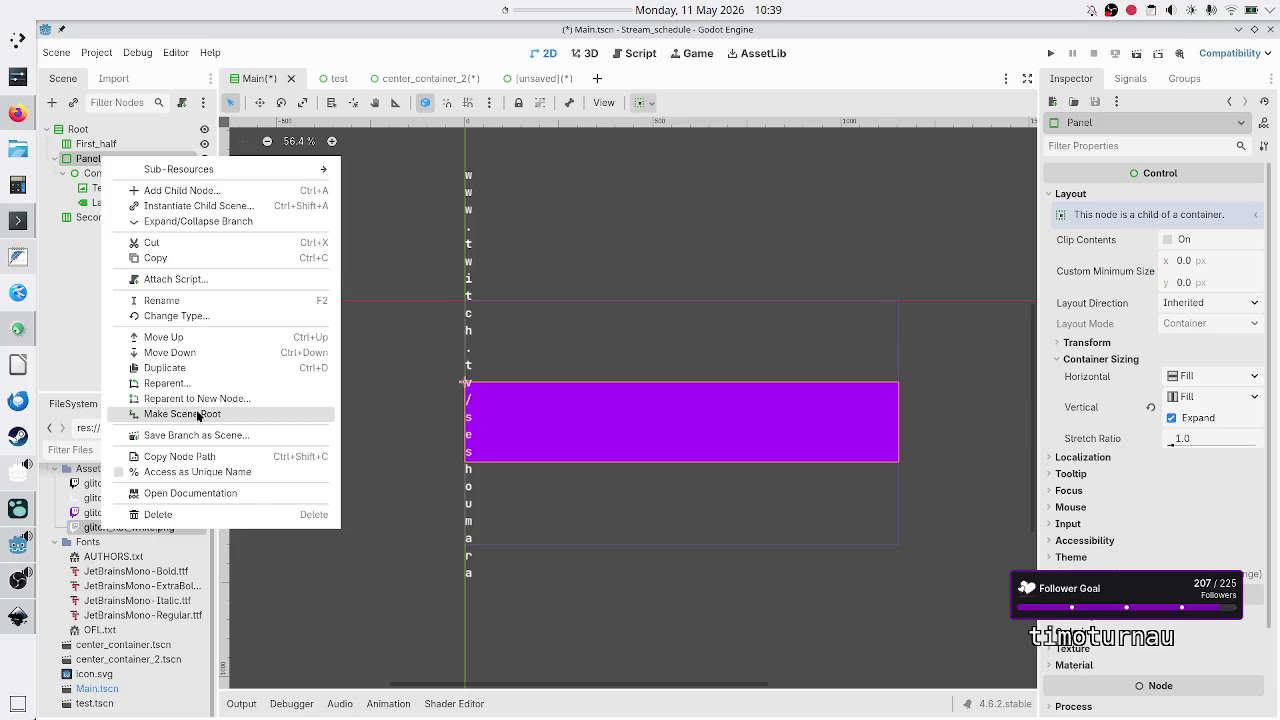
pyautogui.click(191, 316)
pyautogui.write('panel')
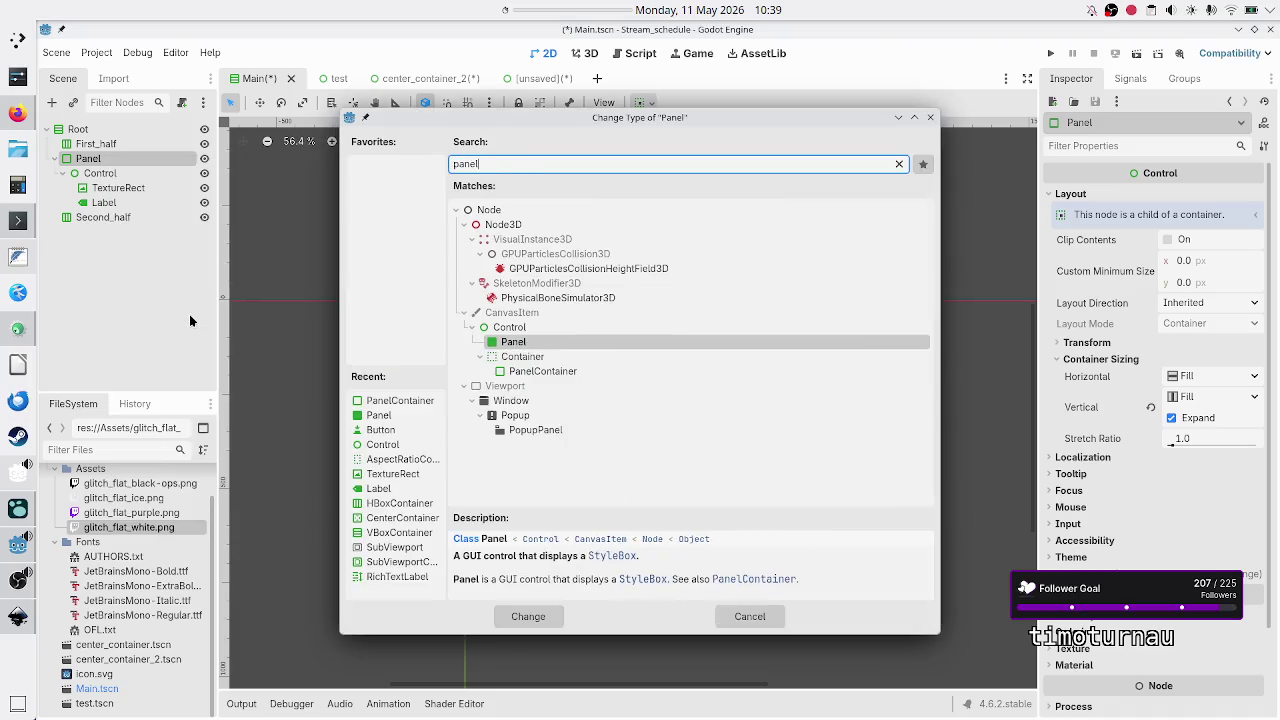
pyautogui.press('Return')
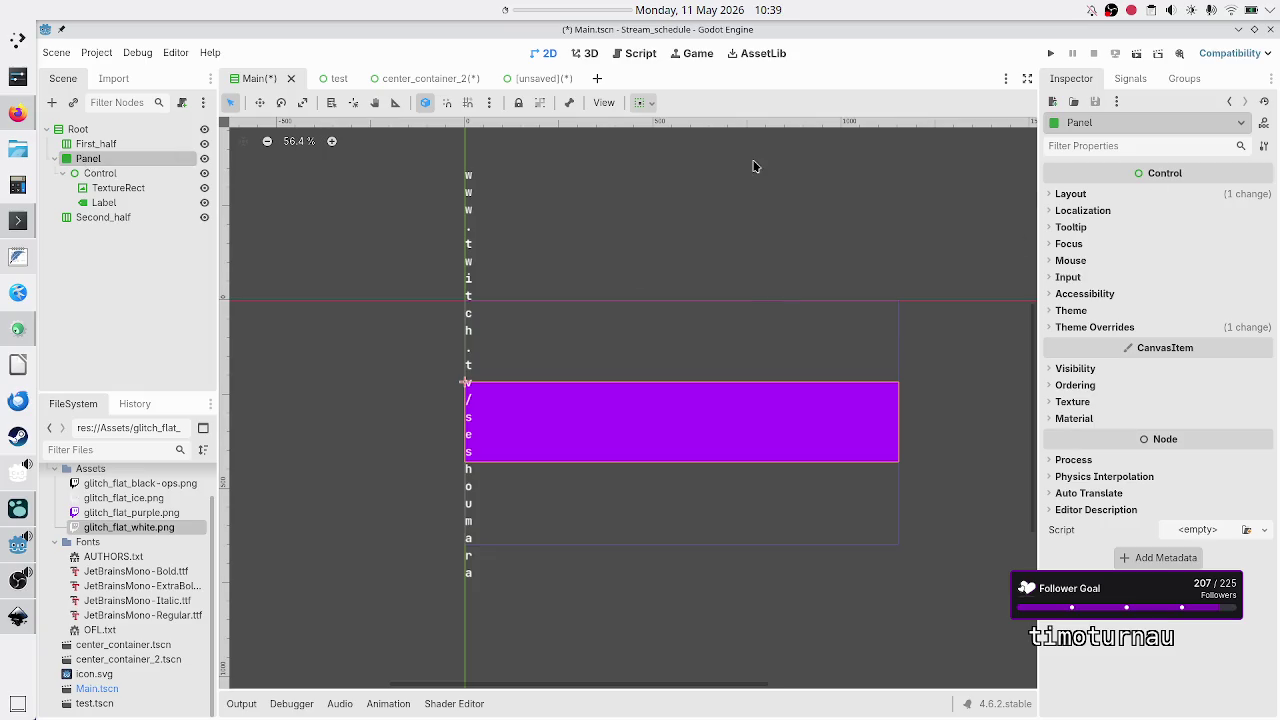
# Check the Panel's layout and container sizing settings, then select the Control node.
pyautogui.click(1100, 196)
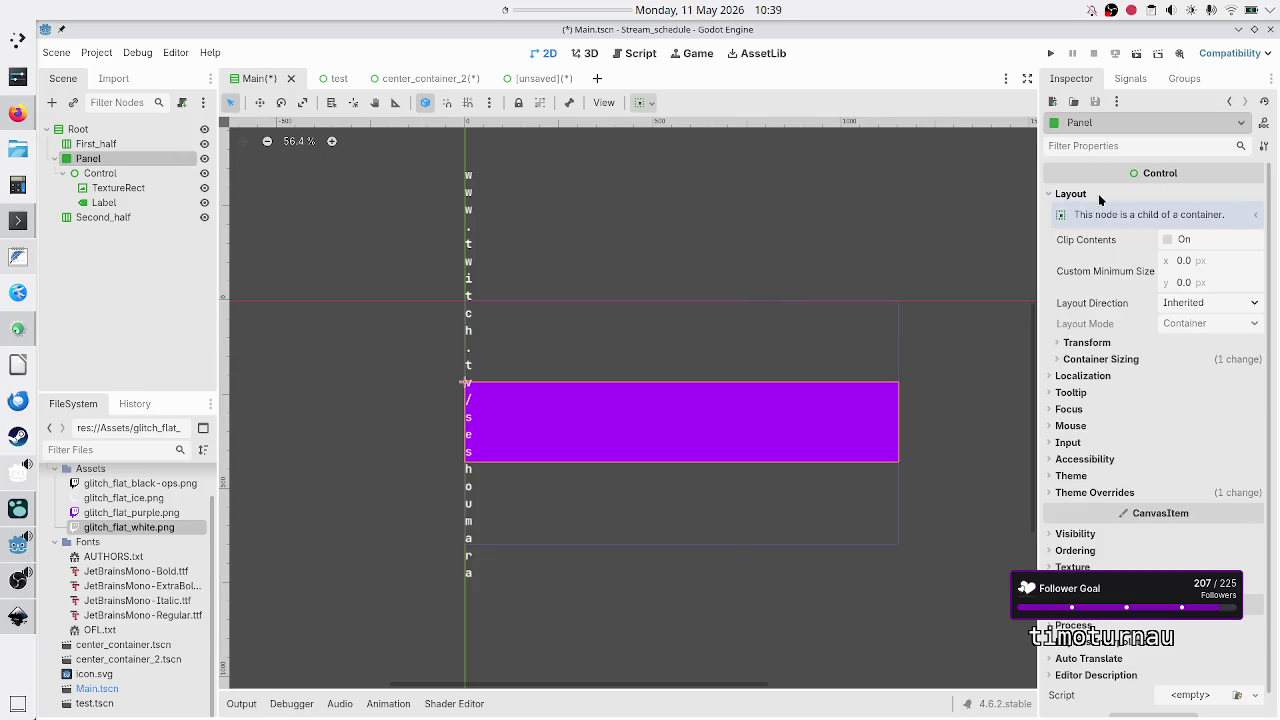
pyautogui.click(1117, 359)
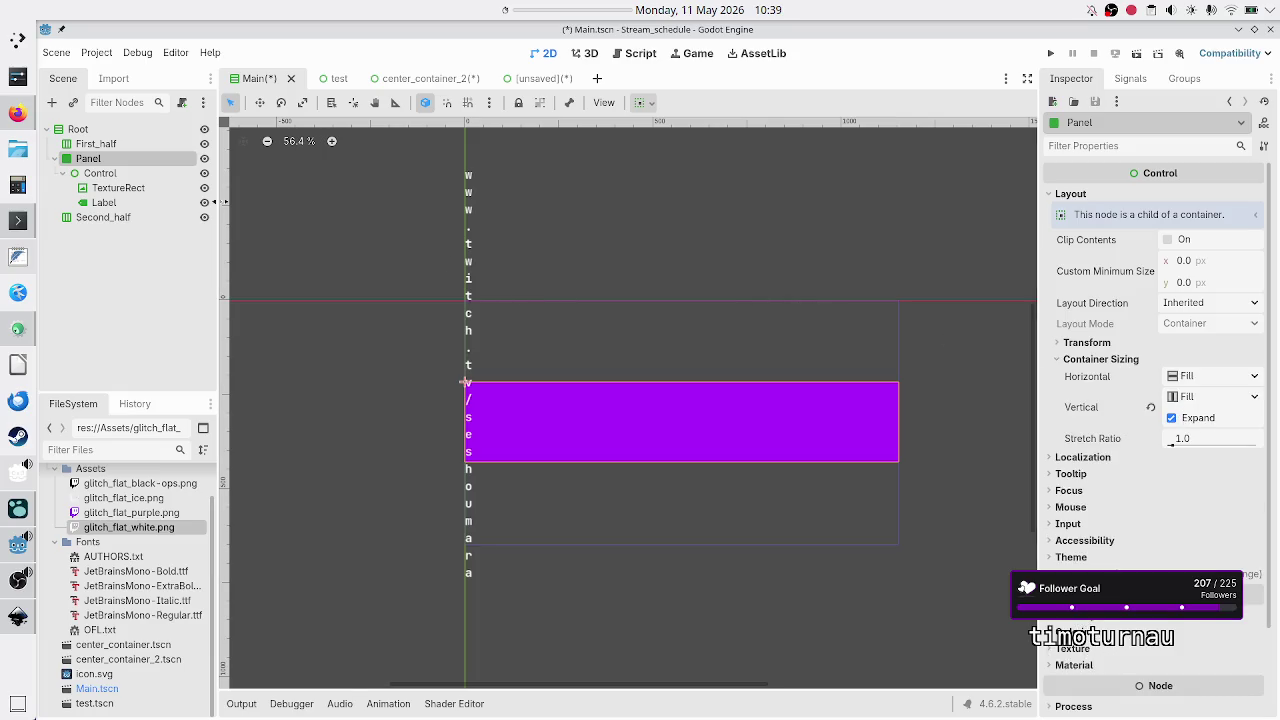
pyautogui.click(124, 175)
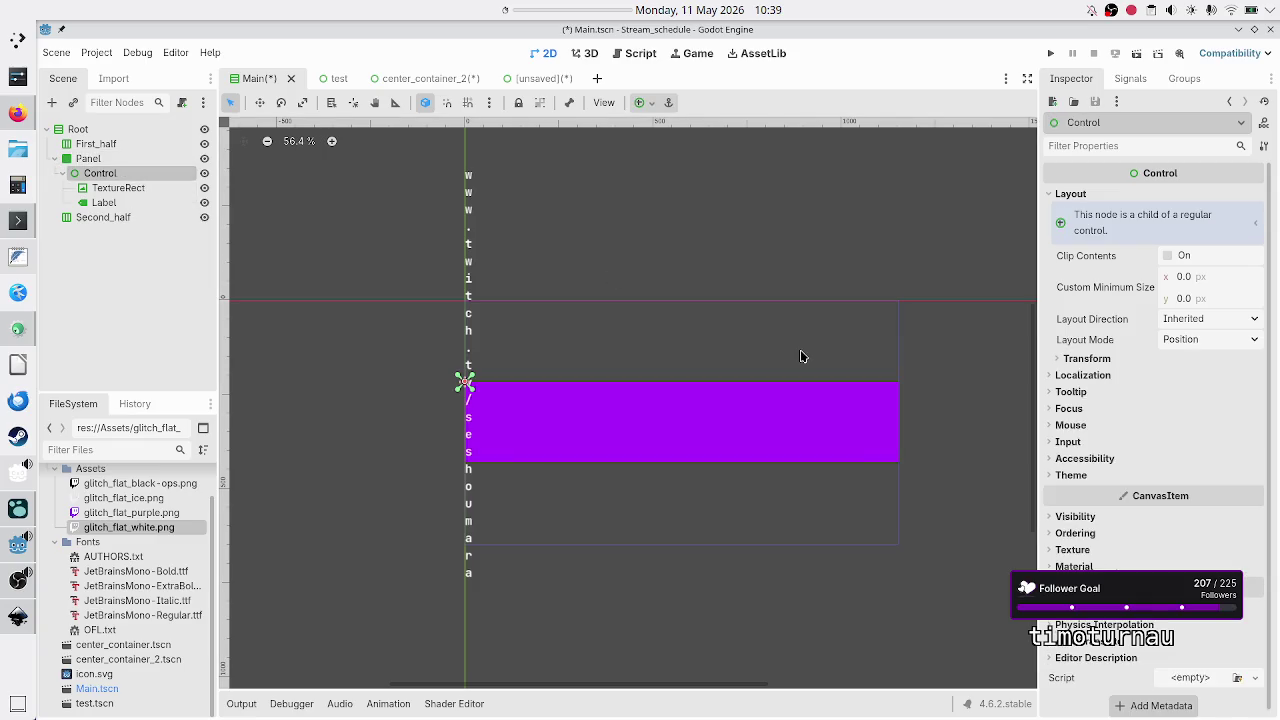
# Anchor the Control to the Panel's centre, then set its Anchors Preset to Custom.
pyautogui.click(648, 104)
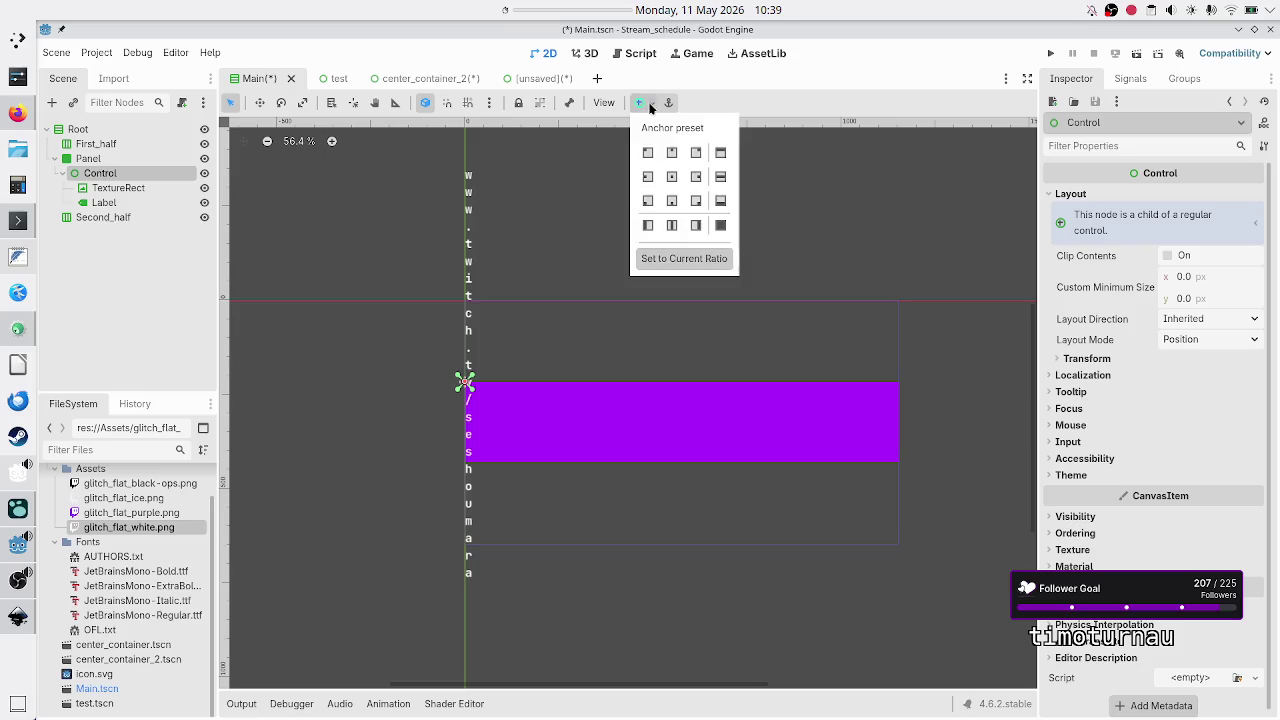
pyautogui.click(670, 178)
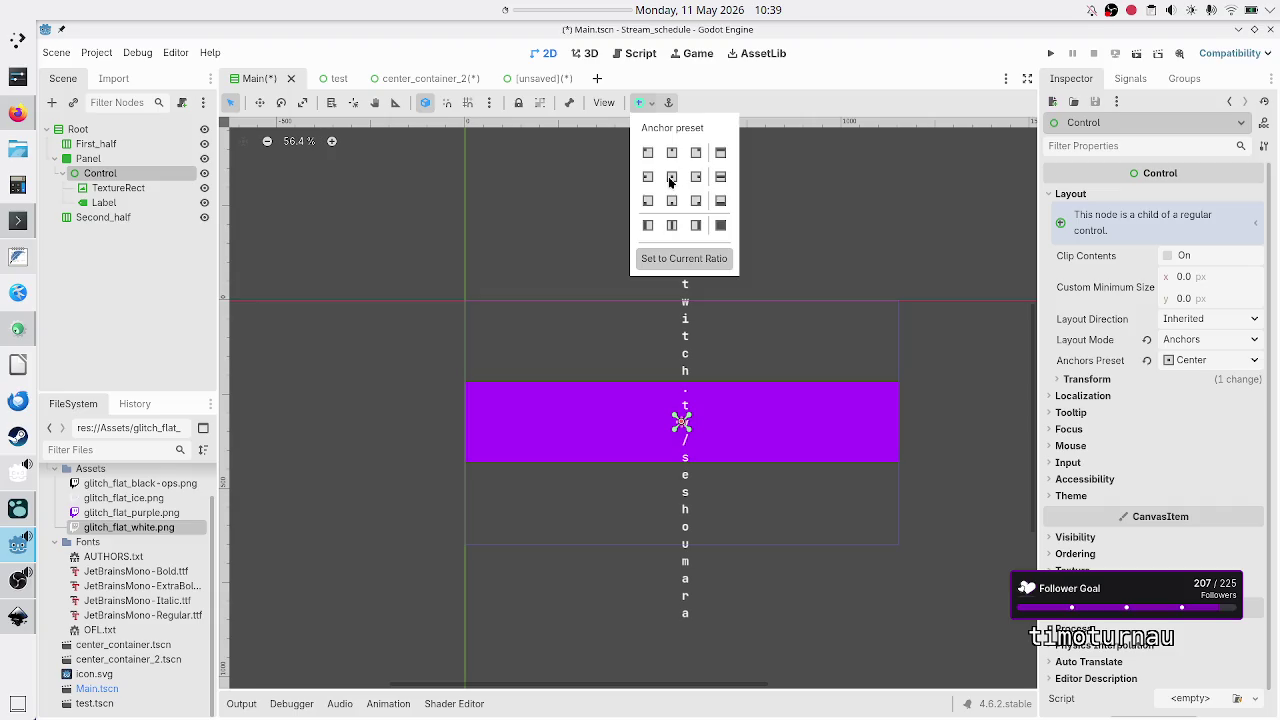
pyautogui.click(1255, 362)
pyautogui.click(1257, 361)
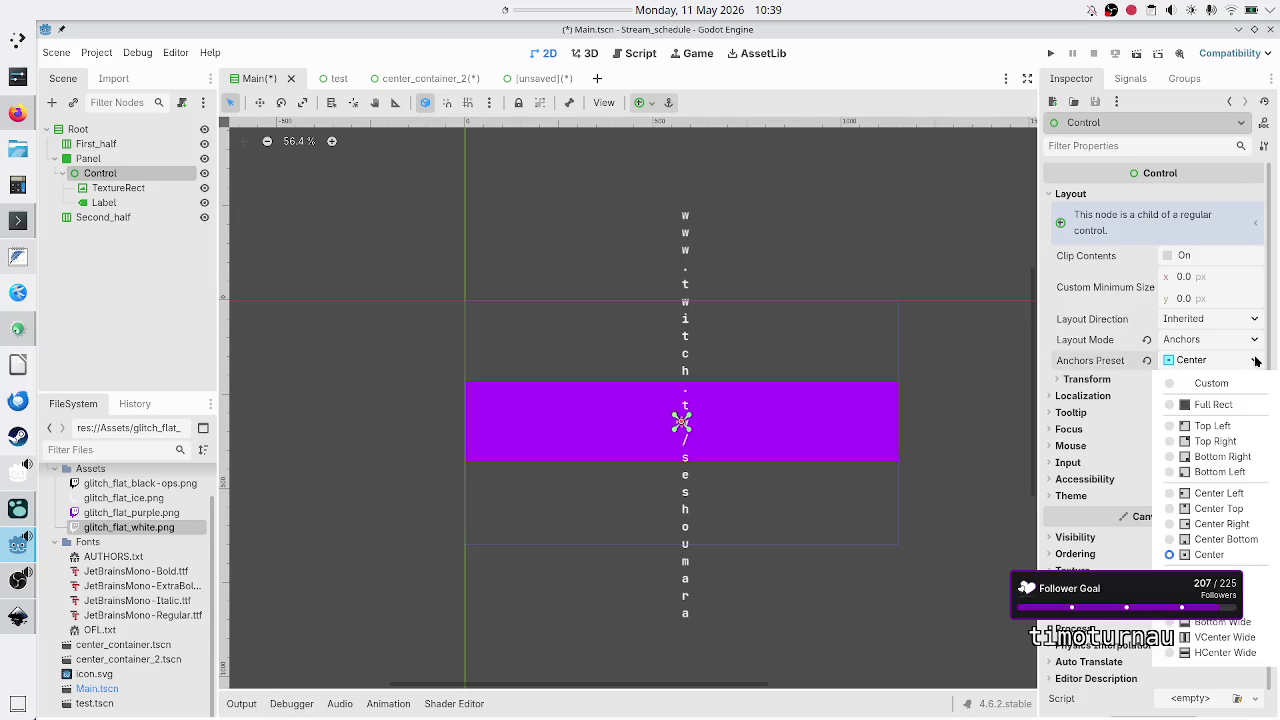
pyautogui.press('Escape')
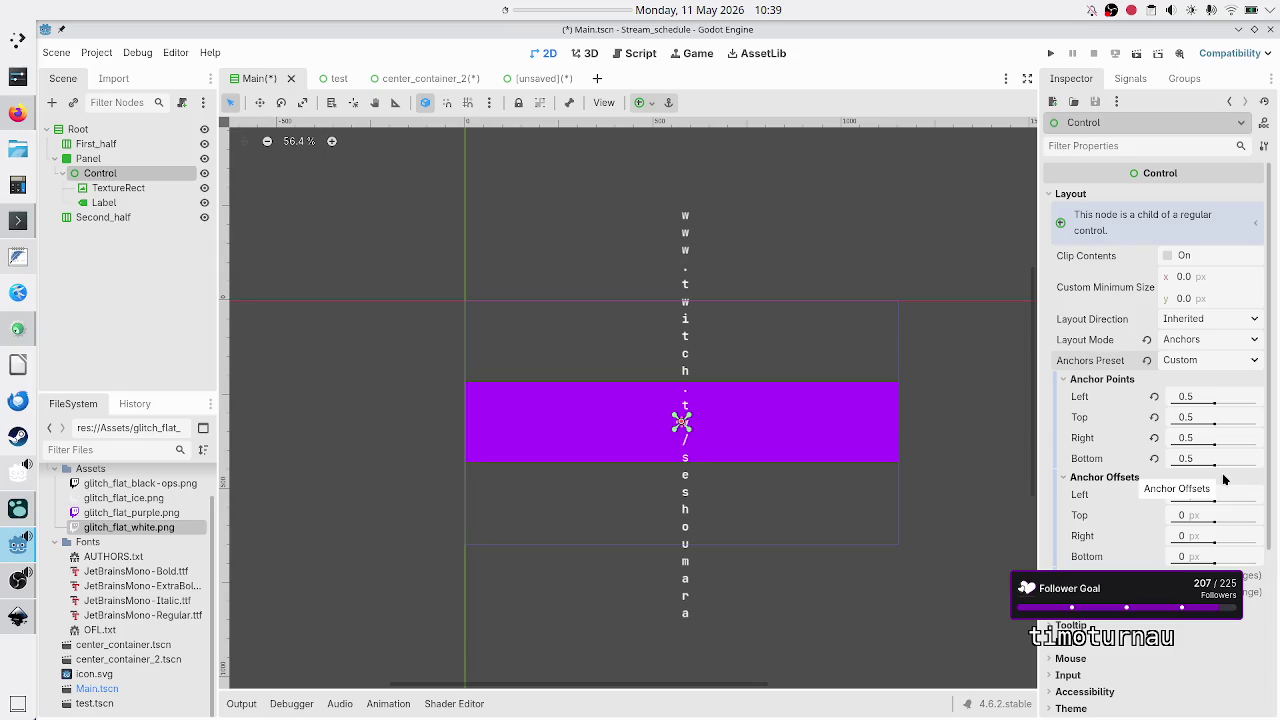
pyautogui.moveTo(1222, 395)
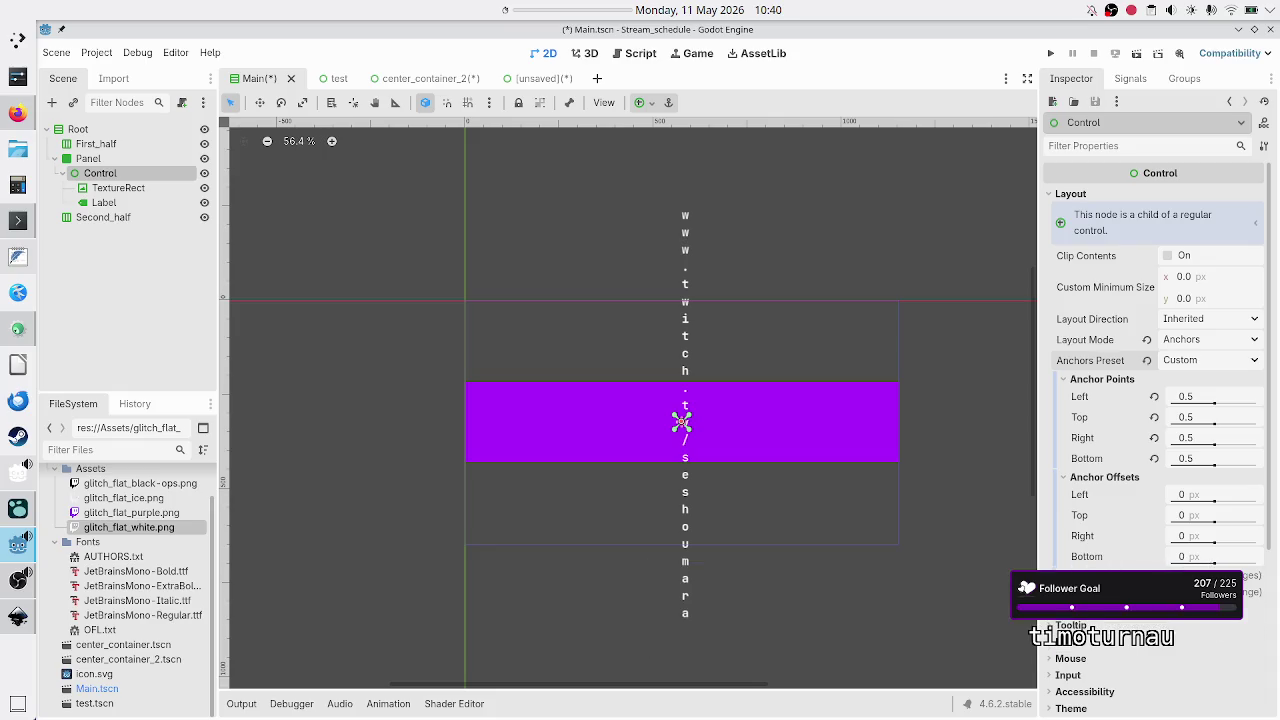
# Set the Control's horizontal and vertical grow direction to Both.
pyautogui.click(1100, 575)
pyautogui.click(1210, 592)
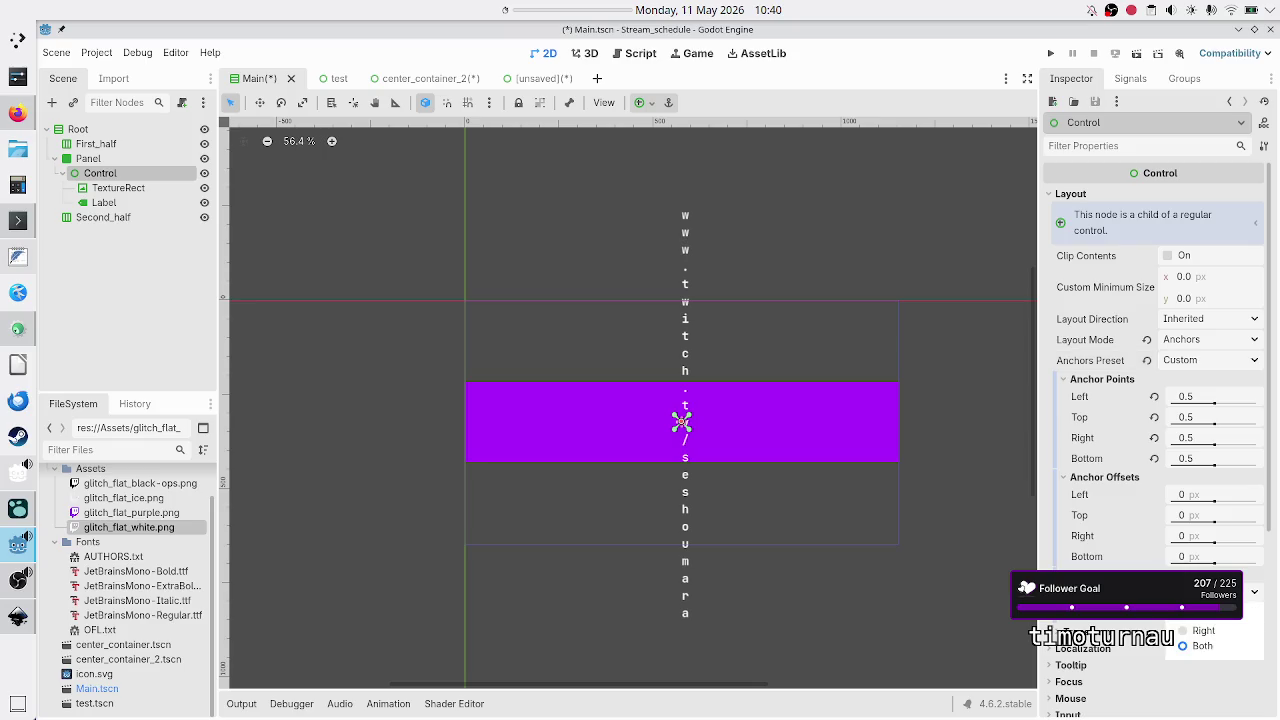
pyautogui.click(1200, 646)
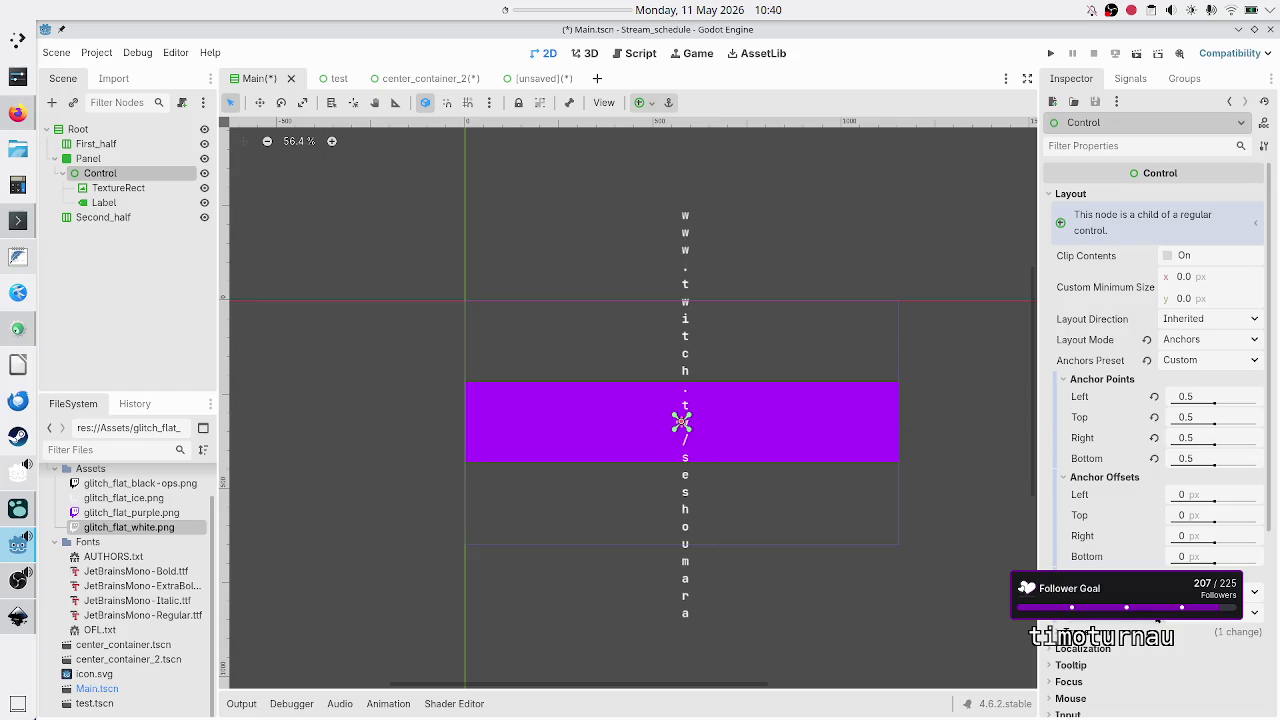
pyautogui.click(1210, 592)
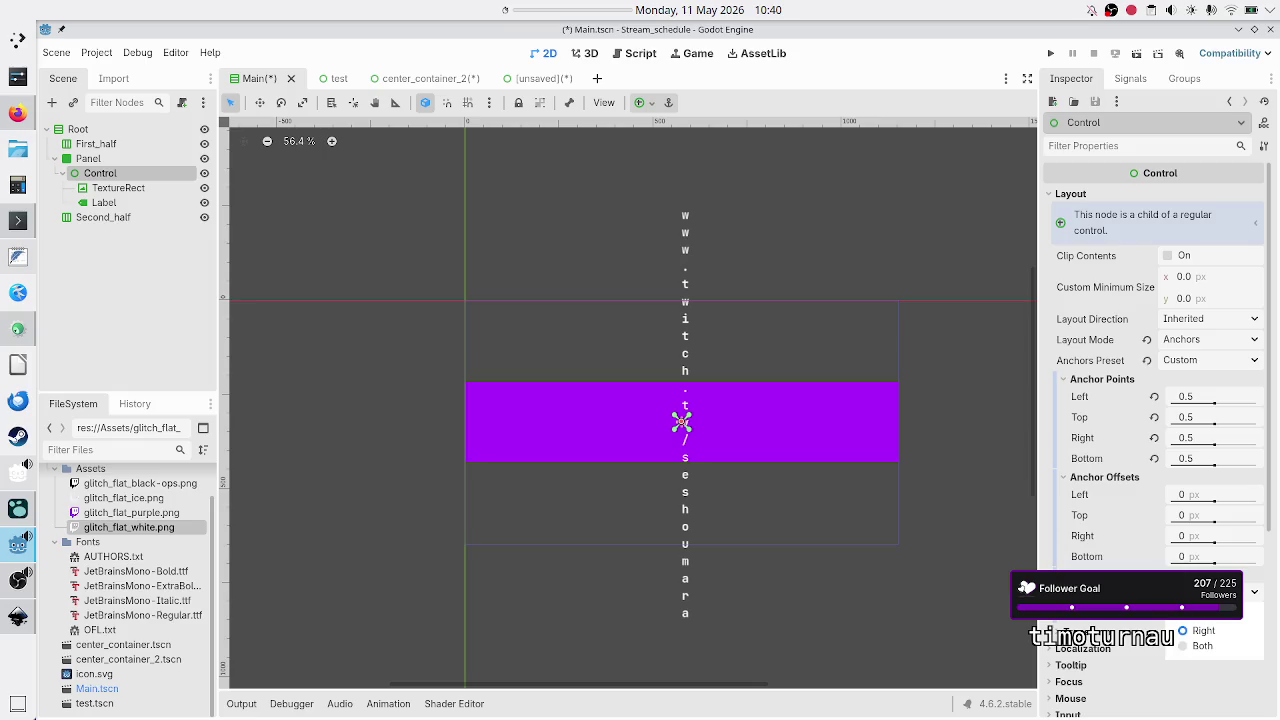
pyautogui.press('Escape')
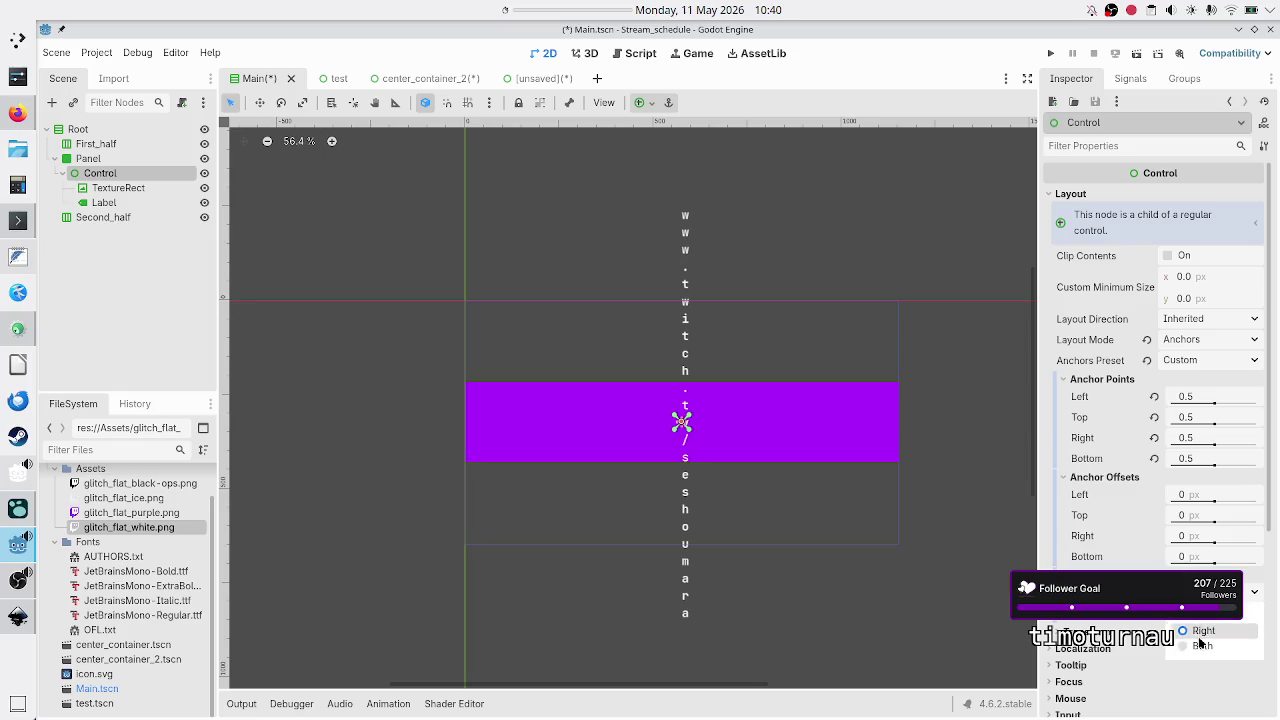
pyautogui.click(1210, 612)
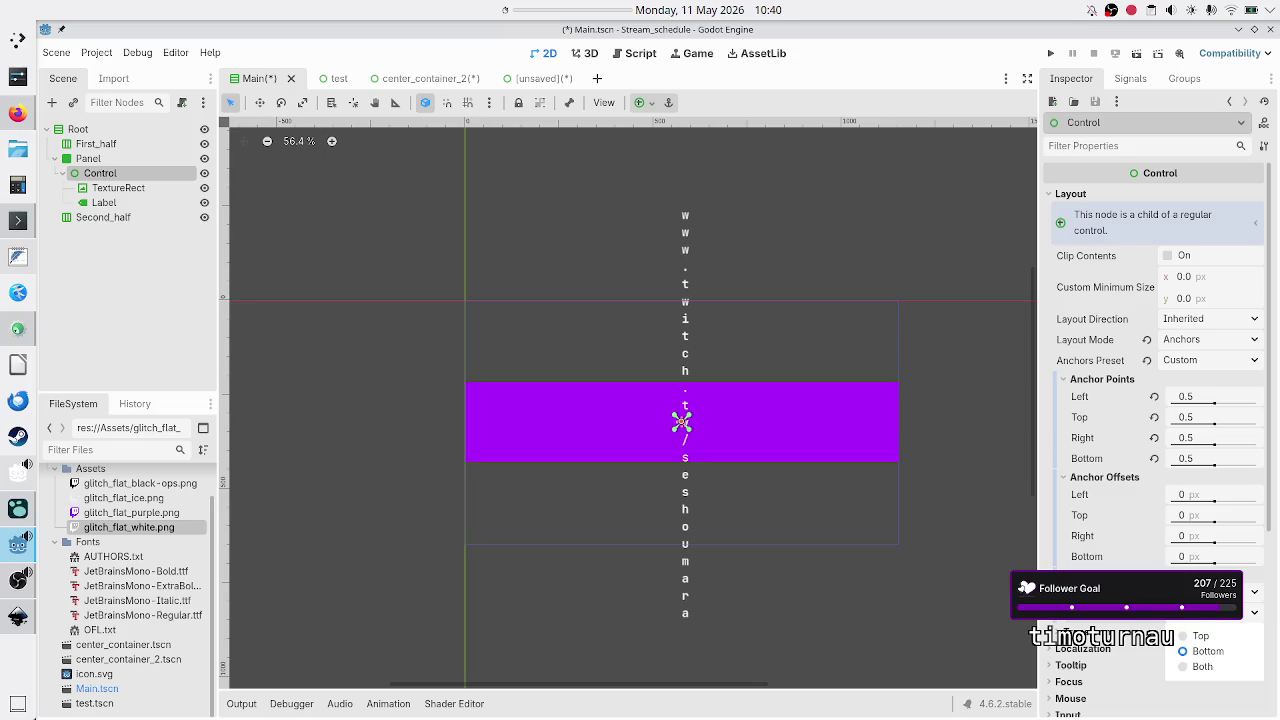
pyautogui.click(1202, 668)
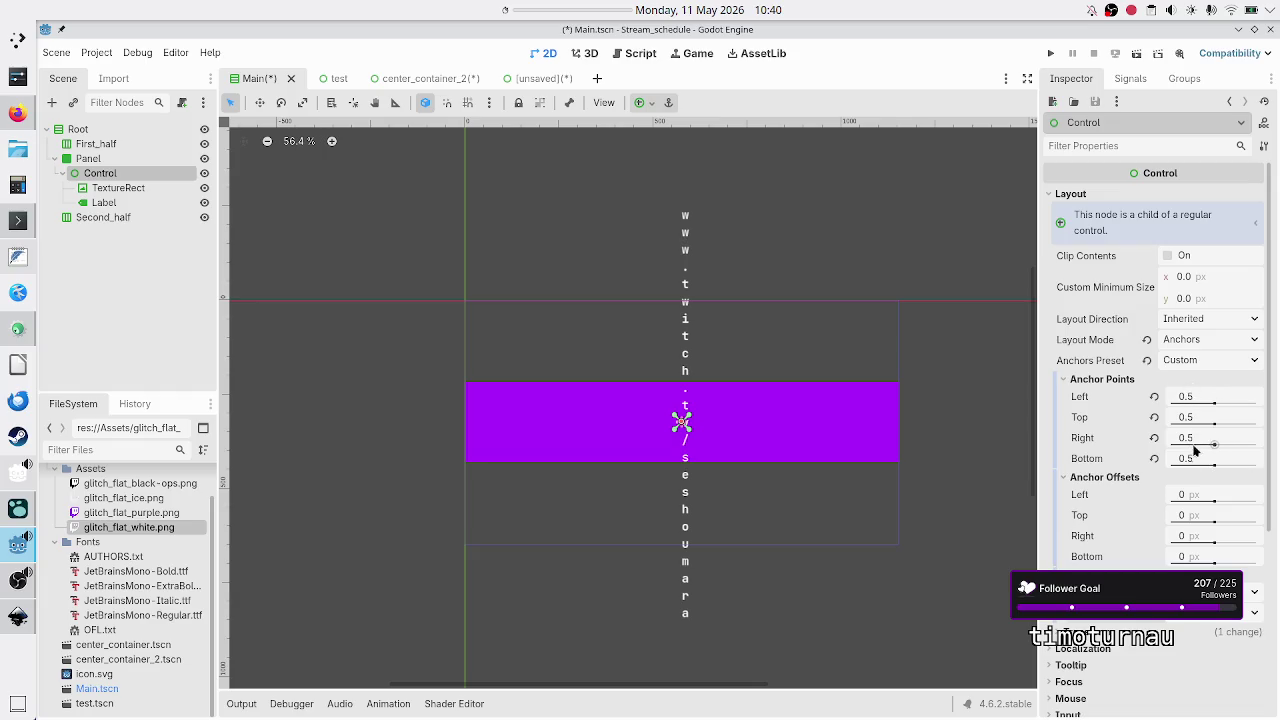
pyautogui.moveTo(1197, 442)
pyautogui.moveTo(1197, 499)
pyautogui.click(1213, 496)
# Try left and right anchor offsets of 100 px, then change left to -100 px.
pyautogui.write('100')
pyautogui.press('Return')
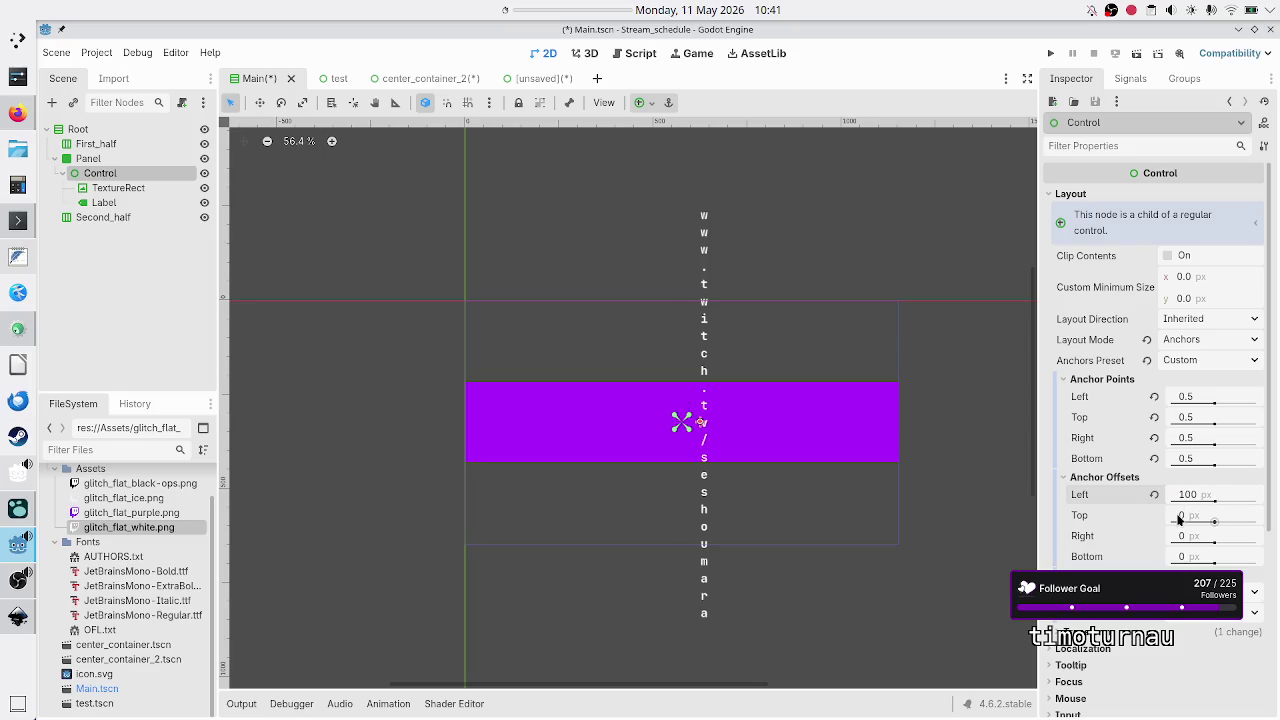
pyautogui.click(1206, 517)
pyautogui.press('Return')
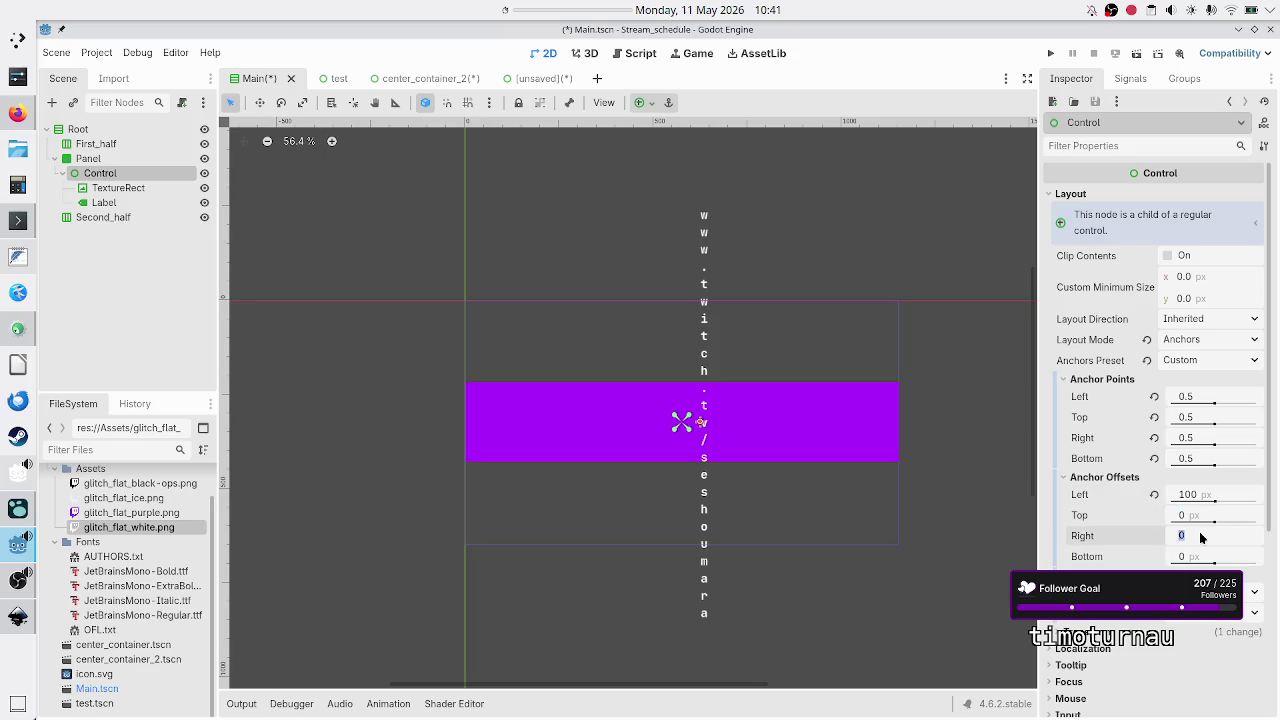
pyautogui.write('100')
pyautogui.press('Return')
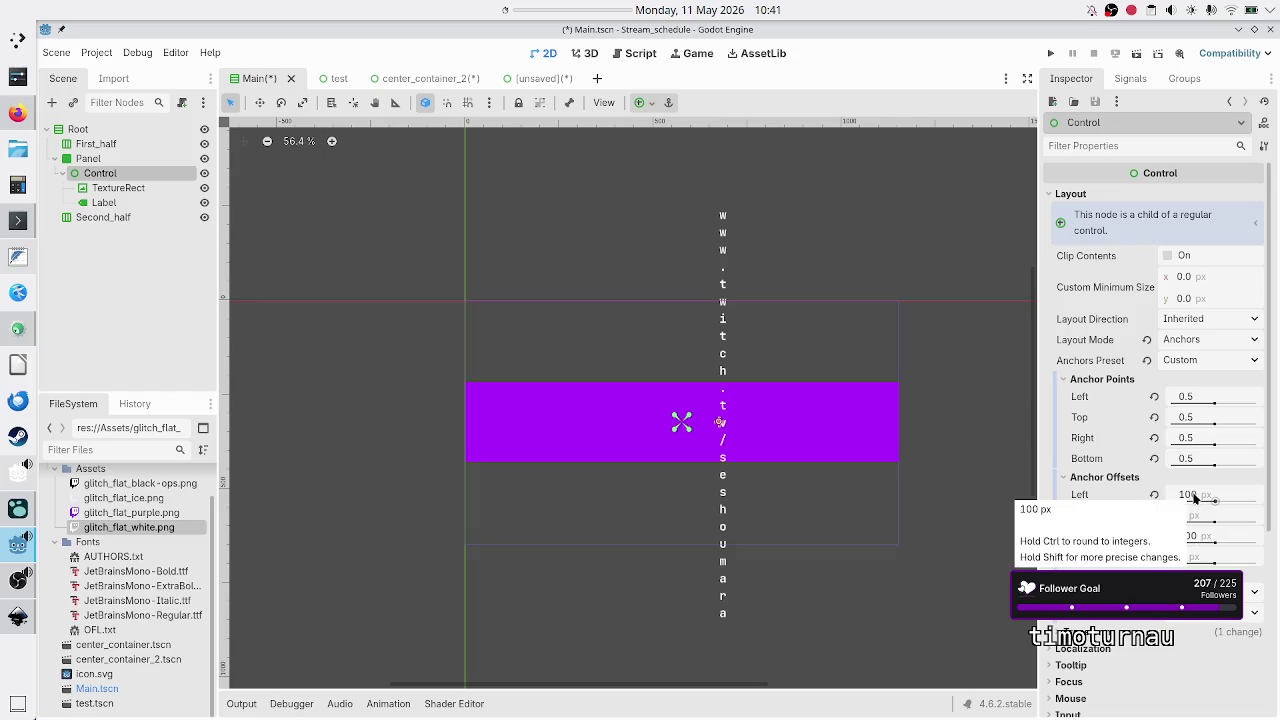
pyautogui.click(1194, 497)
pyautogui.click(1194, 497)
pyautogui.write('-')
pyautogui.press('Return')
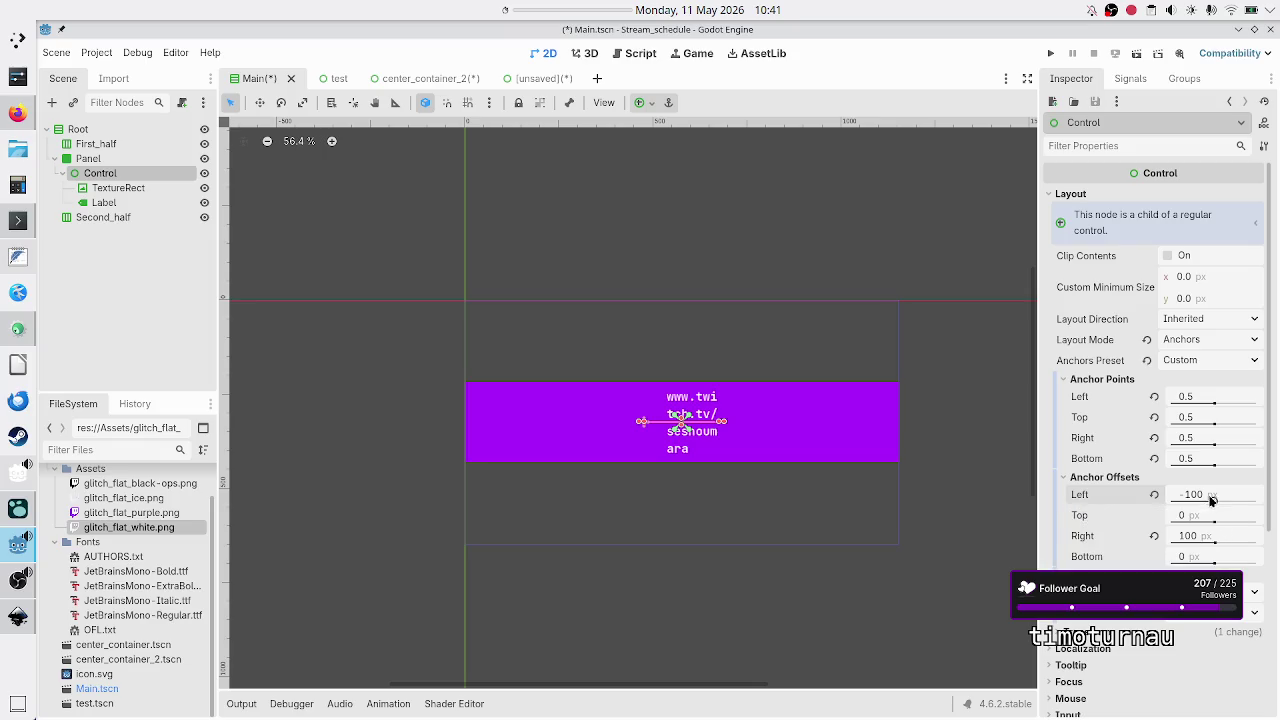
# Set the anchor offsets to Left -300, Right 300, Top -50 and Bottom 50 px.
pyautogui.click(1210, 499)
pyautogui.write('-300')
pyautogui.press('Return')
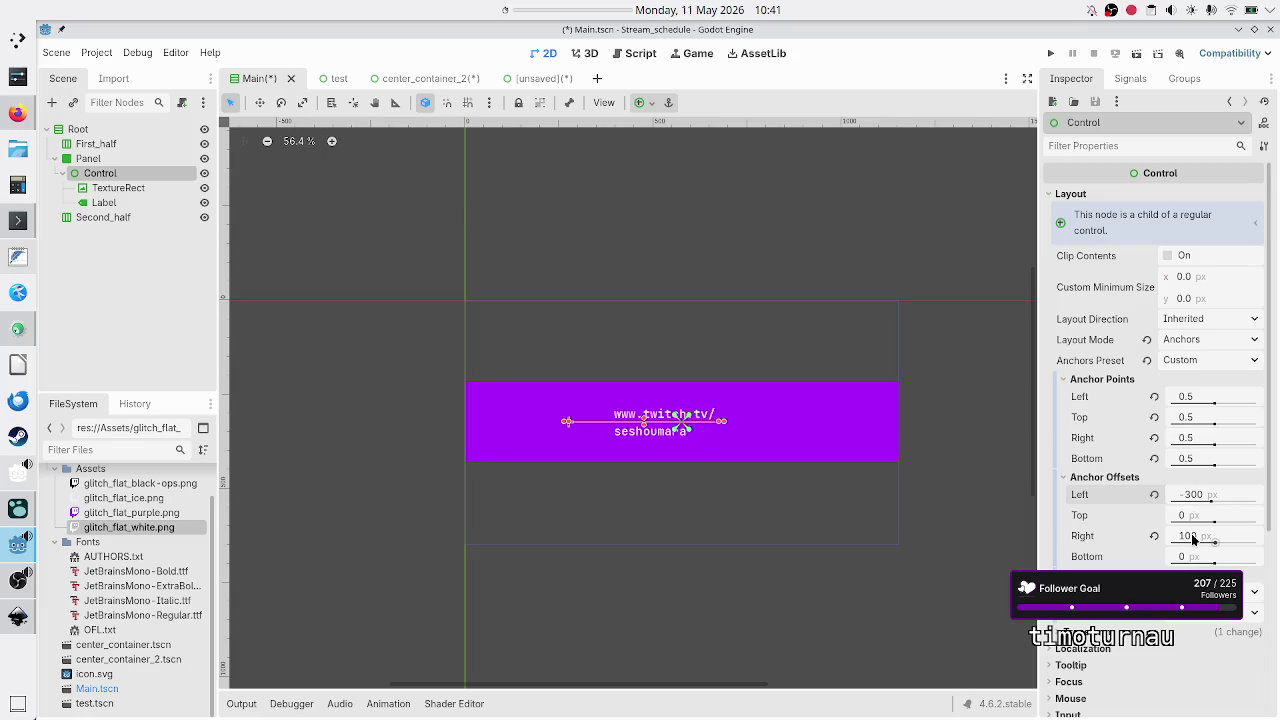
pyautogui.click(1191, 536)
pyautogui.write('300')
pyautogui.press('Return')
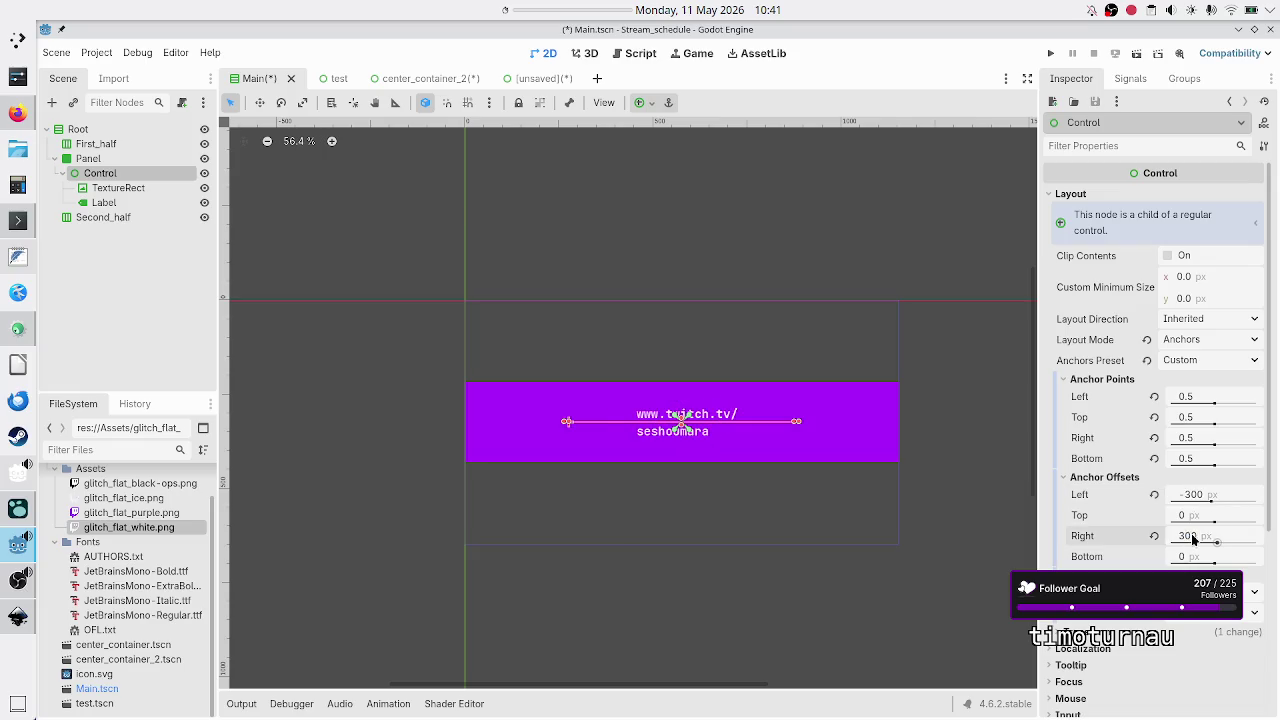
pyautogui.click(1191, 515)
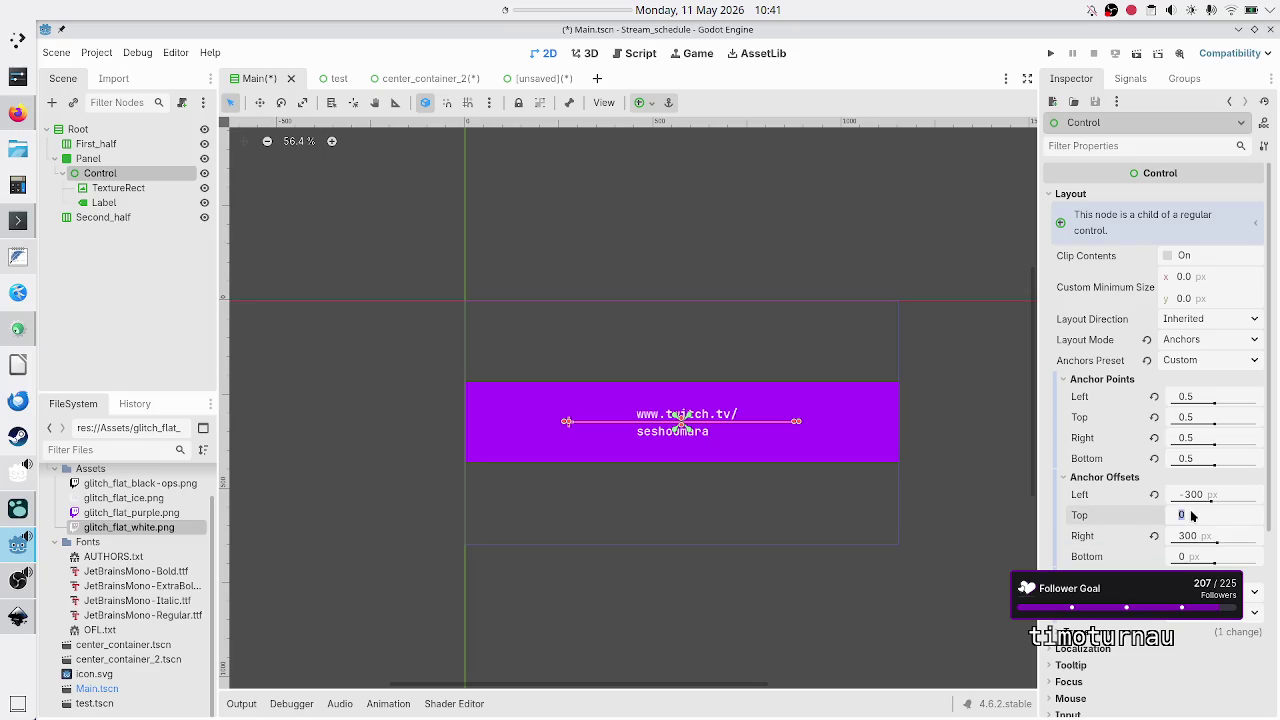
pyautogui.write('-5')
pyautogui.write('0')
pyautogui.press('Return')
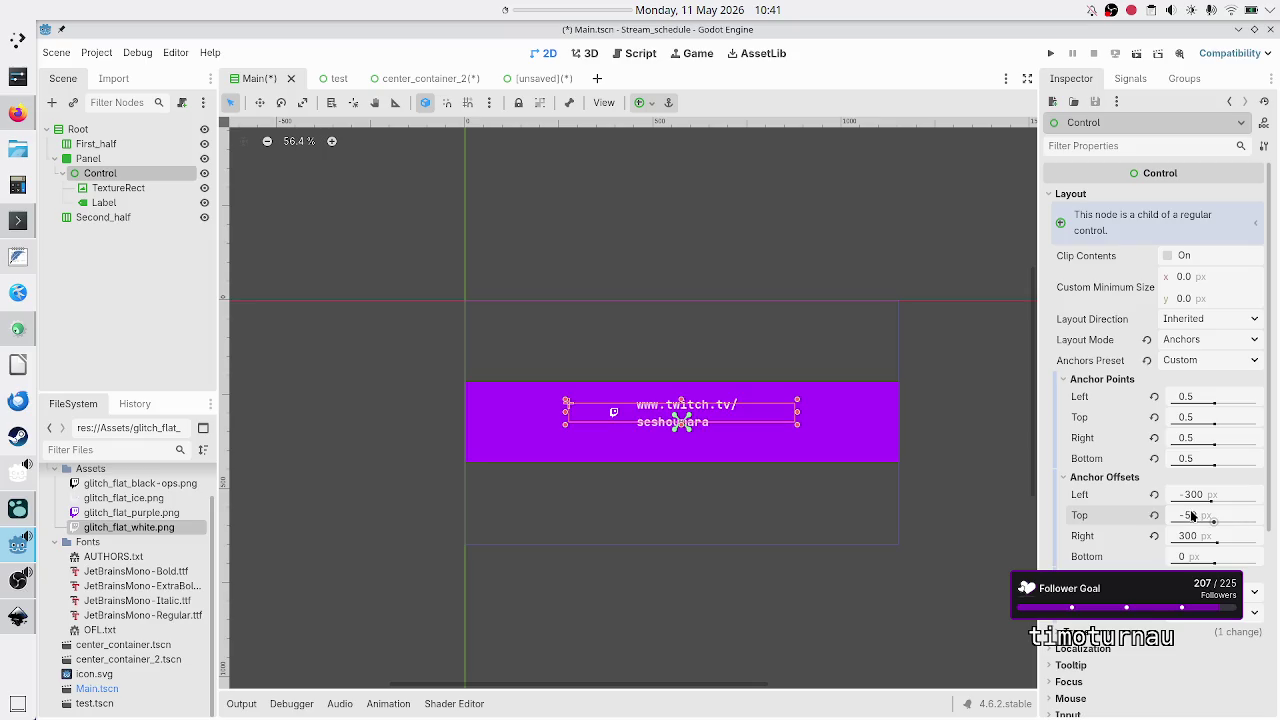
pyautogui.click(1190, 557)
pyautogui.write('50')
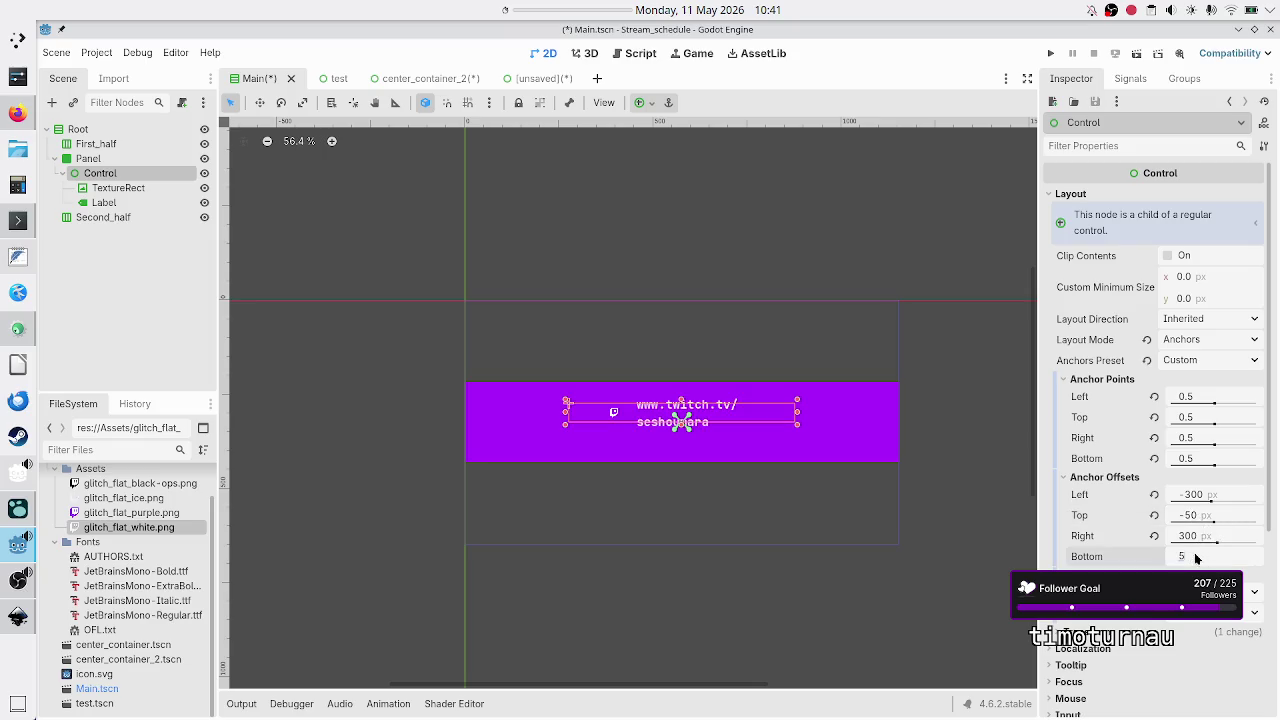
pyautogui.press('Return')
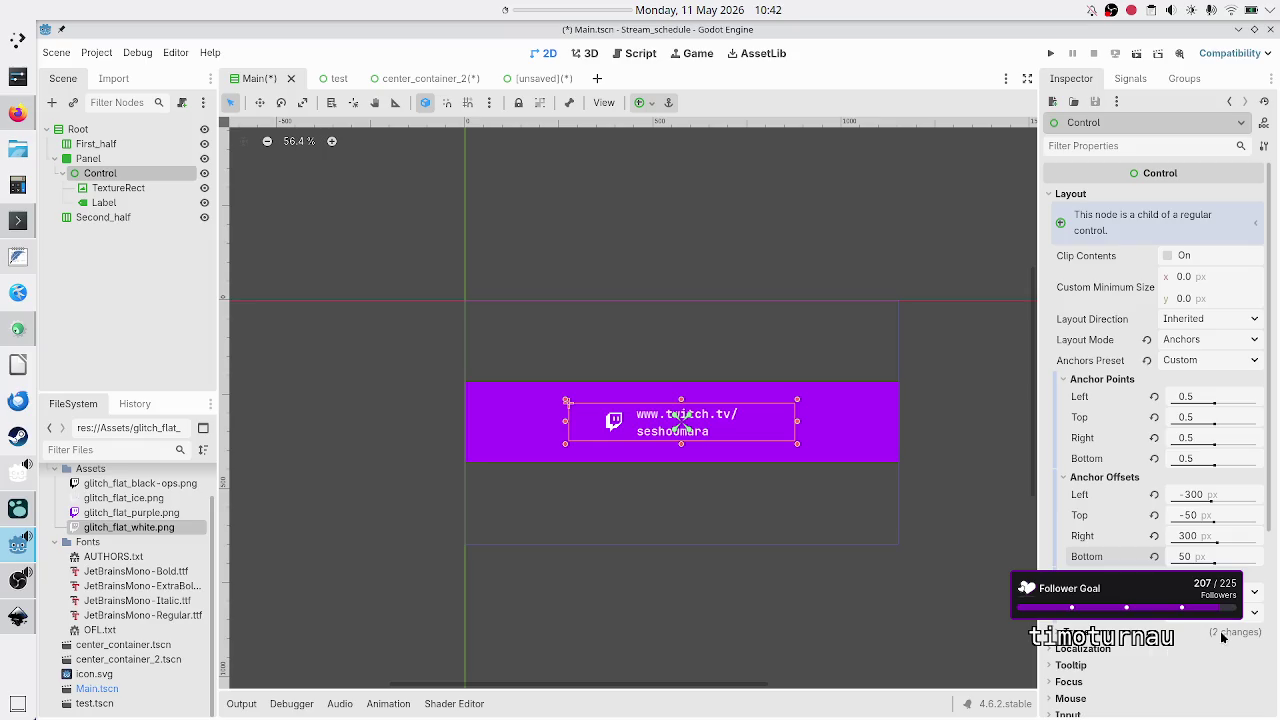
# Revert the bottom, right, top and left anchor offsets to 0 px.
pyautogui.click(1154, 557)
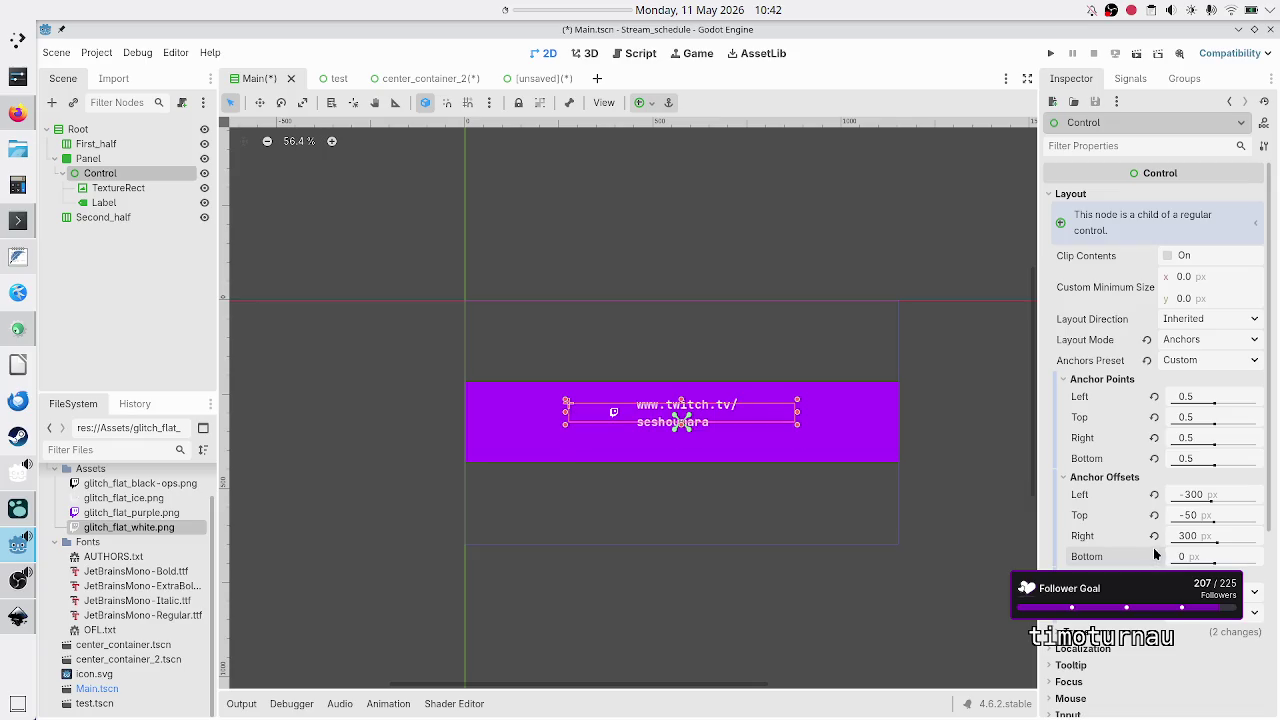
pyautogui.click(1154, 536)
pyautogui.click(1155, 515)
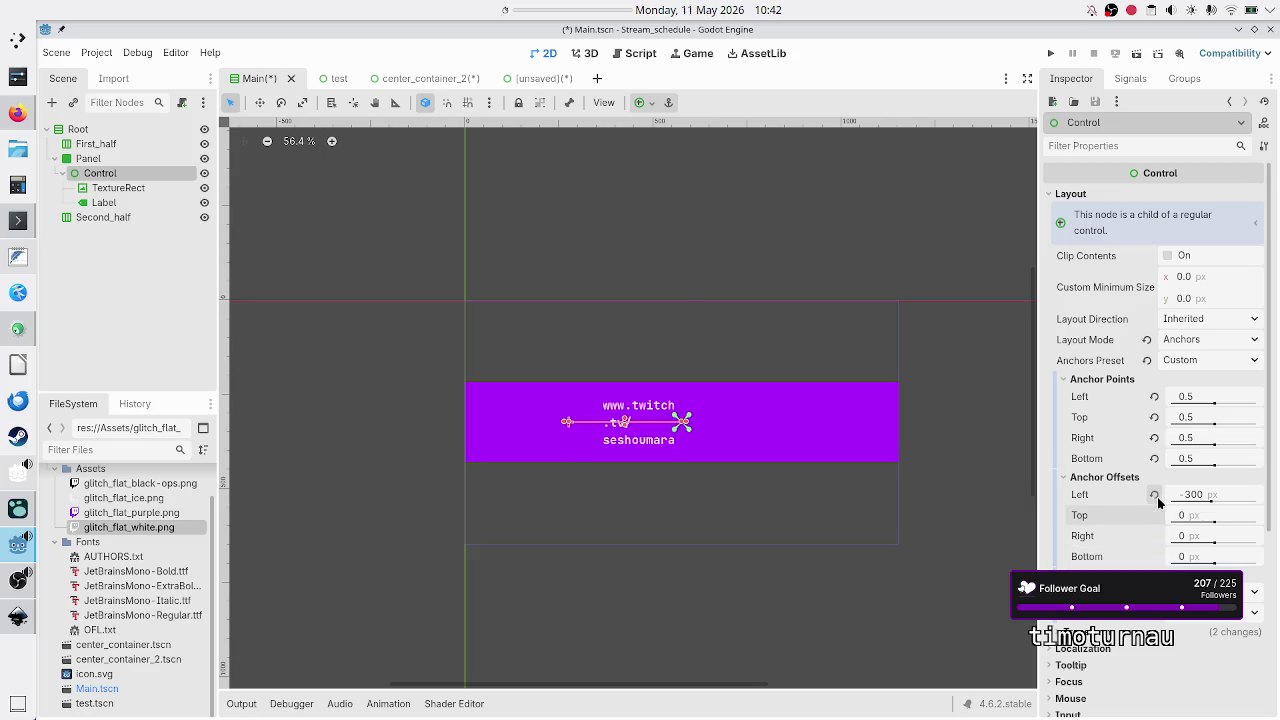
pyautogui.click(1155, 495)
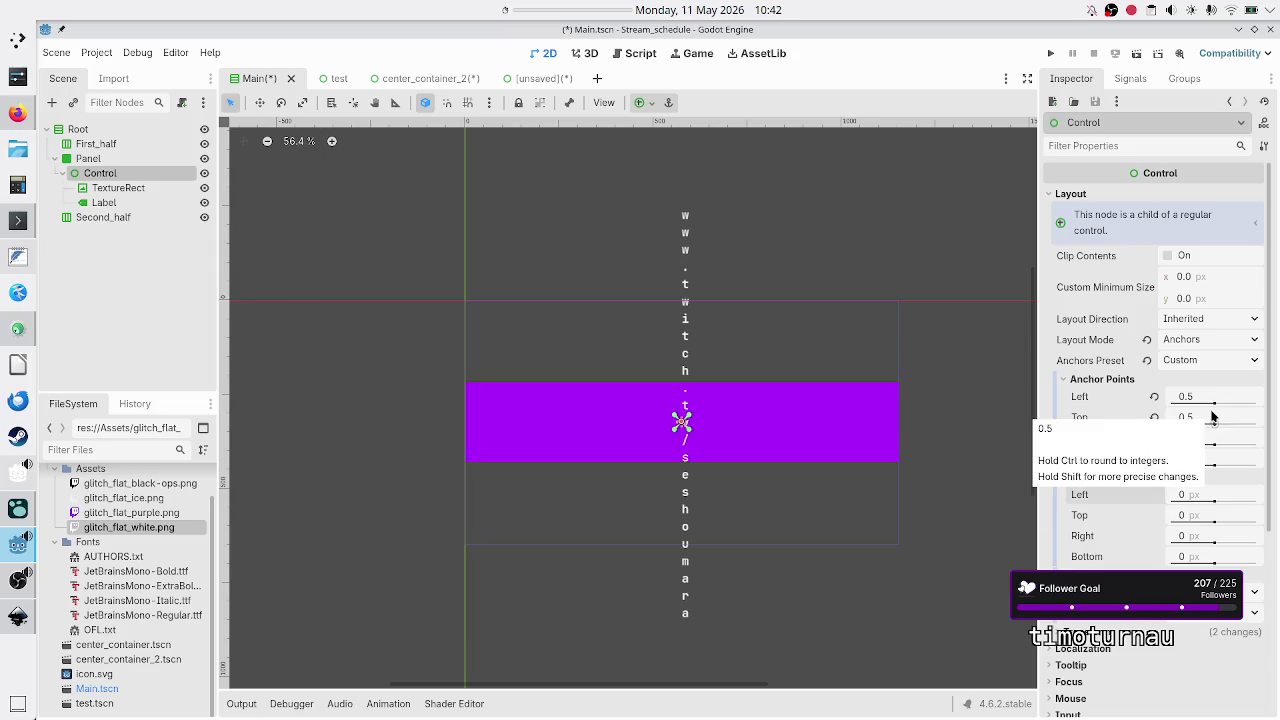
pyautogui.click(1207, 397)
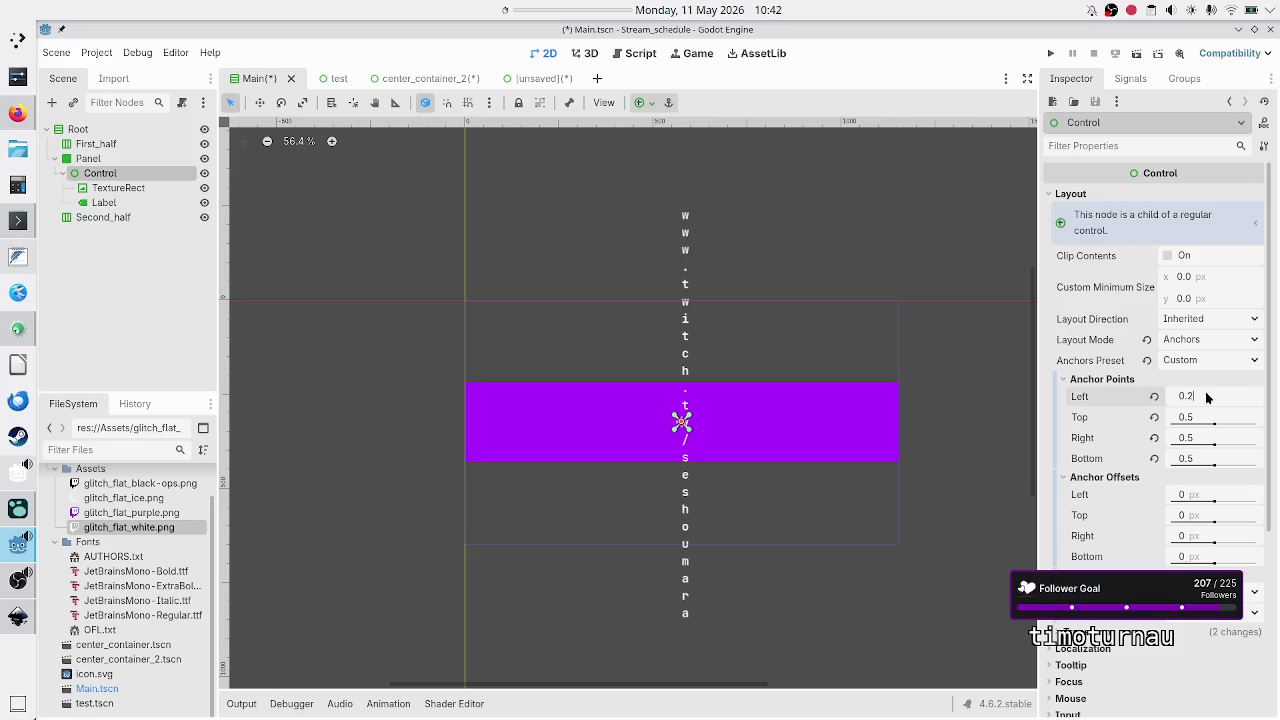
pyautogui.write('0.1')
# Set the custom anchor points to Left 0.1, Right 0.9, Top 0.1 and Bottom 0.9.
pyautogui.press('Return')
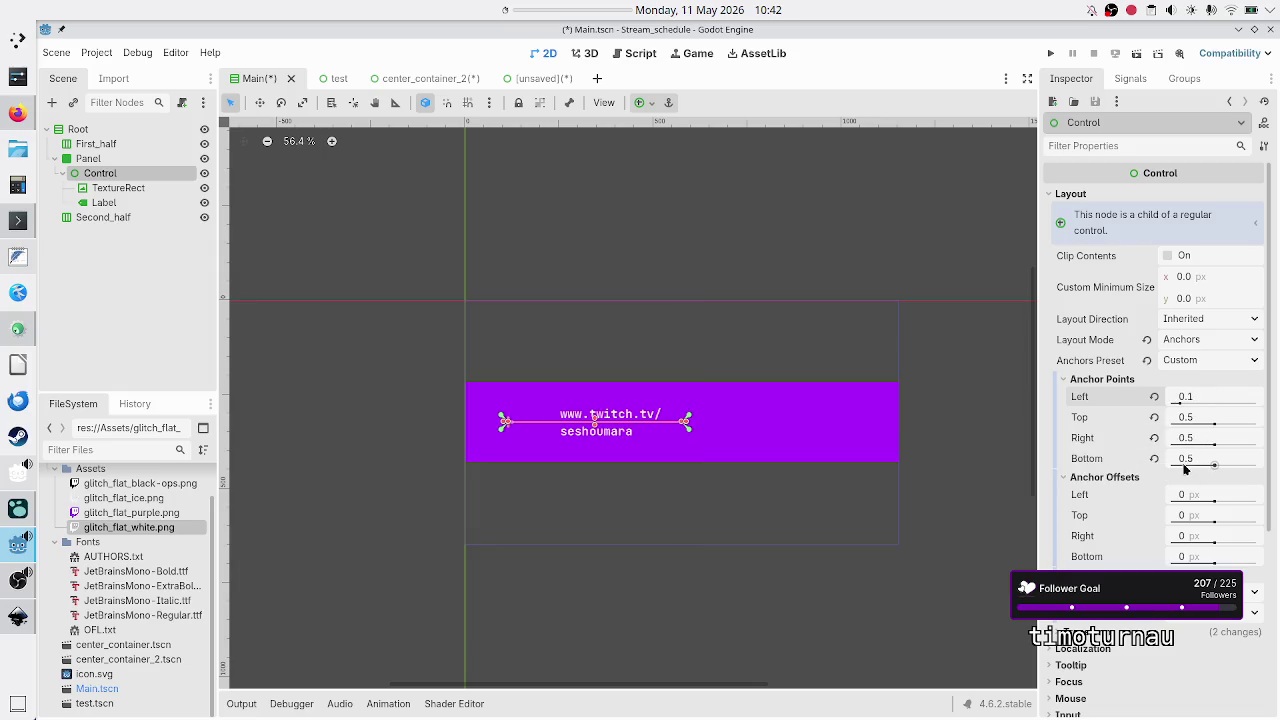
pyautogui.click(1205, 443)
pyautogui.write('0.9')
pyautogui.press('Return')
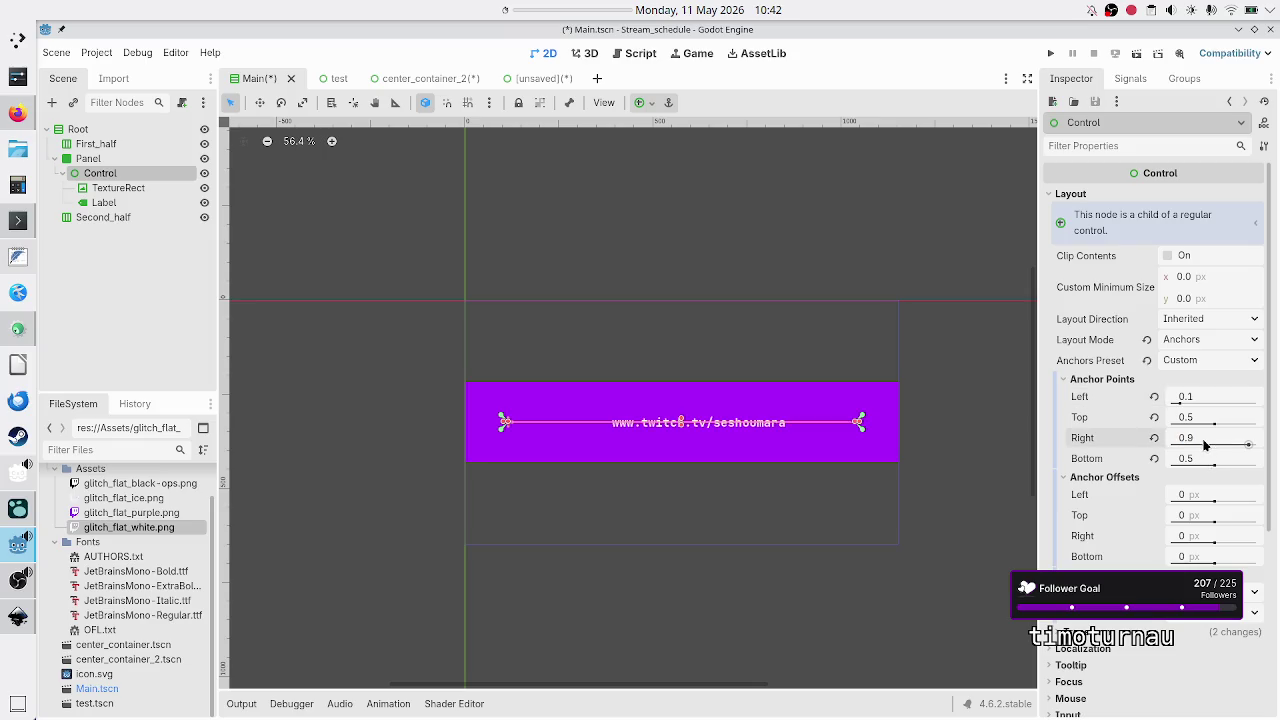
pyautogui.click(1203, 417)
pyautogui.write('.1')
pyautogui.press('Return')
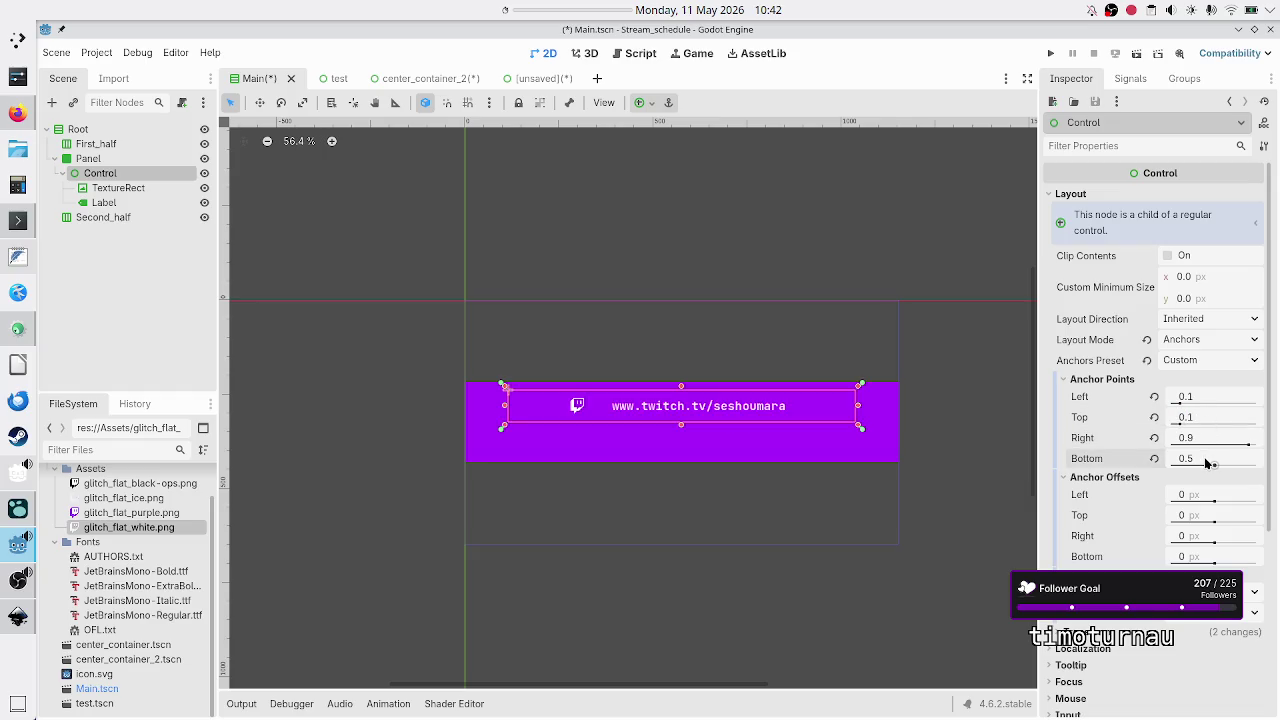
pyautogui.write('0.9')
pyautogui.press('Return')
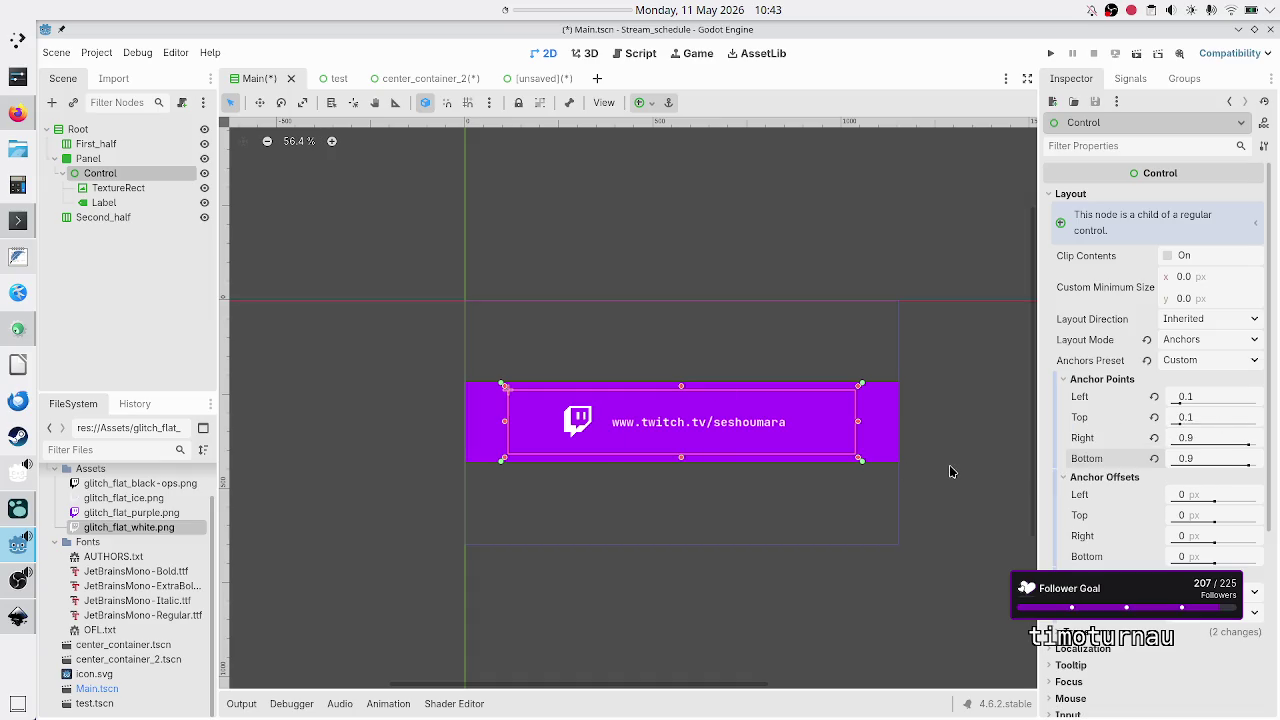
pyautogui.click(1213, 394)
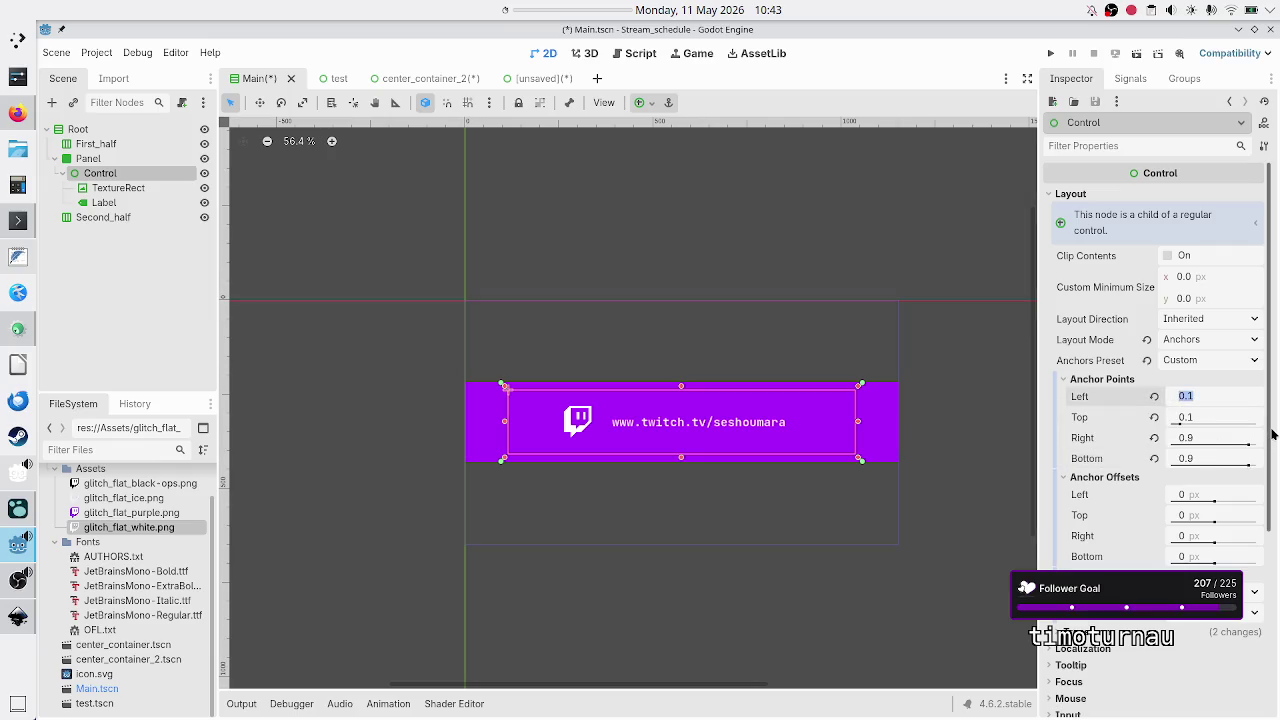
# Change the top anchor to 0.2 and bottom anchor to 0.8, then refresh the Control node.
pyautogui.click(1219, 417)
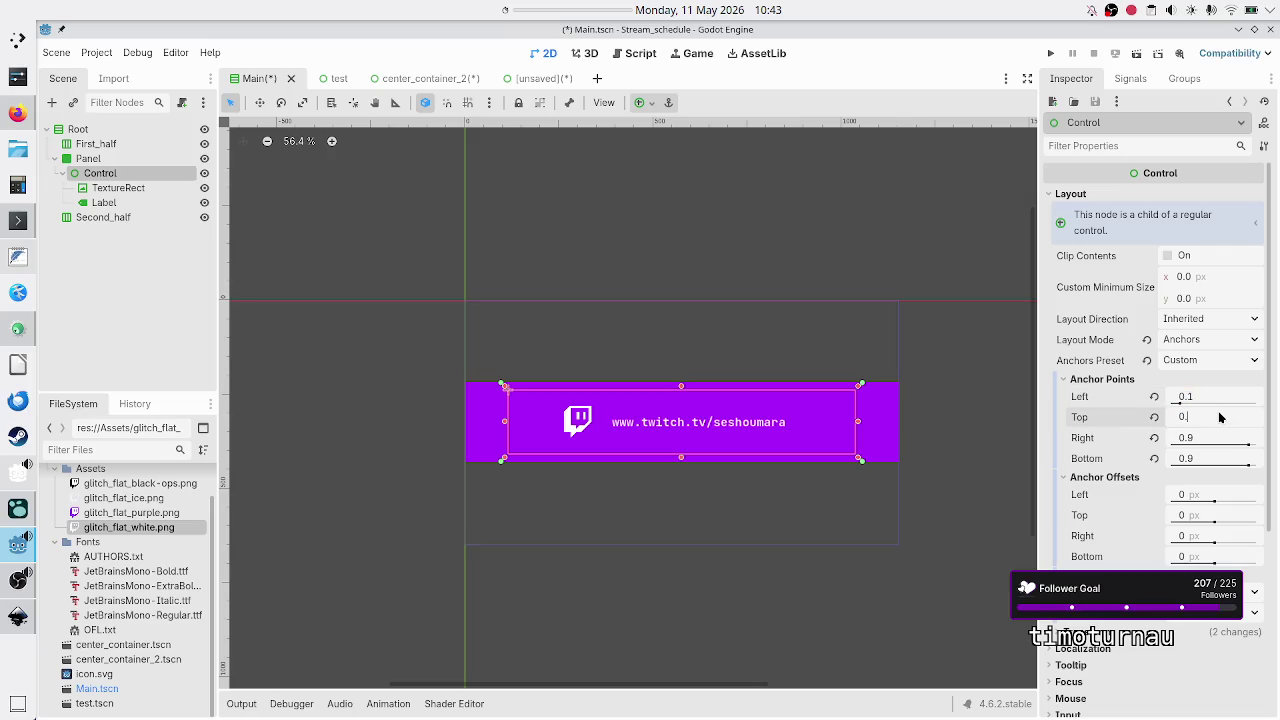
pyautogui.write('3')
pyautogui.press('Return')
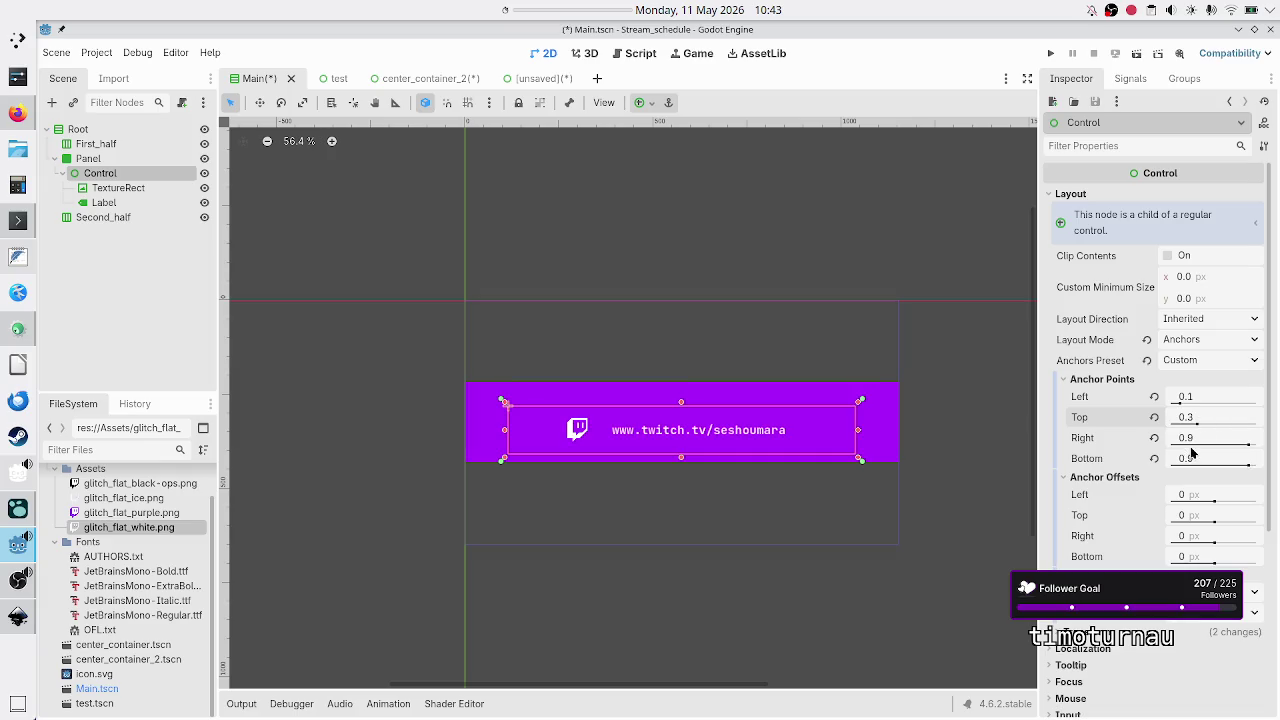
pyautogui.click(1204, 418)
pyautogui.write('2')
pyautogui.press('Return')
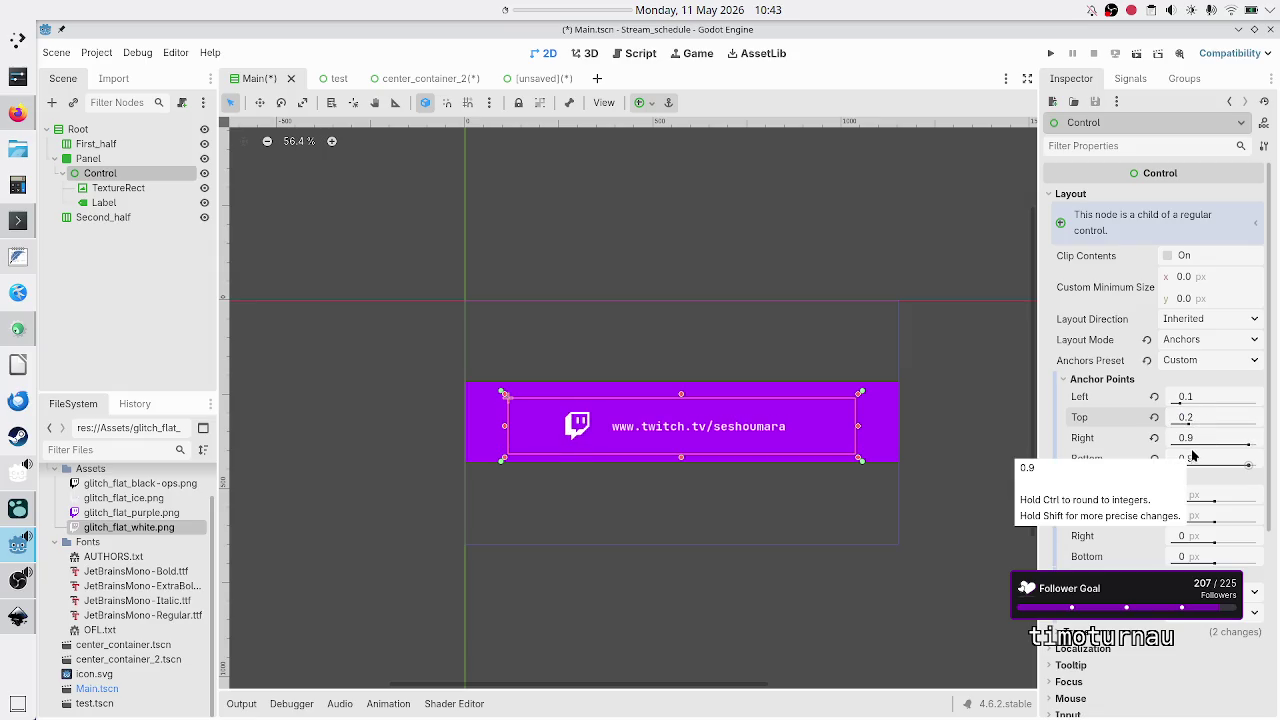
pyautogui.click(1192, 458)
pyautogui.write('0.8')
pyautogui.press('Return')
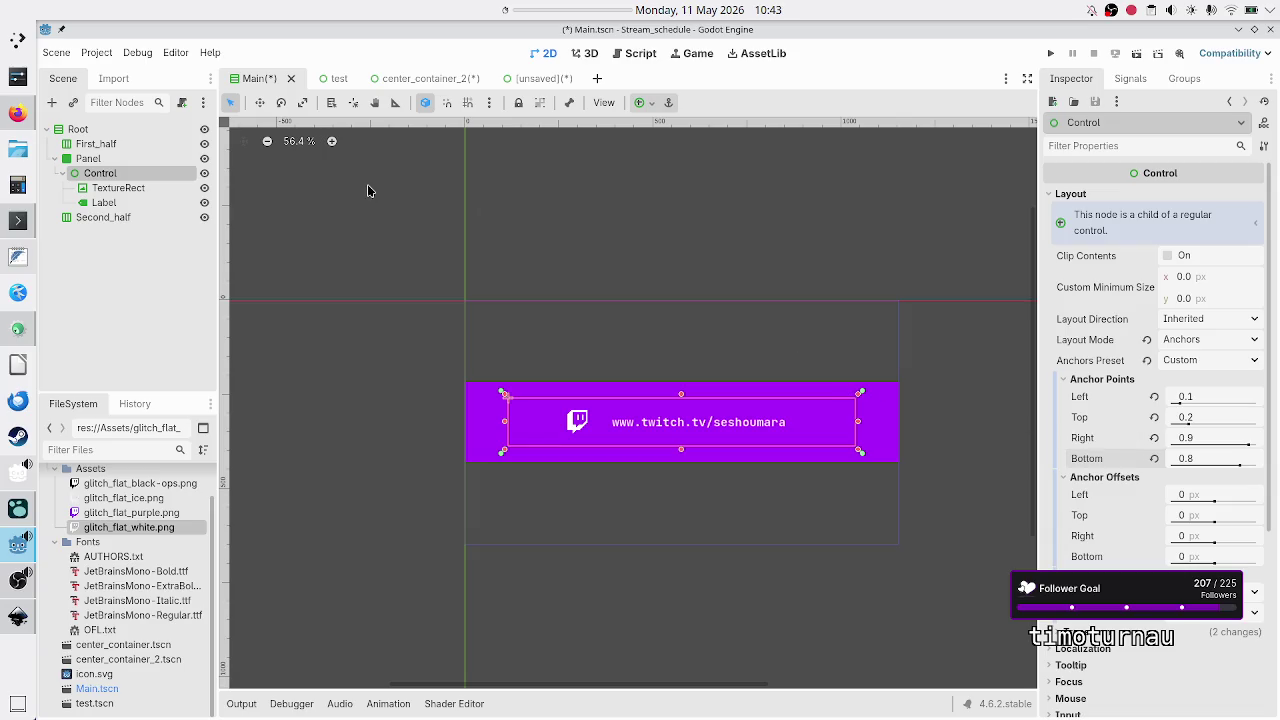
pyautogui.click(64, 174)
pyautogui.click(64, 174)
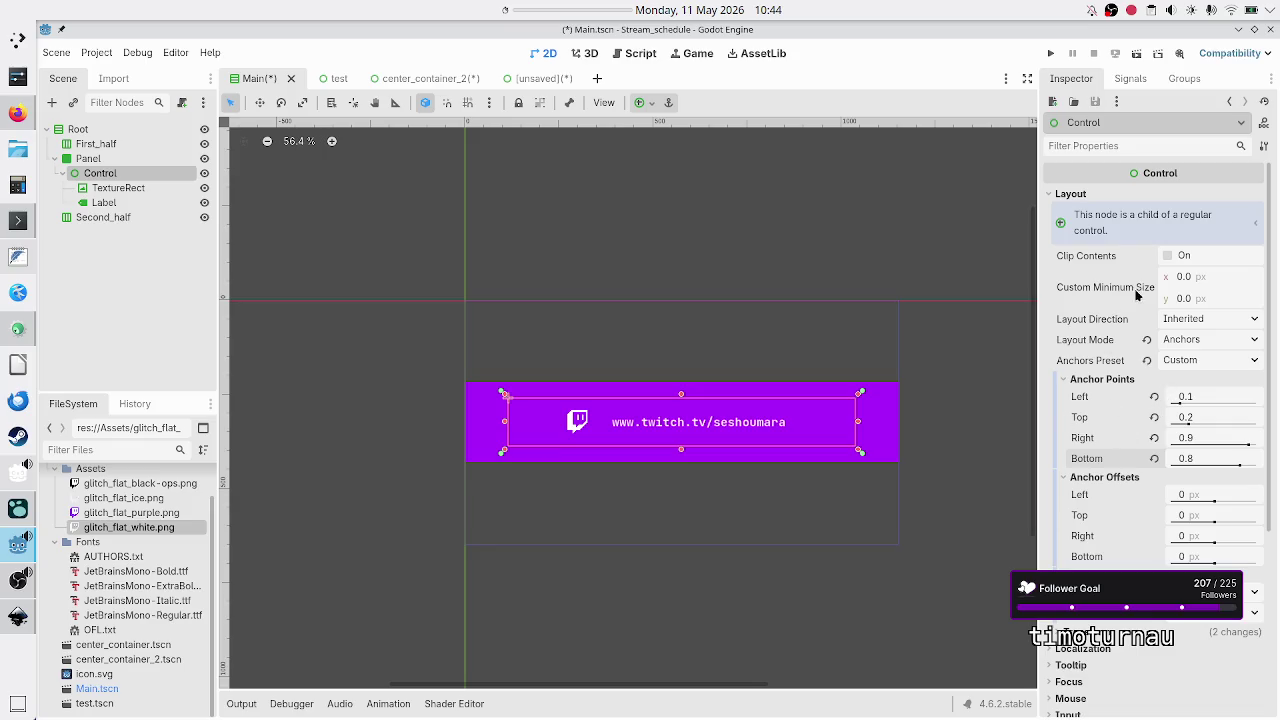
# Collapse the Control node under the banner Panel, then select the banner Panel.
pyautogui.moveTo(1099, 392)
pyautogui.click(63, 174)
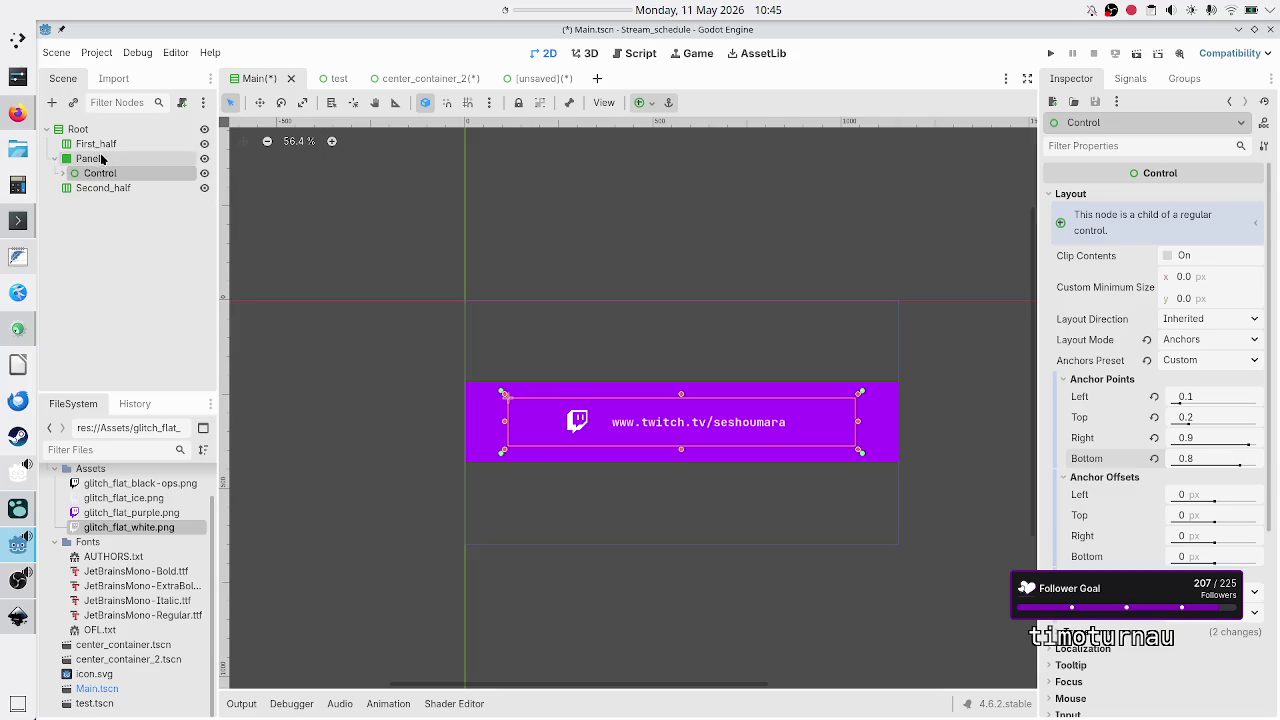
pyautogui.click(88, 159)
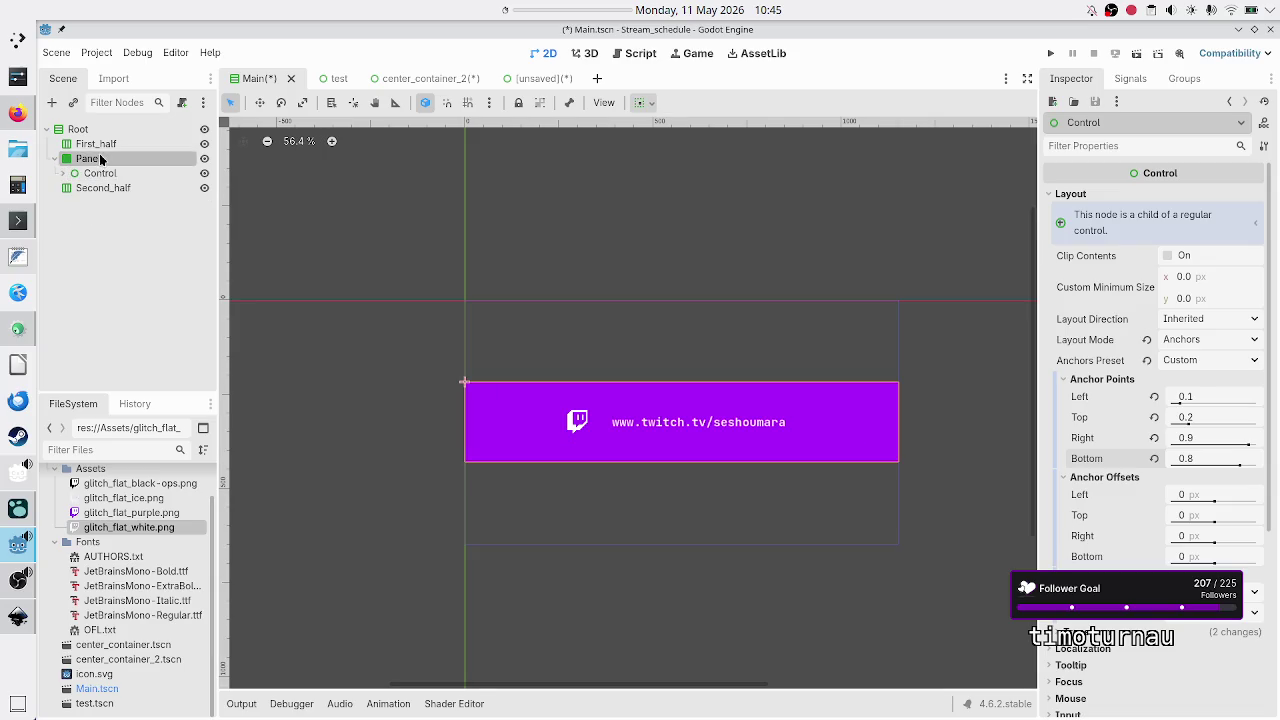
# Add a new Panel child node to the banner Panel and expand its Layout section.
pyautogui.click(53, 102)
pyautogui.write('panel')
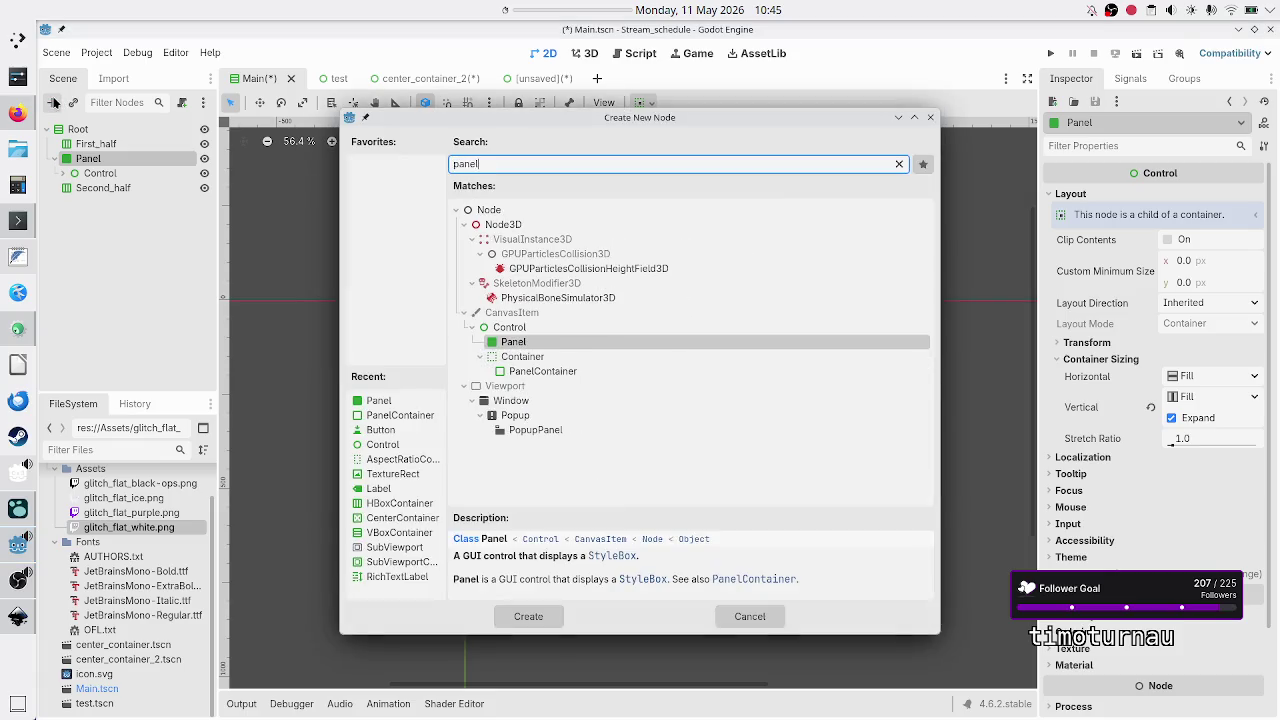
pyautogui.press('Return')
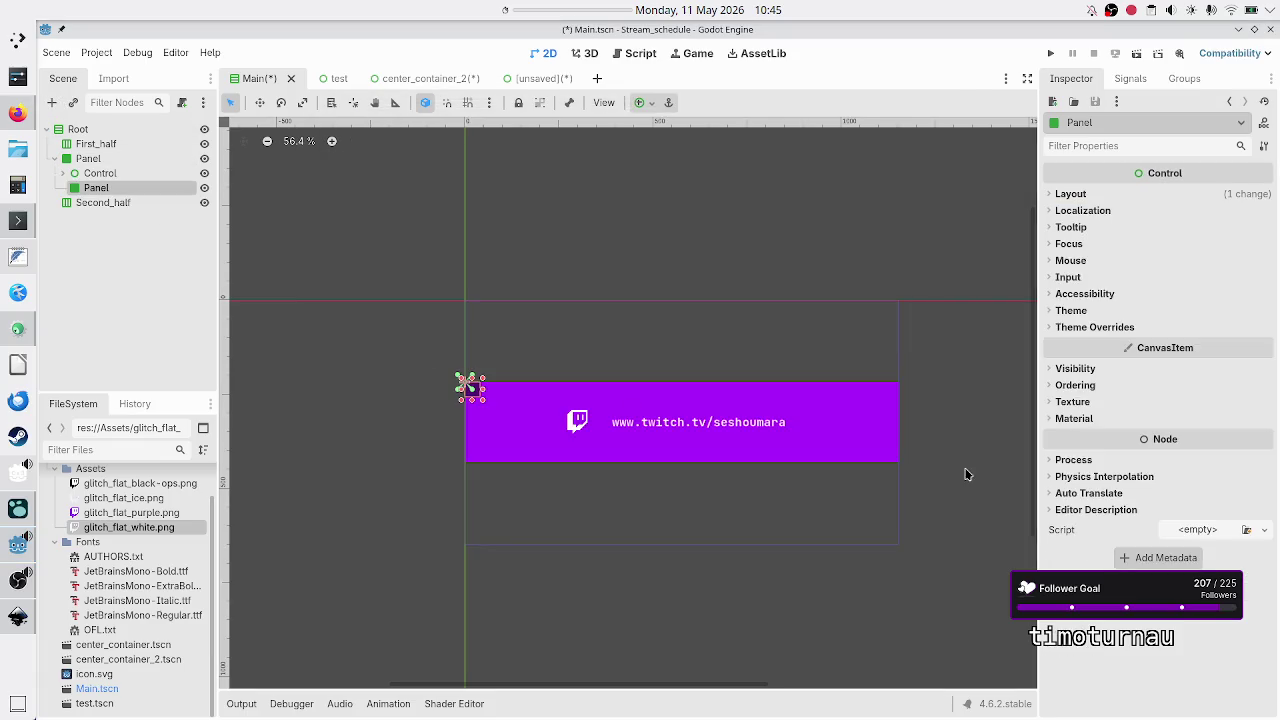
pyautogui.click(1070, 194)
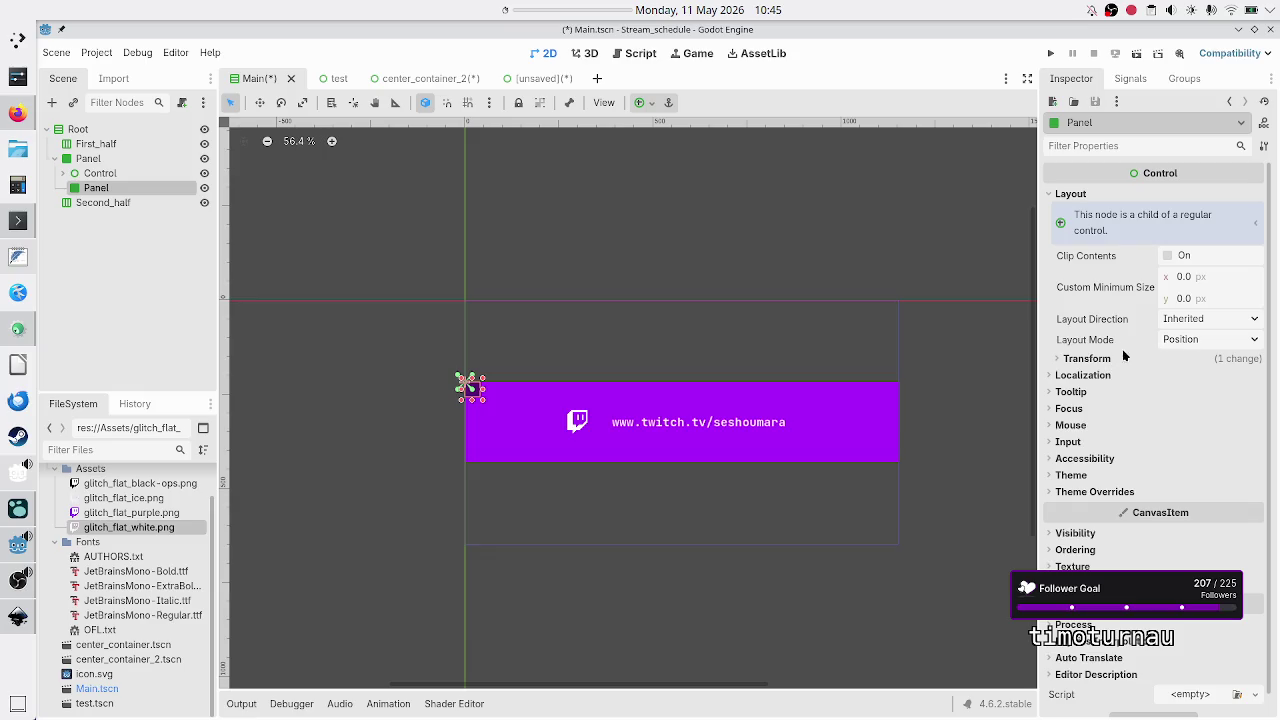
# Switch the new Panel's layout mode to Anchors with the Custom anchor preset.
pyautogui.click(1203, 340)
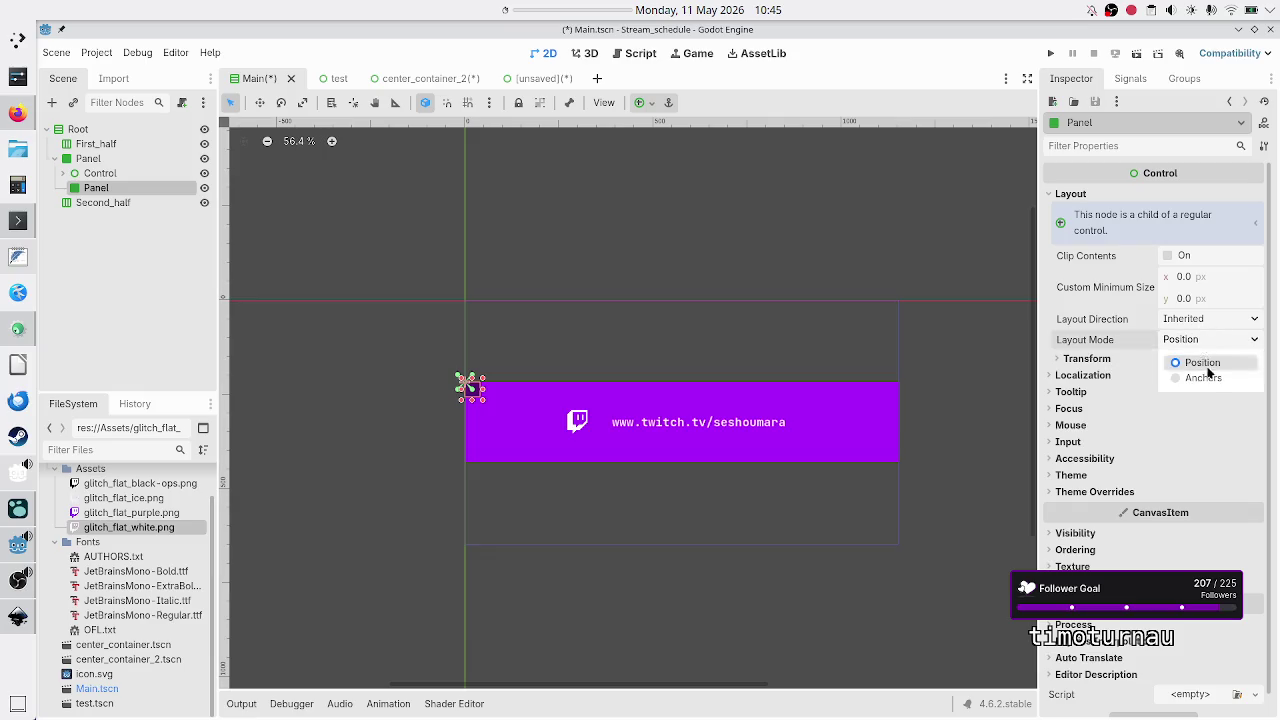
pyautogui.click(1209, 377)
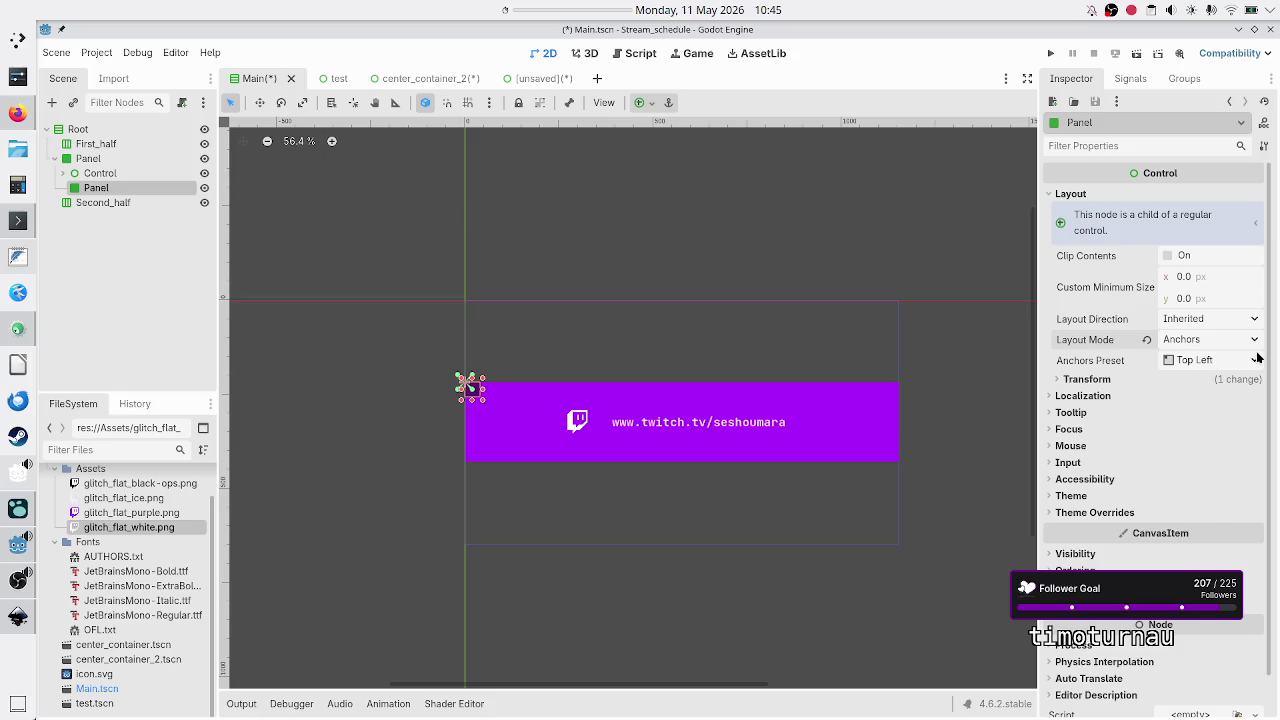
pyautogui.click(1212, 361)
pyautogui.click(1210, 384)
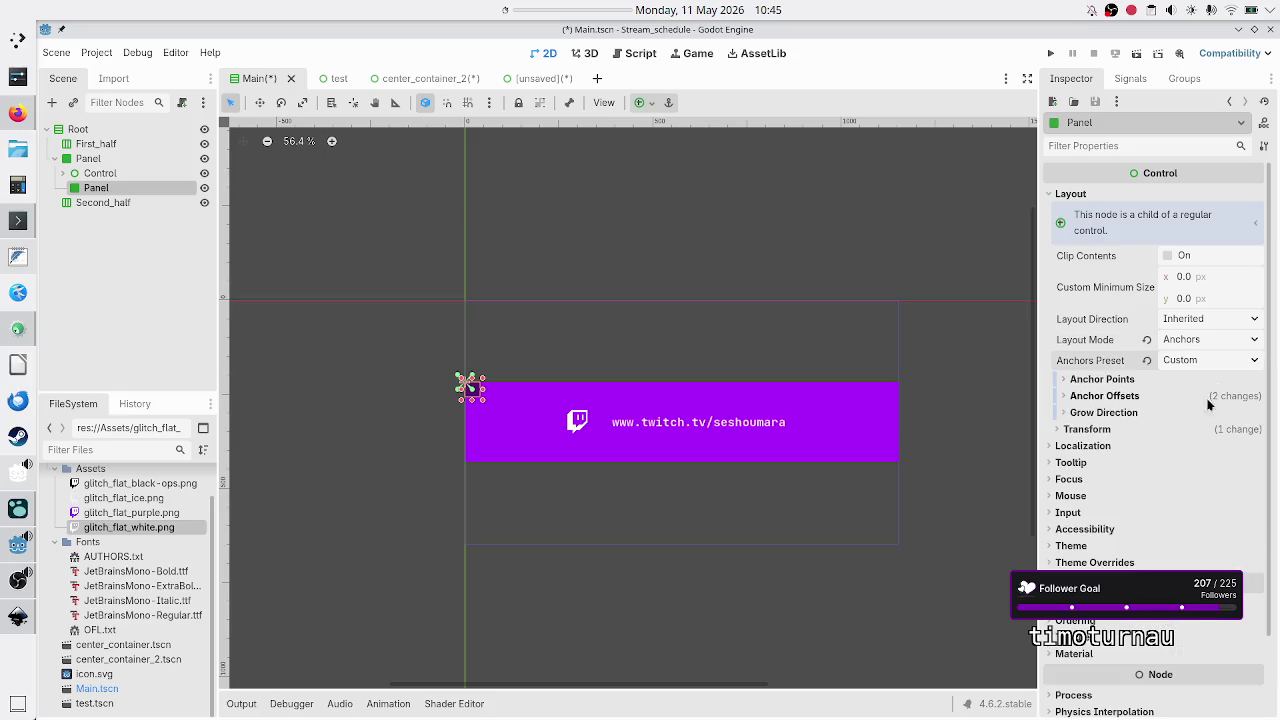
pyautogui.click(1132, 386)
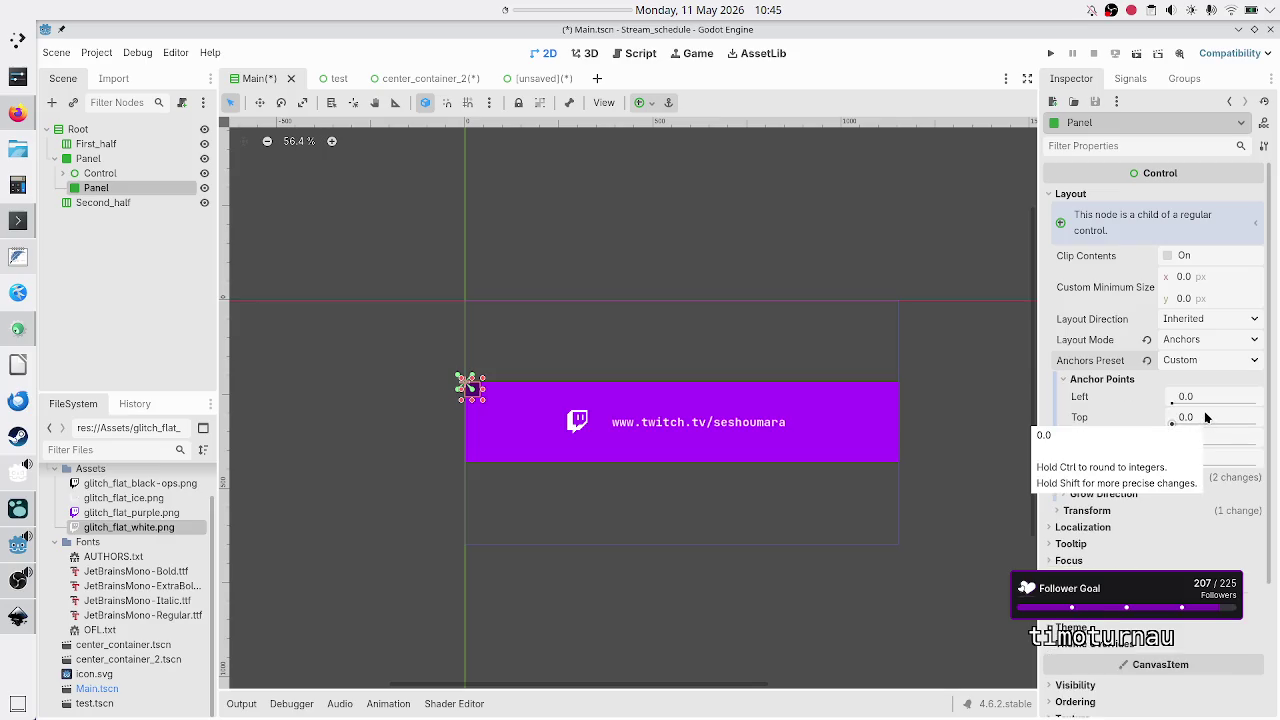
# Set the Panel's Left and Right anchors to 0.49 and 0.51.
pyautogui.click(1206, 401)
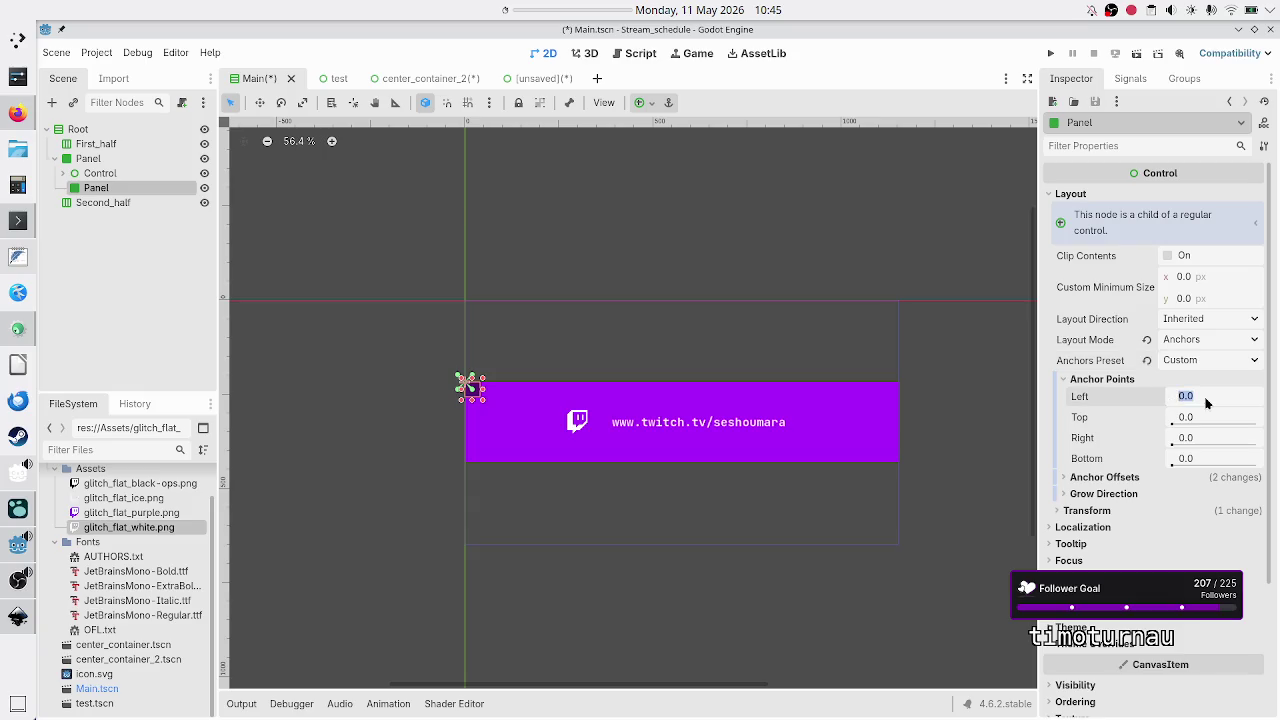
pyautogui.write('0.45')
pyautogui.press('Return')
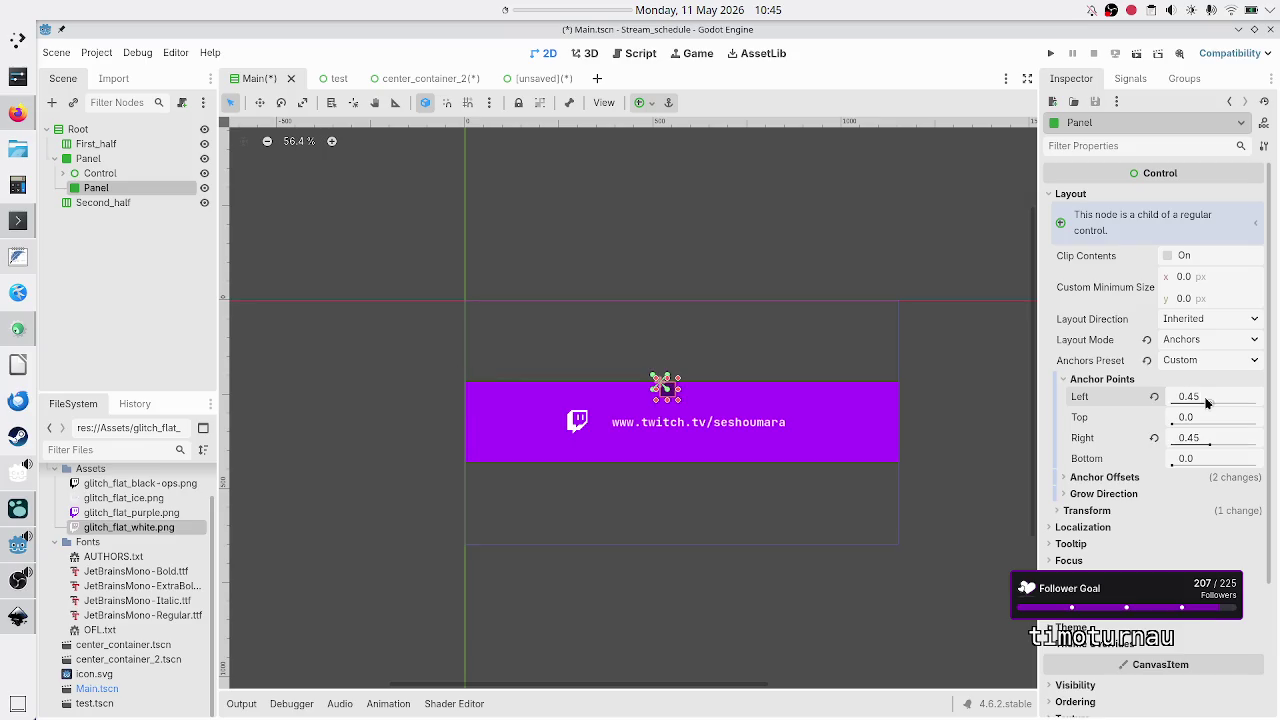
pyautogui.click(1201, 437)
pyautogui.write('0.55')
pyautogui.press('Return')
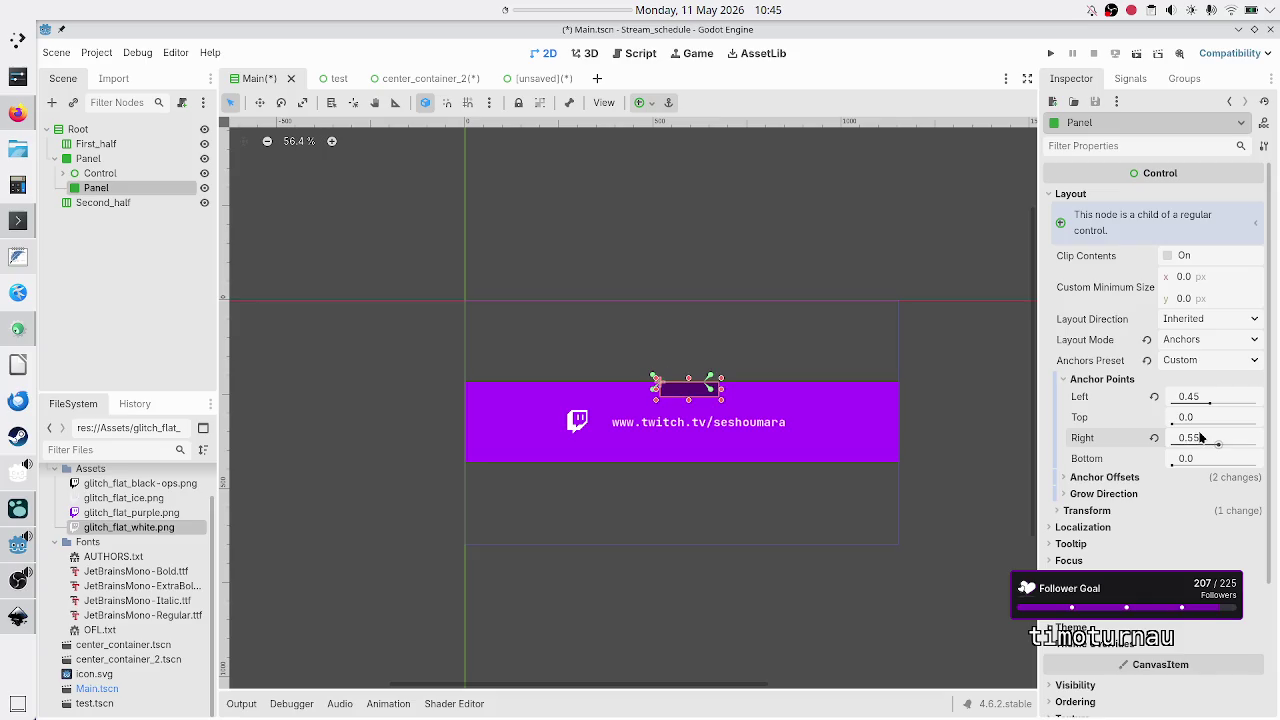
pyautogui.click(1203, 397)
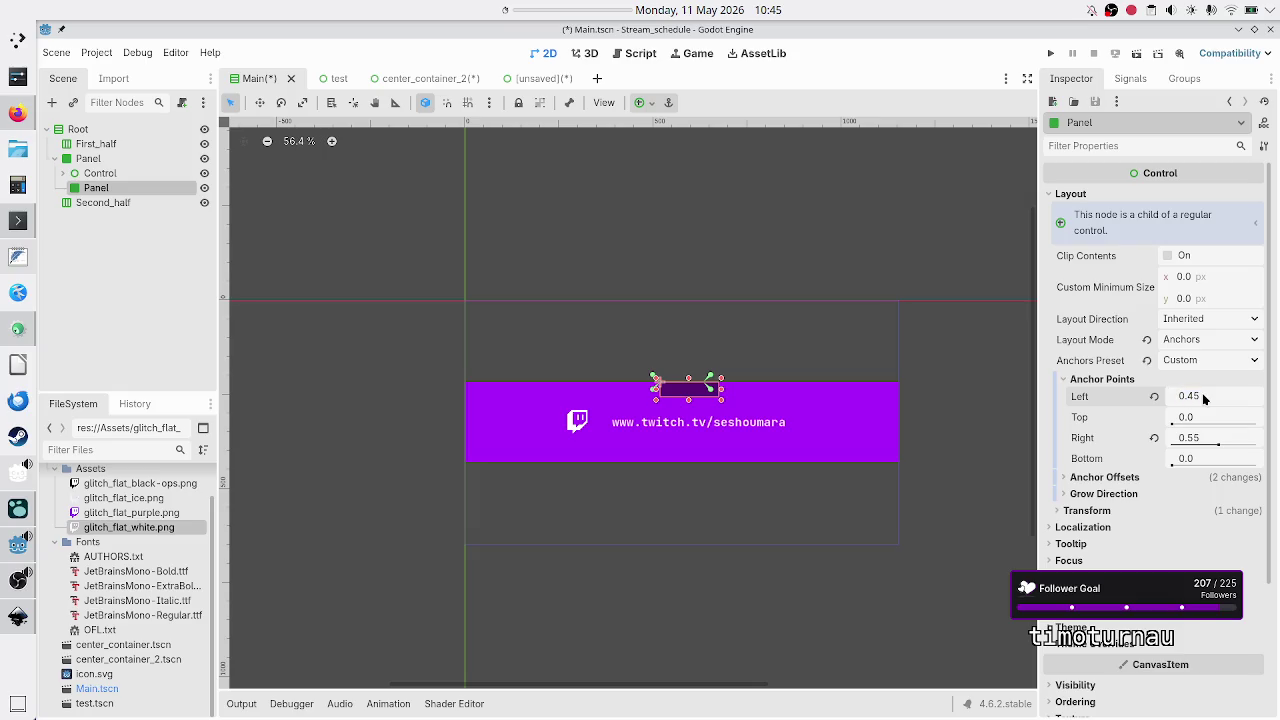
pyautogui.write('0.49')
pyautogui.press('Return')
pyautogui.click(1207, 437)
pyautogui.write('0.51')
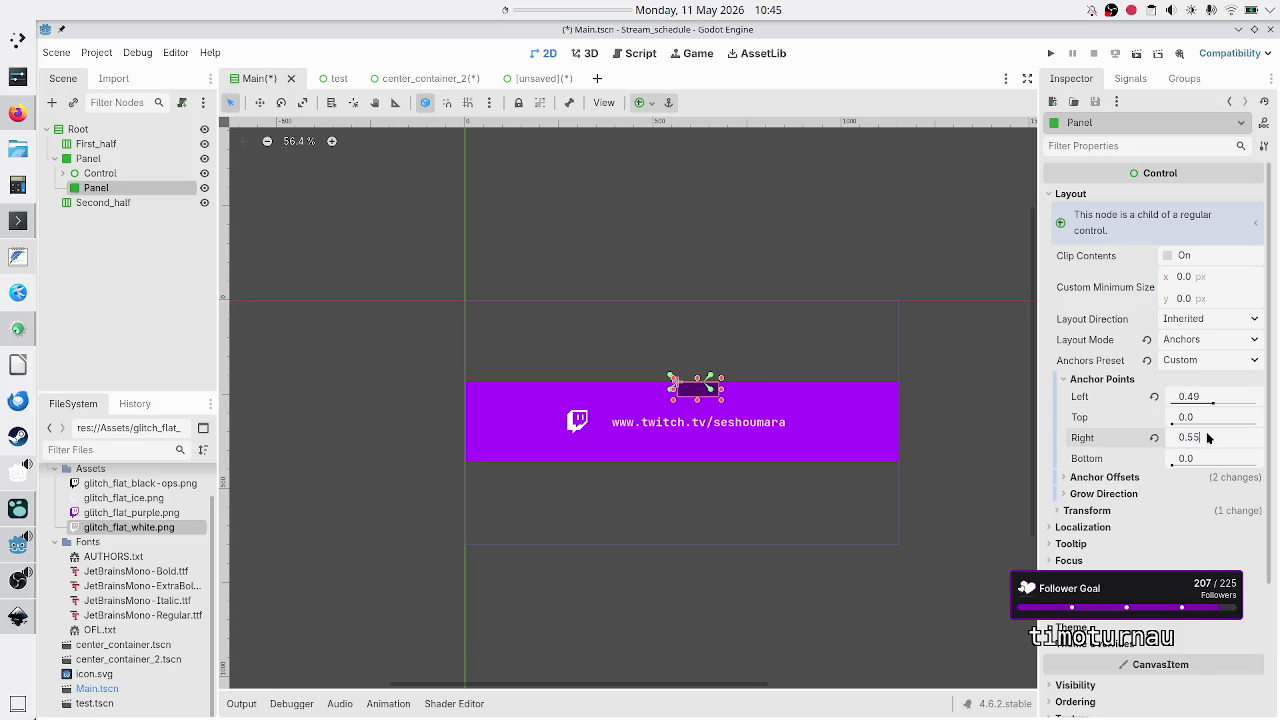
pyautogui.press('Return')
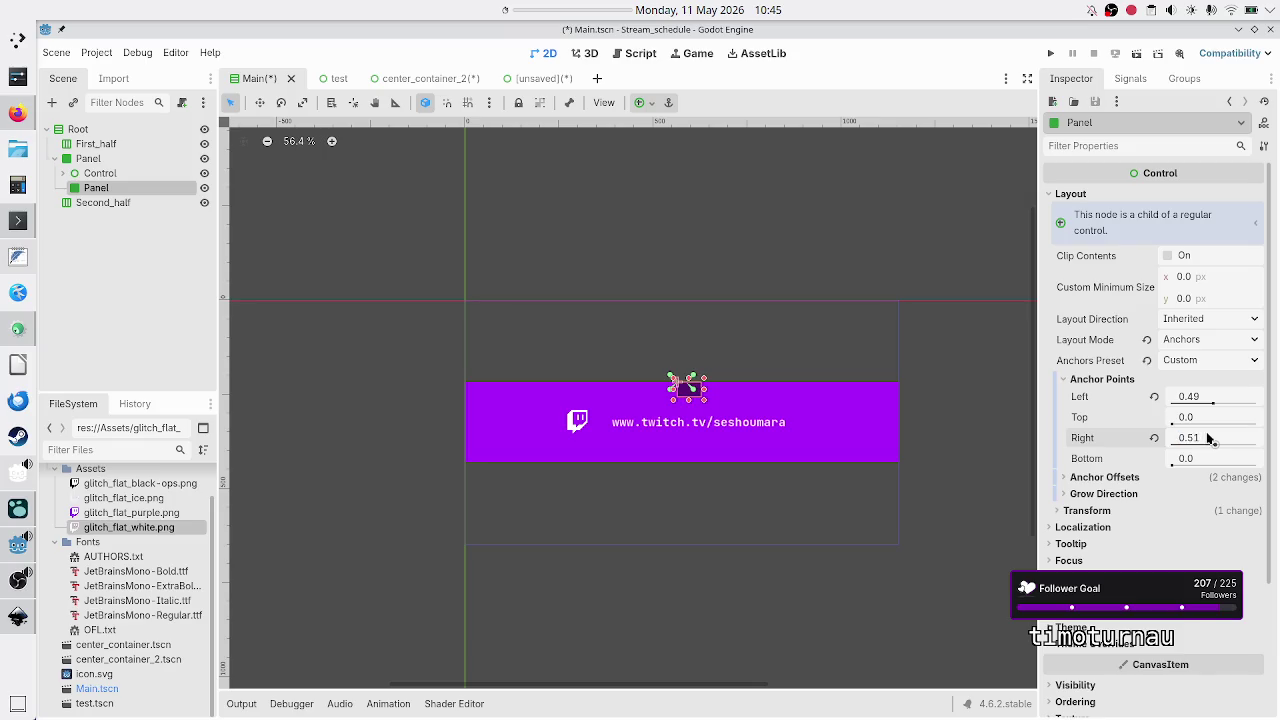
# Set the Panel's Top and Bottom anchors to 0.45 and 0.55.
pyautogui.click(1197, 419)
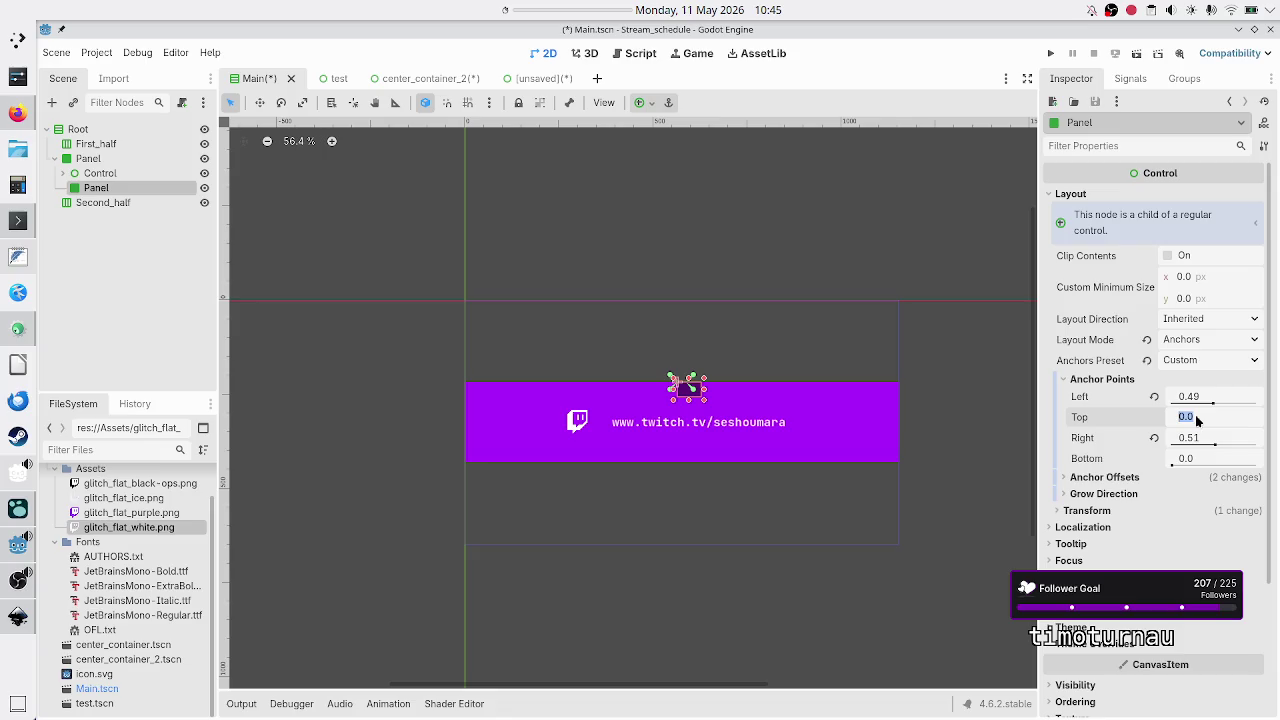
pyautogui.write('0.4')
pyautogui.write('5')
pyautogui.press('Return')
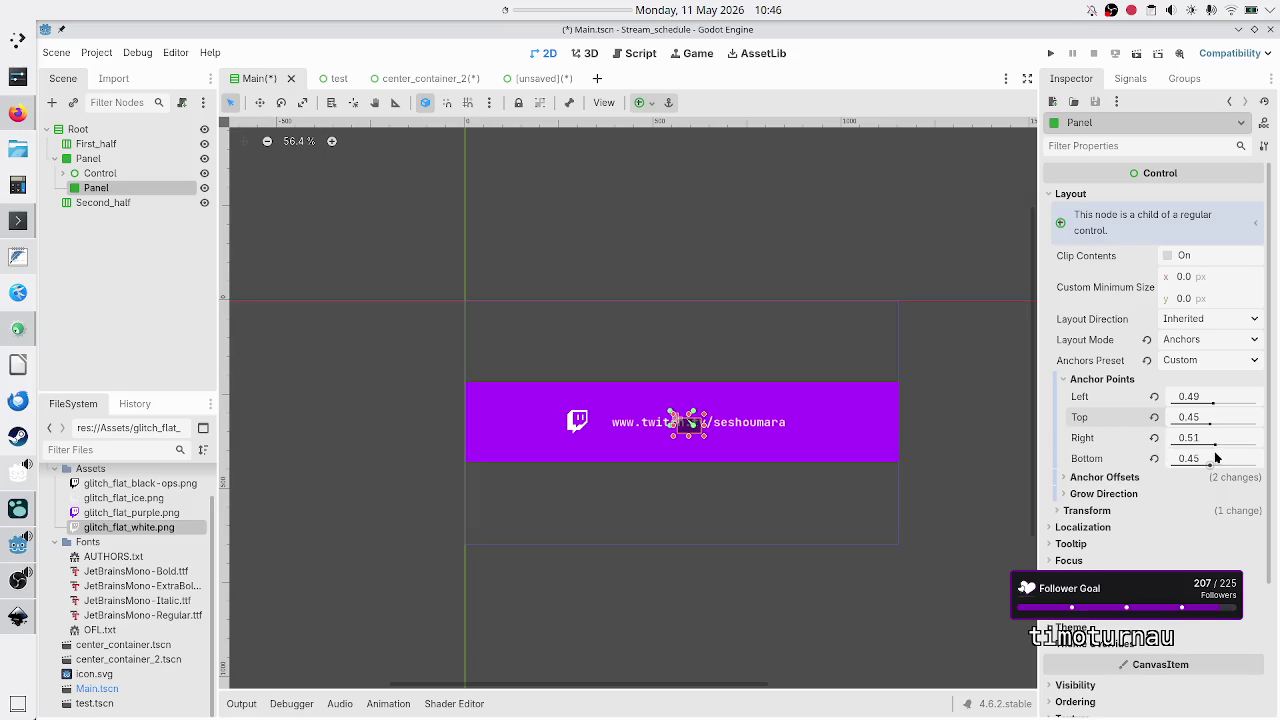
pyautogui.click(1216, 457)
pyautogui.write('0.55')
pyautogui.press('Return')
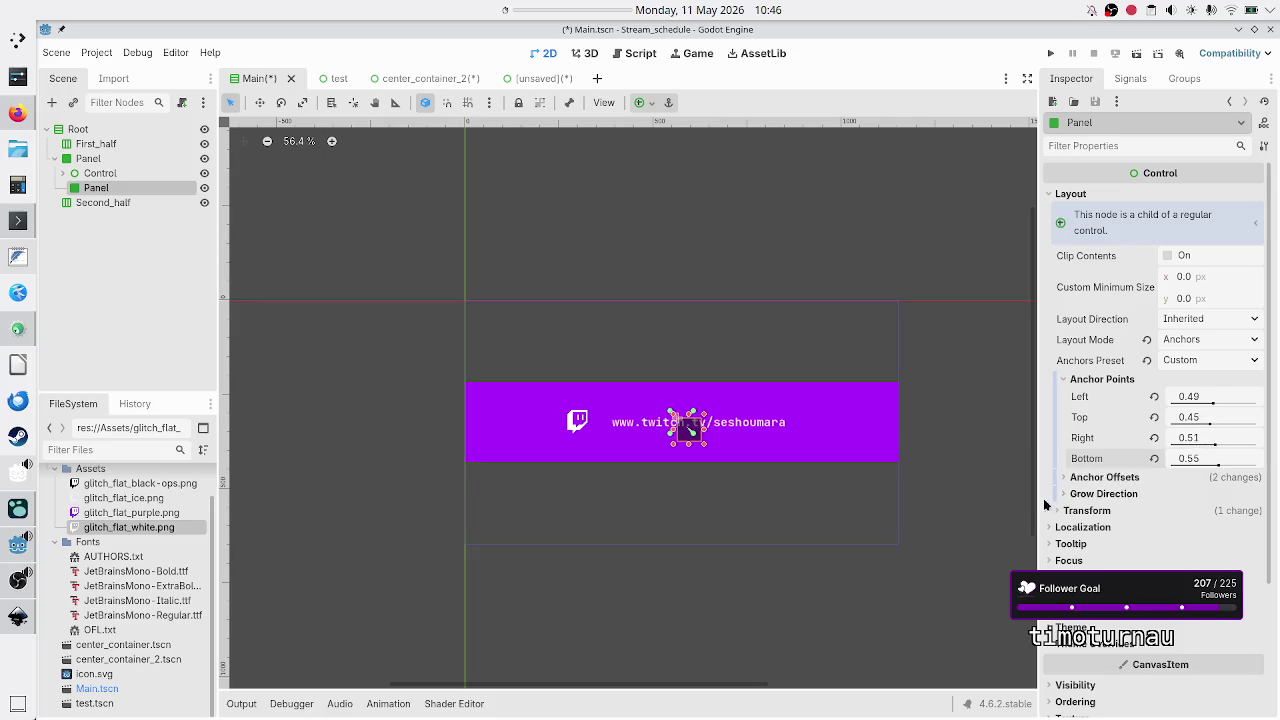
# Reset the Panel's Right and Bottom anchor offsets to 0 and clear the selection.
pyautogui.click(1110, 478)
pyautogui.click(1154, 536)
pyautogui.click(1156, 556)
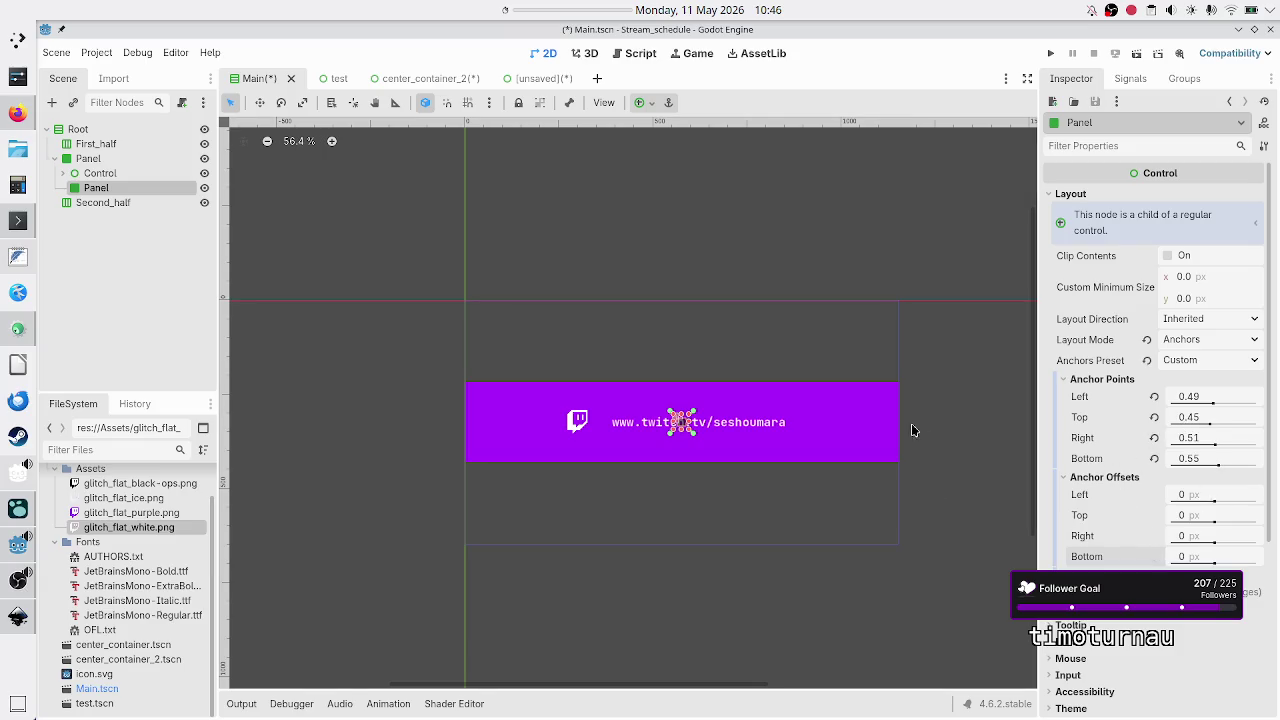
pyautogui.click(158, 281)
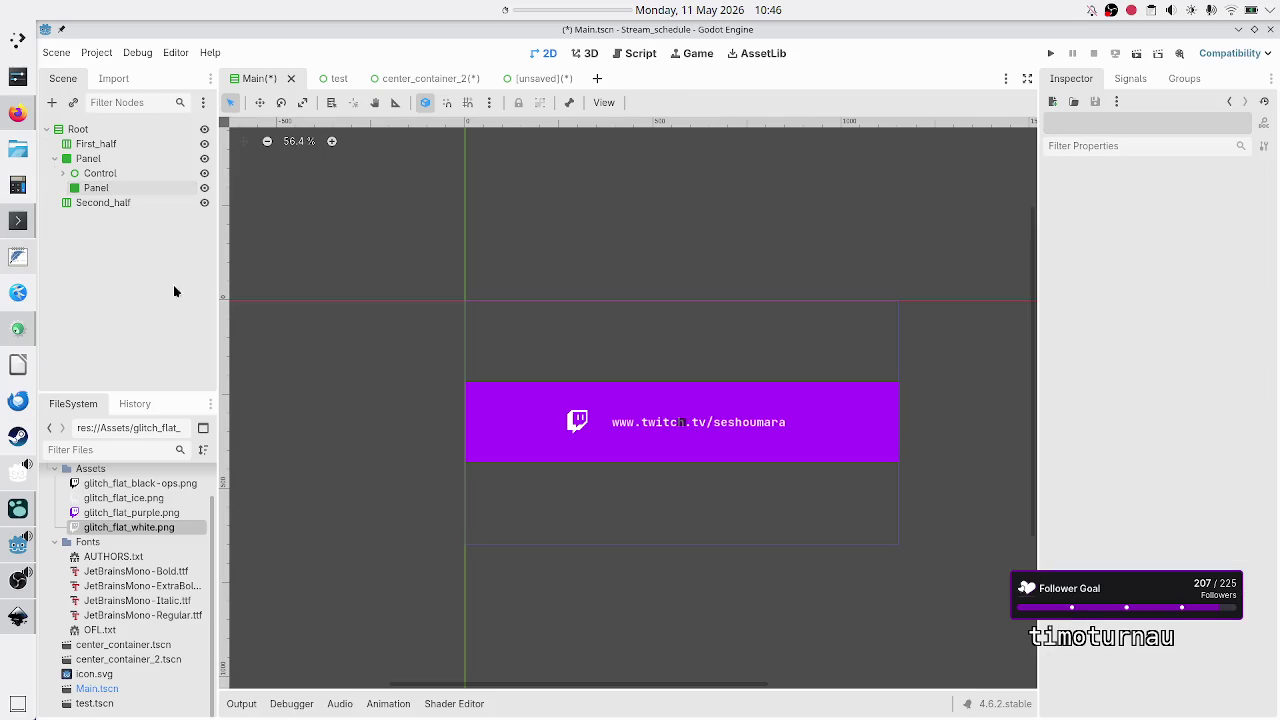
# Zoom into the banner, expand Control and select the Label to view its 0.3/0.5/1.0/0.5 anchors.
pyautogui.scroll(2, 698, 431)
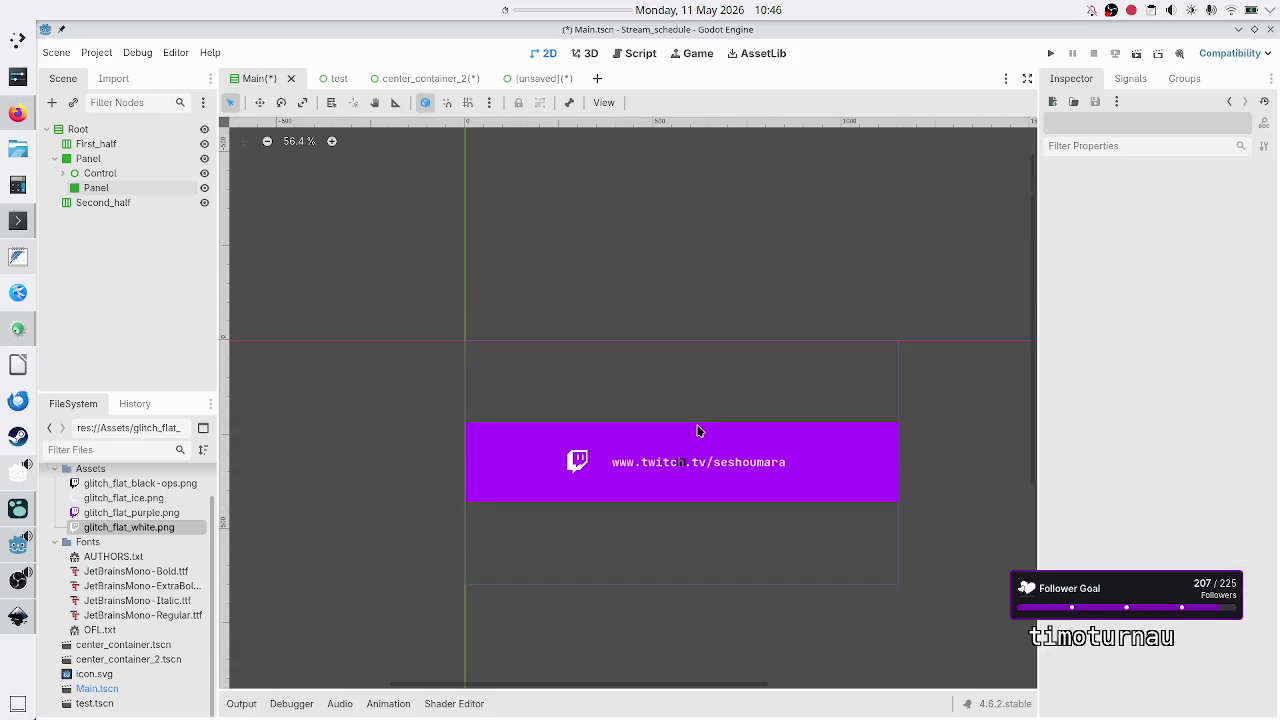
pyautogui.scroll(10, 698, 431)
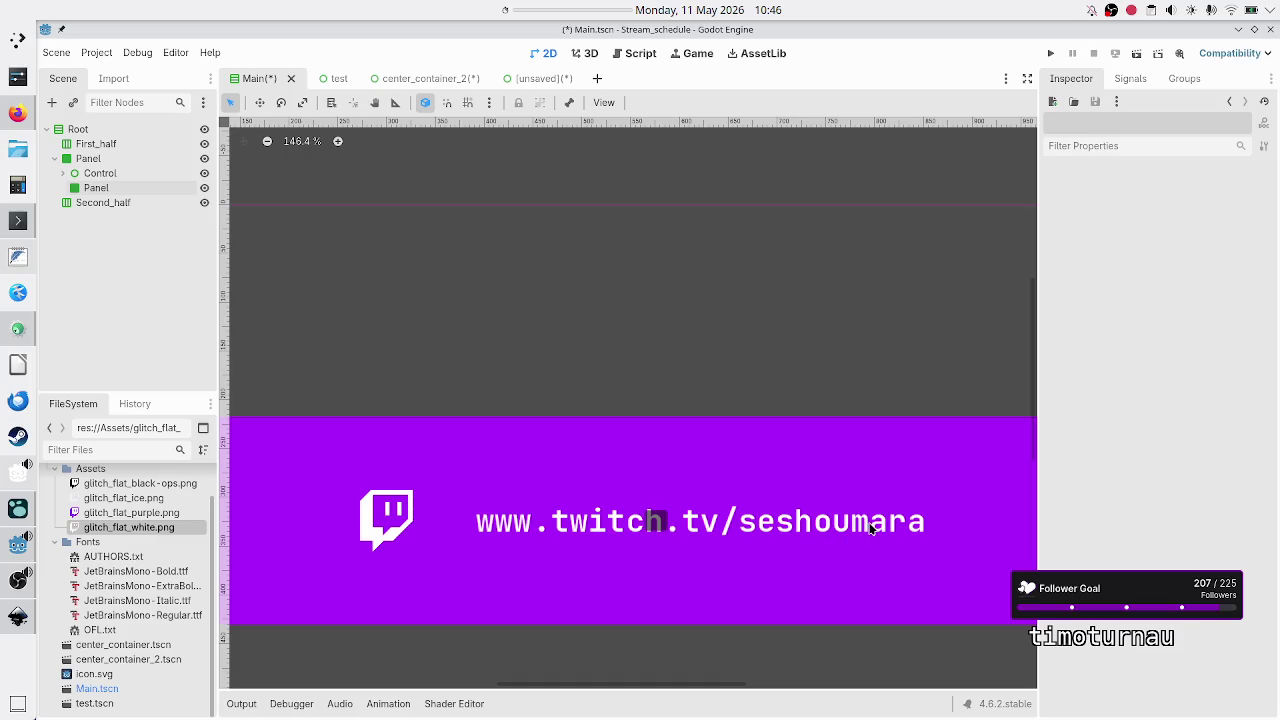
pyautogui.click(62, 174)
pyautogui.click(114, 203)
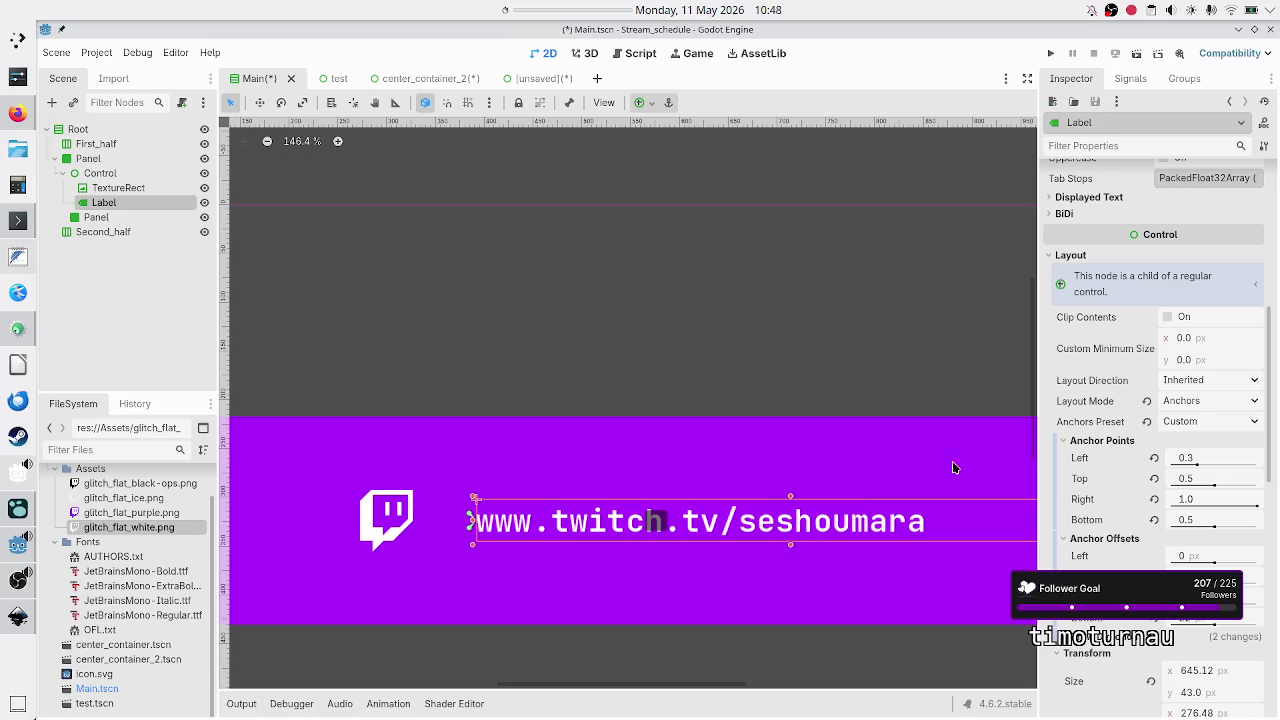
# Check the Label's JetBrains Mono (Bold) font override, then bring the Firefox window forward.
pyautogui.scroll(-5, 1092, 480)
pyautogui.scroll(-2, 1092, 486)
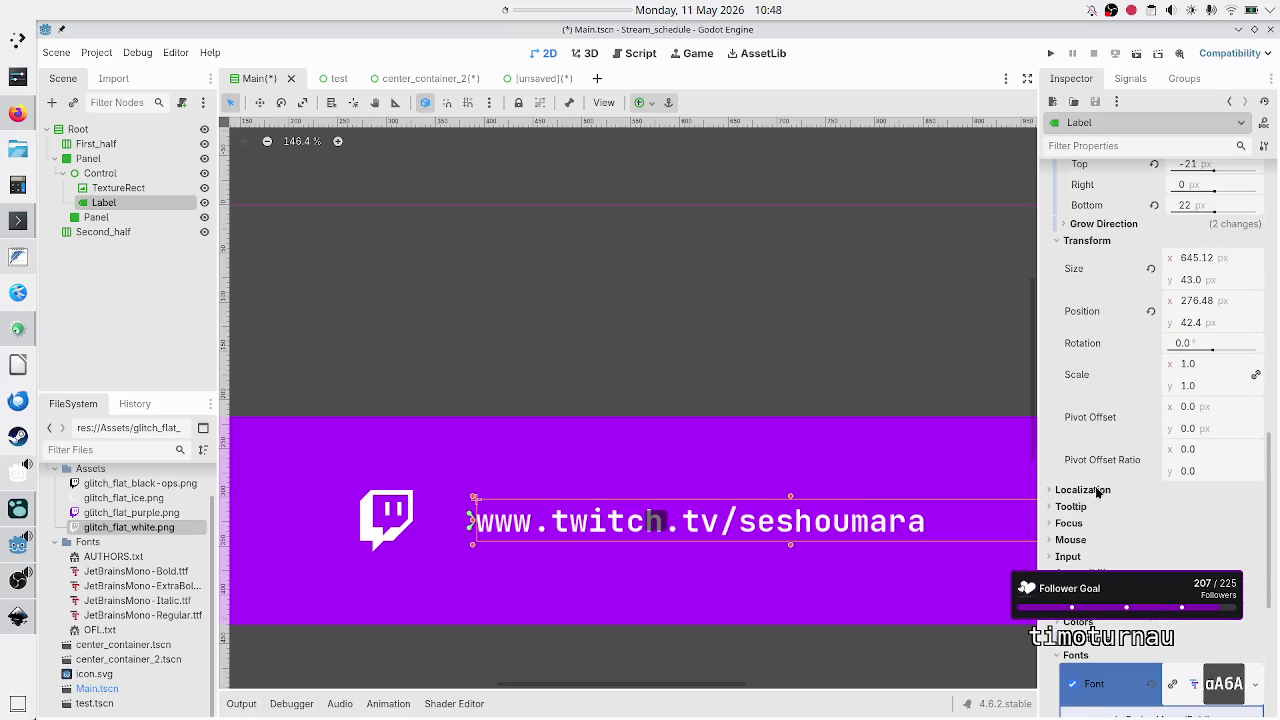
pyautogui.scroll(-4, 1110, 540)
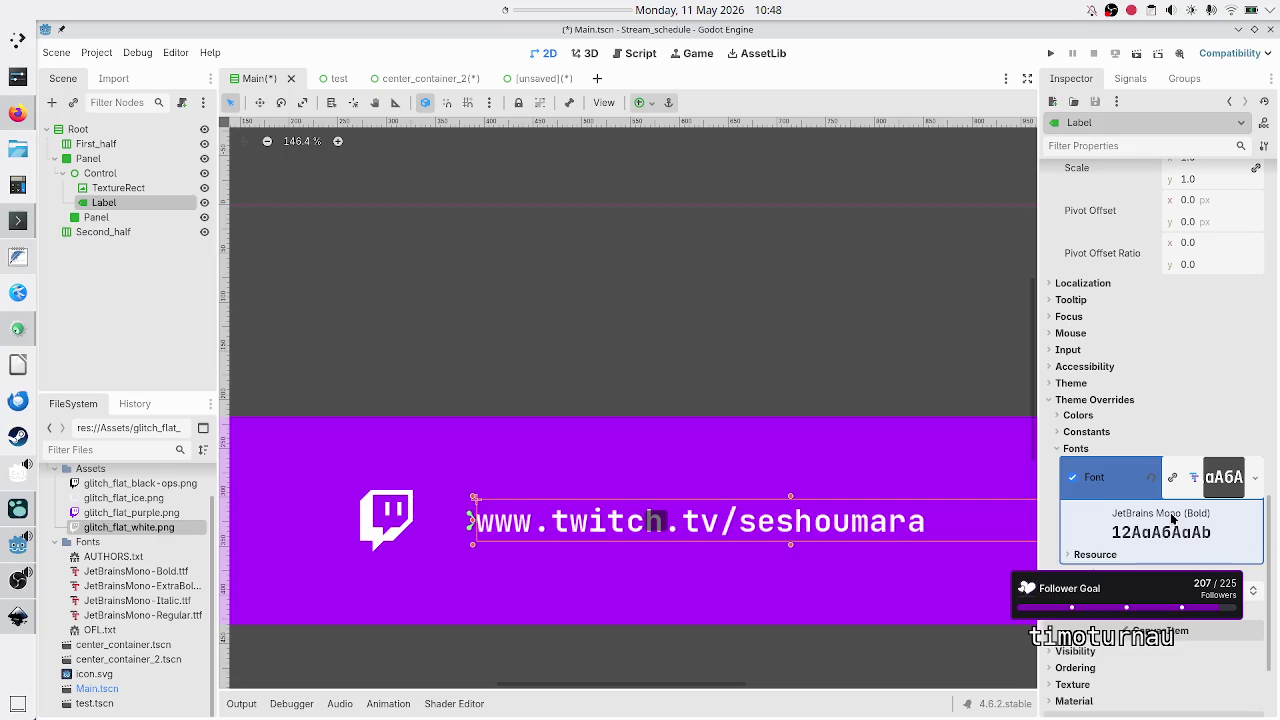
pyautogui.click(10, 116)
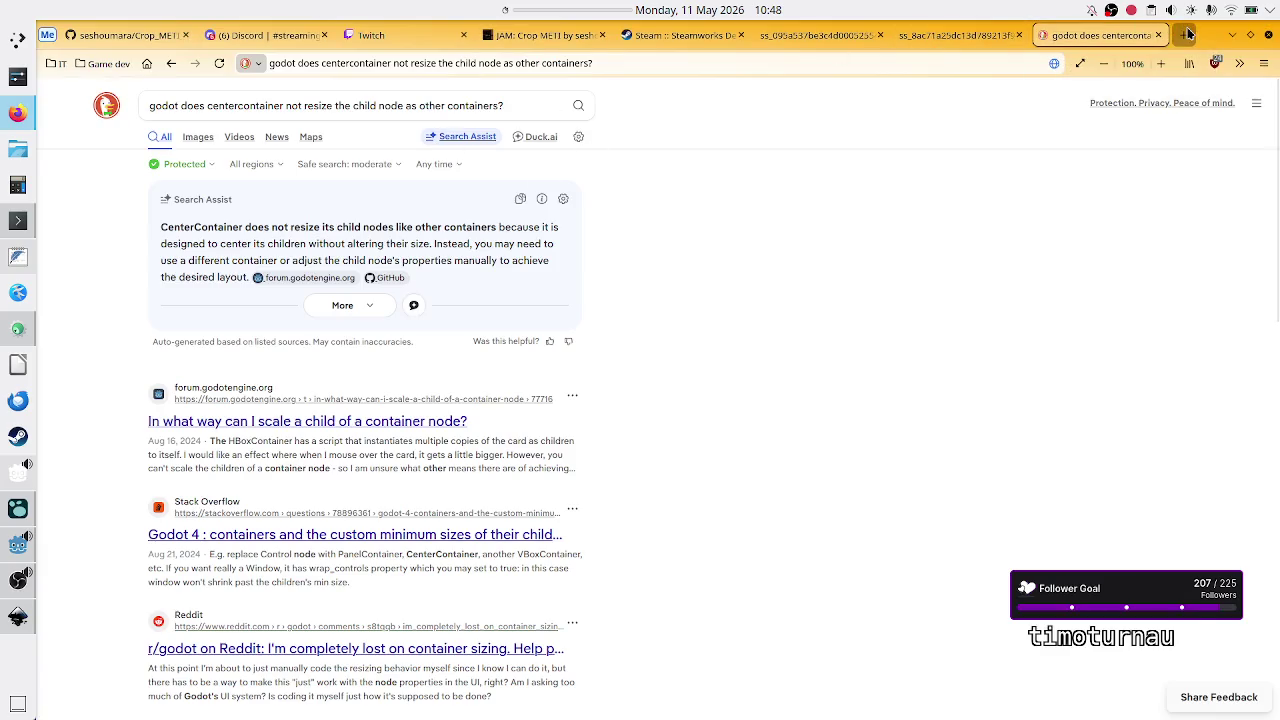
# Search DuckDuckGo whether mono fonts share character height, highlight the answer, and return to Godot.
pyautogui.click(1185, 34)
pyautogui.write('does a ')
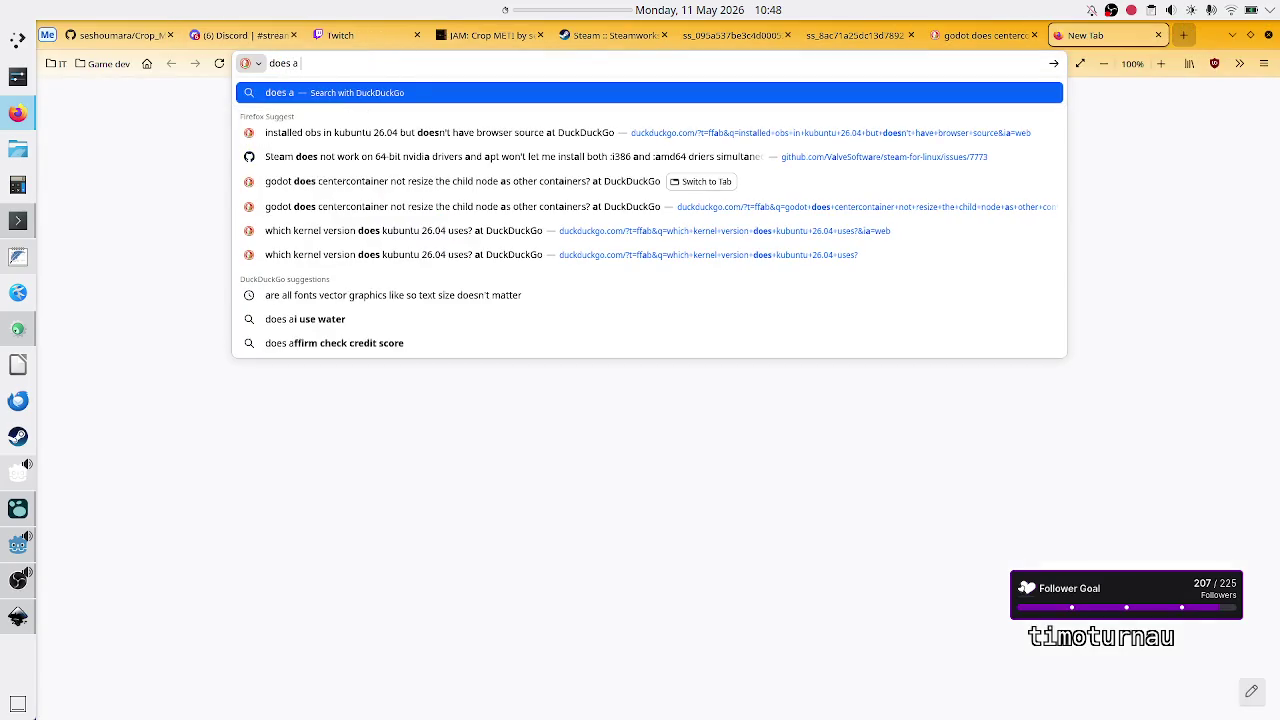
pyautogui.write('mono')
pyautogui.write(' font')
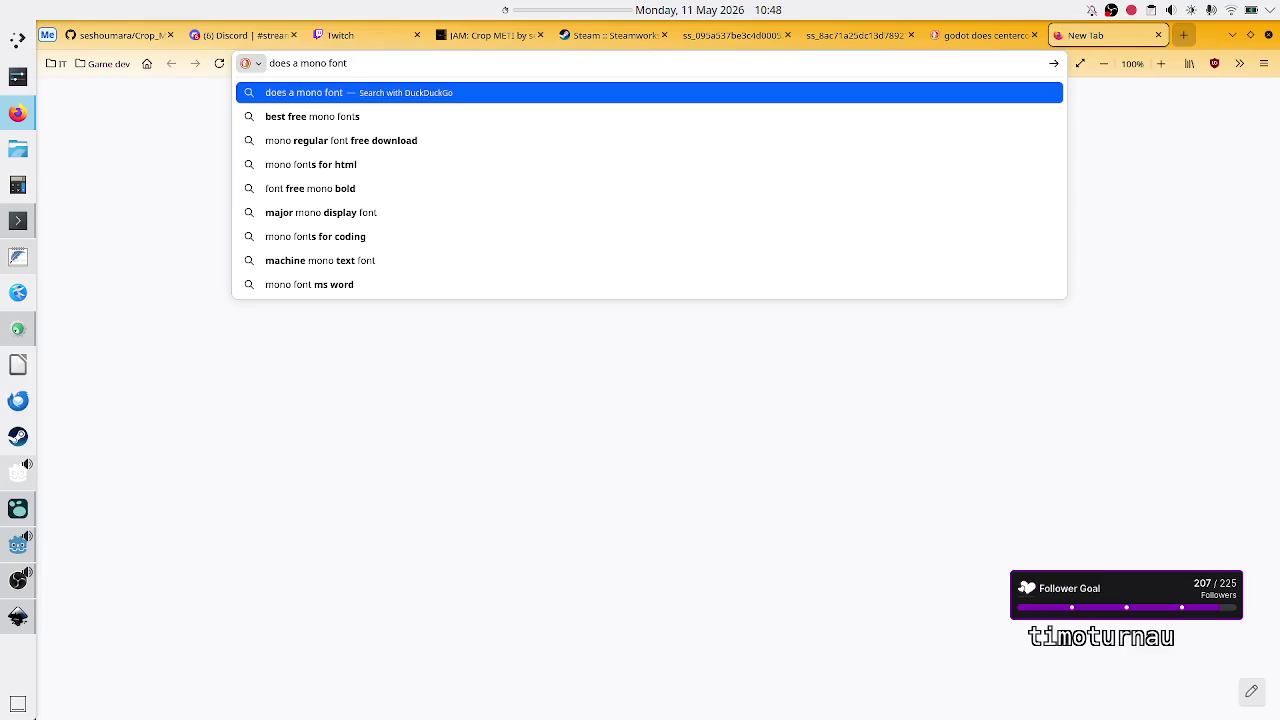
pyautogui.write('have')
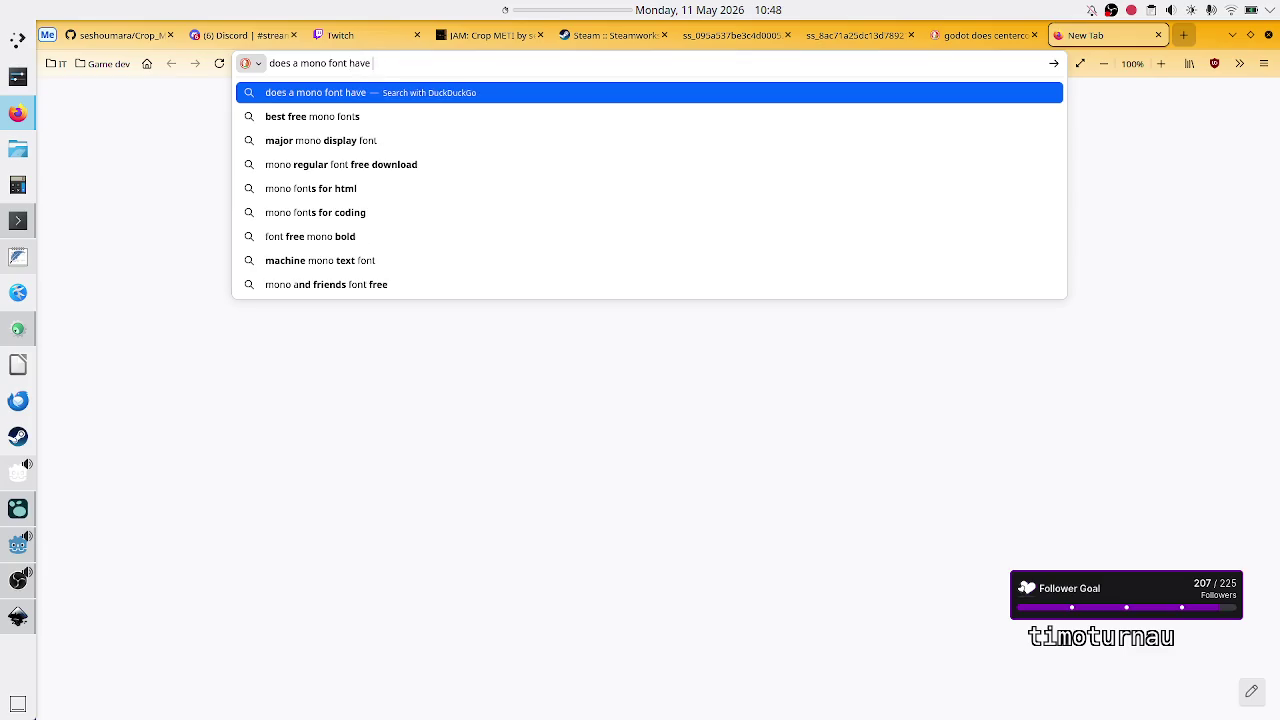
pyautogui.write(' same height for a')
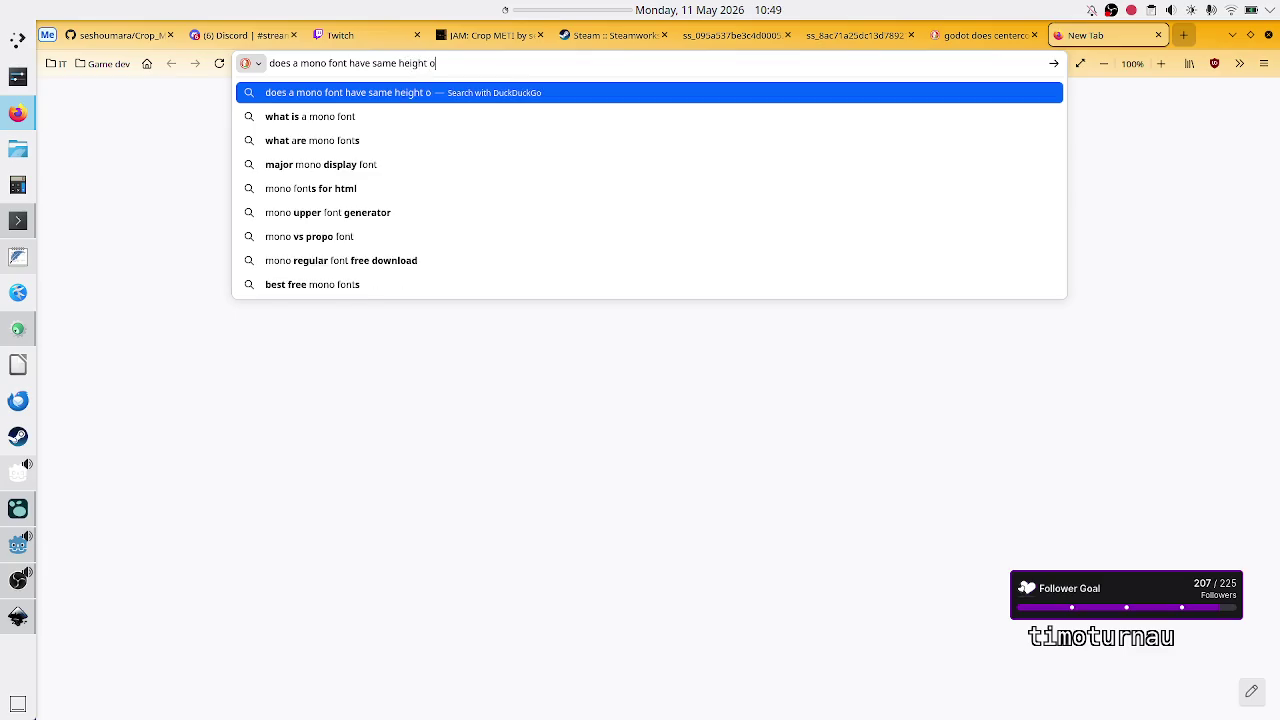
pyautogui.write('har')
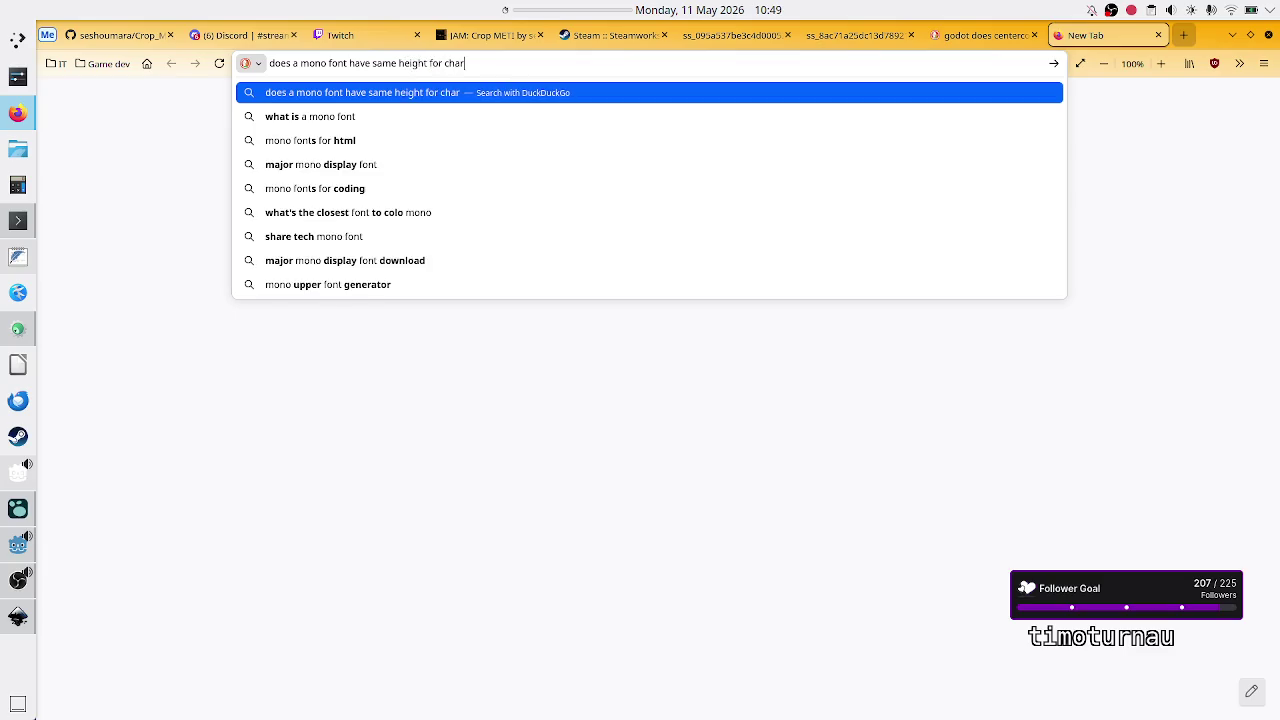
pyautogui.write('acters?')
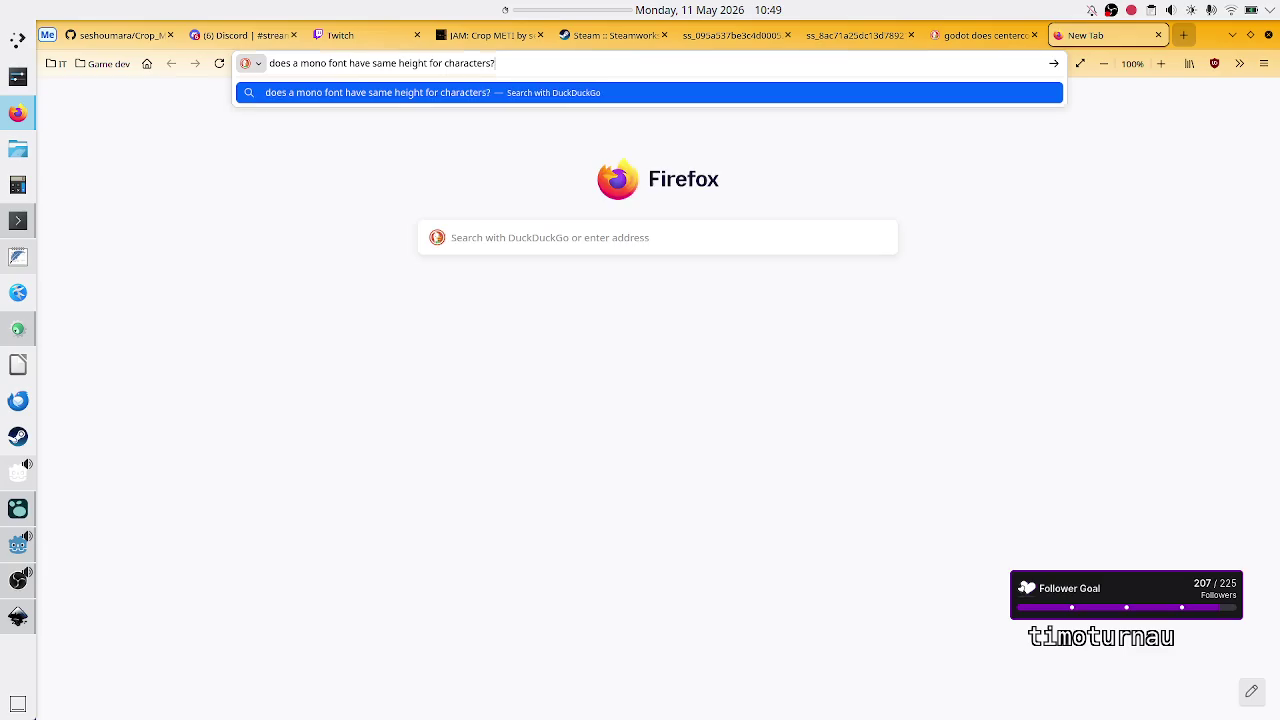
pyautogui.press('Return')
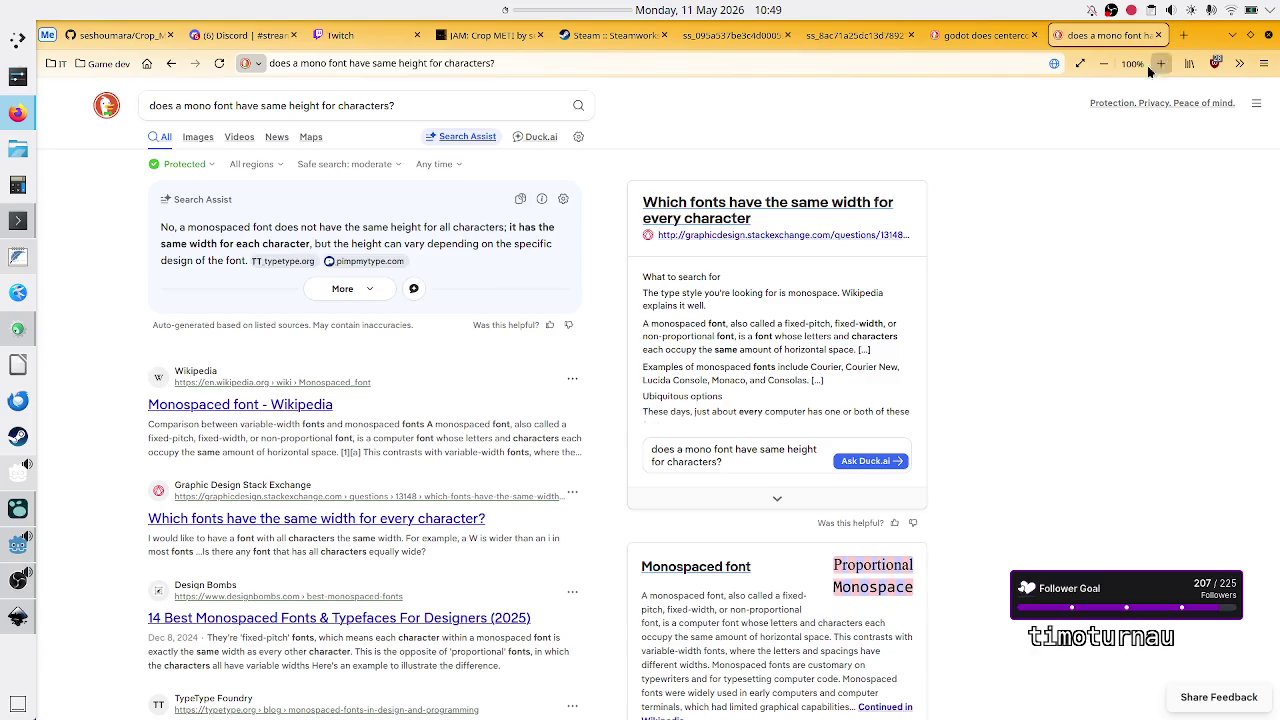
pyautogui.moveTo(162, 244); pyautogui.dragTo(307, 240)
pyautogui.hotkey('alt', 'Tab')
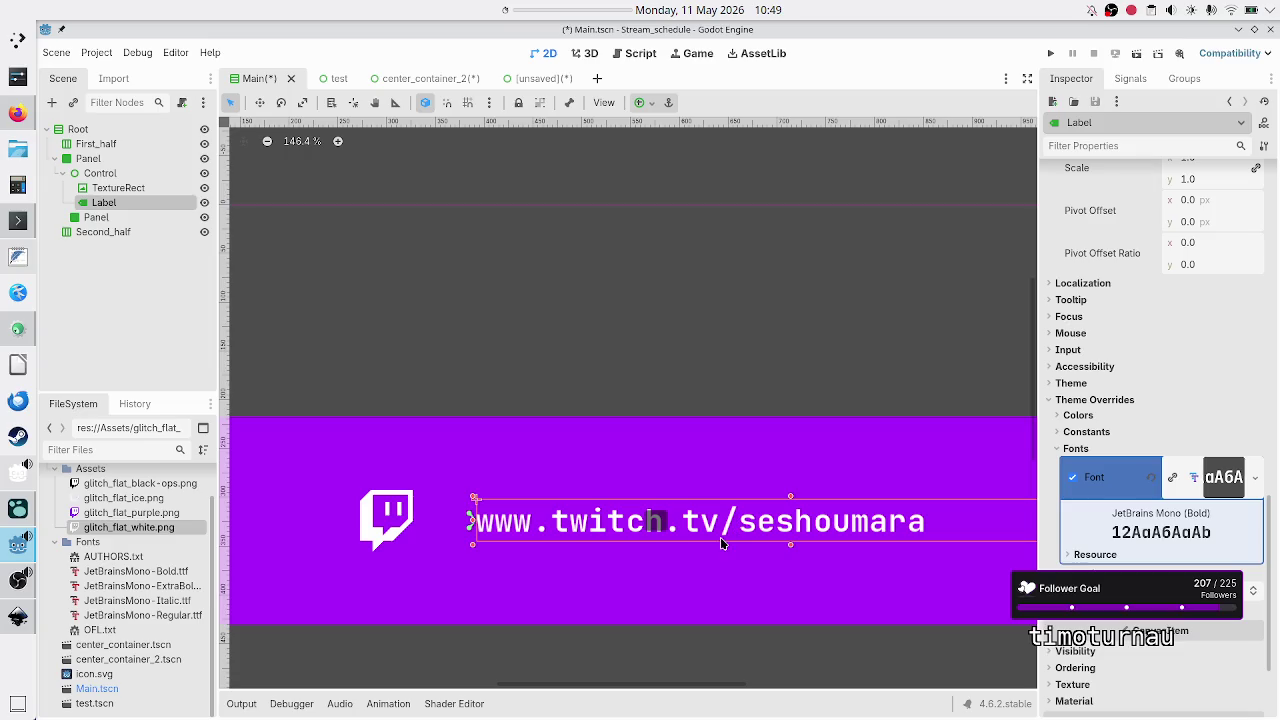
pyautogui.scroll(3, 720, 538)
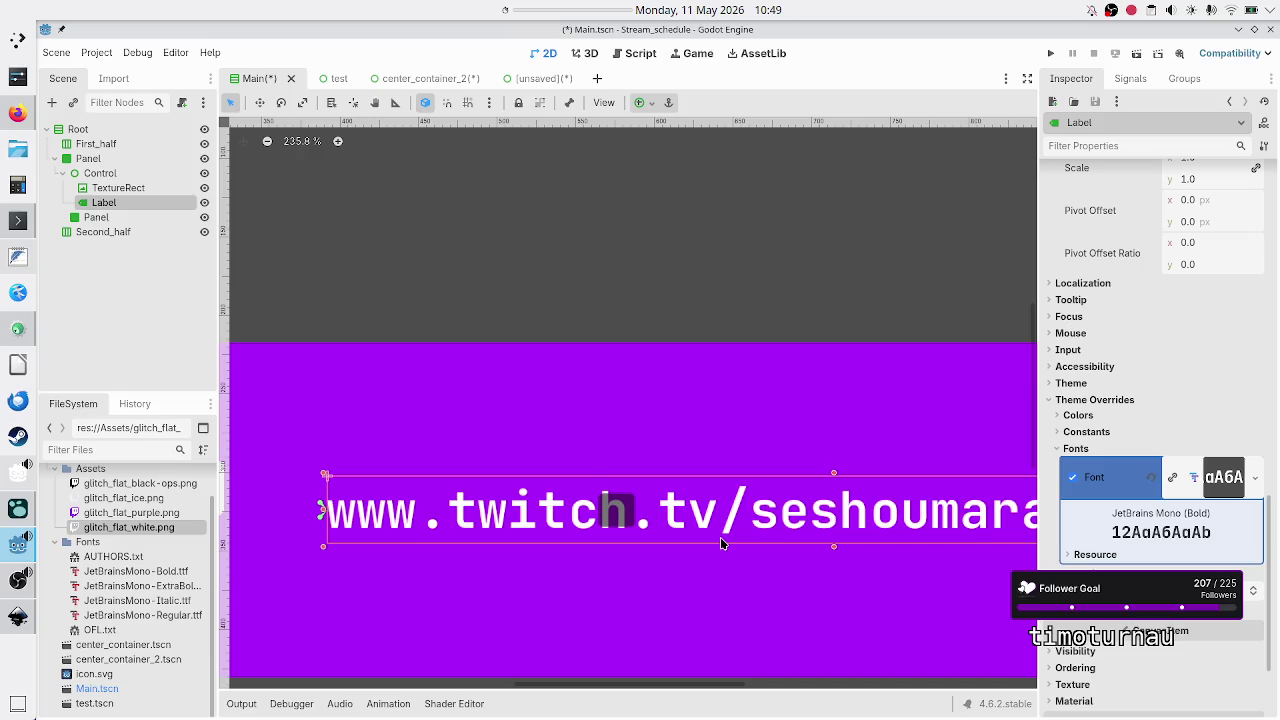
pyautogui.scroll(1, 720, 543)
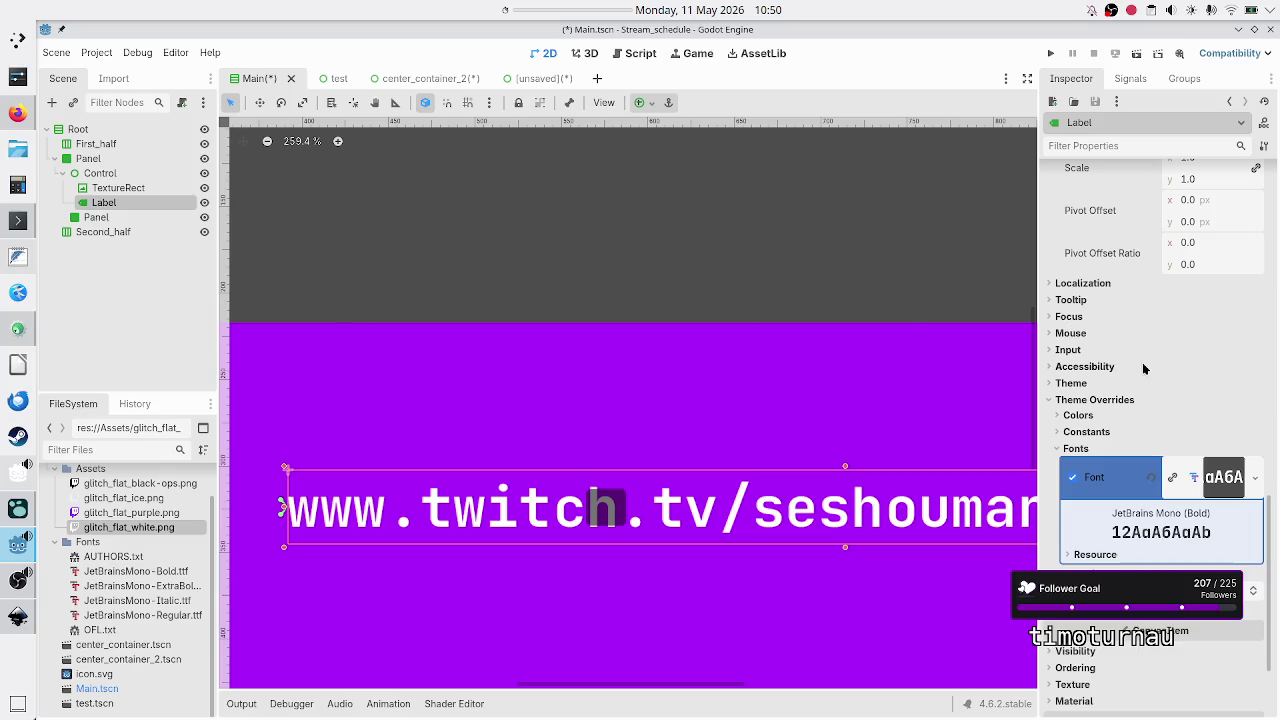
# Replace the banner Label's URL text with a row of periods.
pyautogui.scroll(10, 1143, 360)
pyautogui.tripleClick(1190, 217)
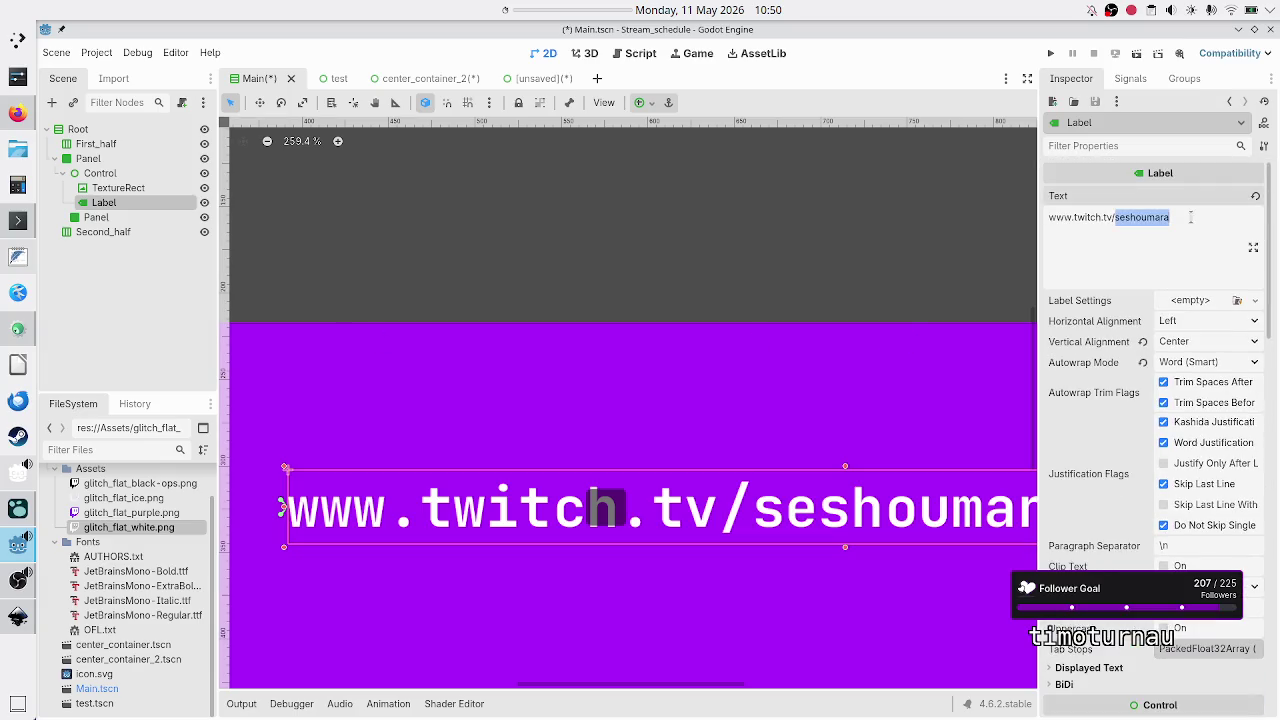
pyautogui.press('BackSpace')
pyautogui.write('.....................')
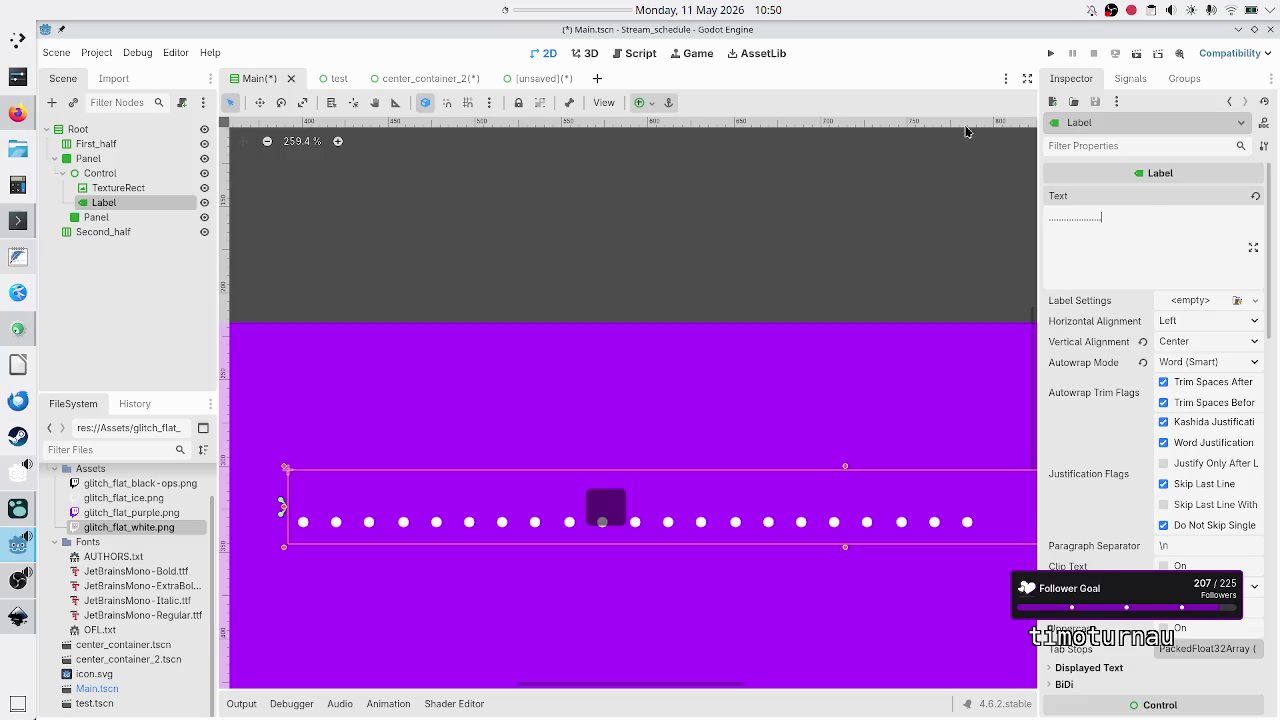
pyautogui.click(162, 289)
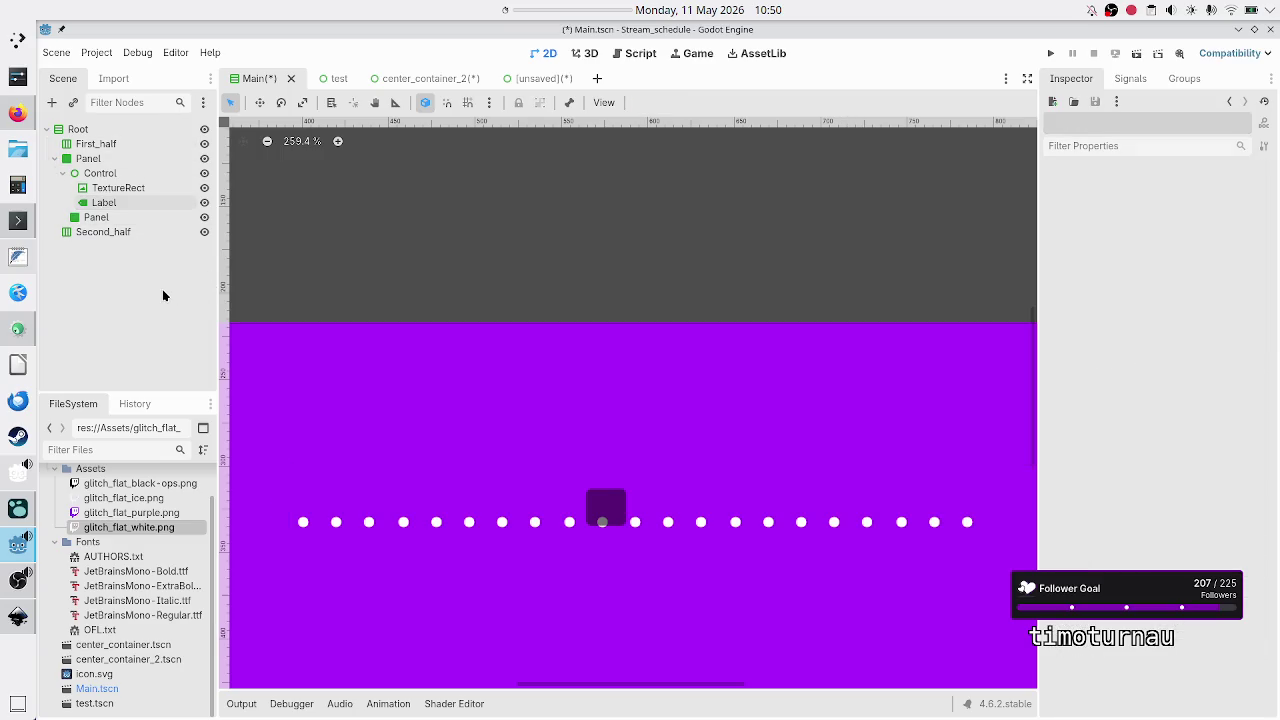
# Hide the small square Panel on the banner using its visibility toggle.
pyautogui.scroll(-5, 600, 398)
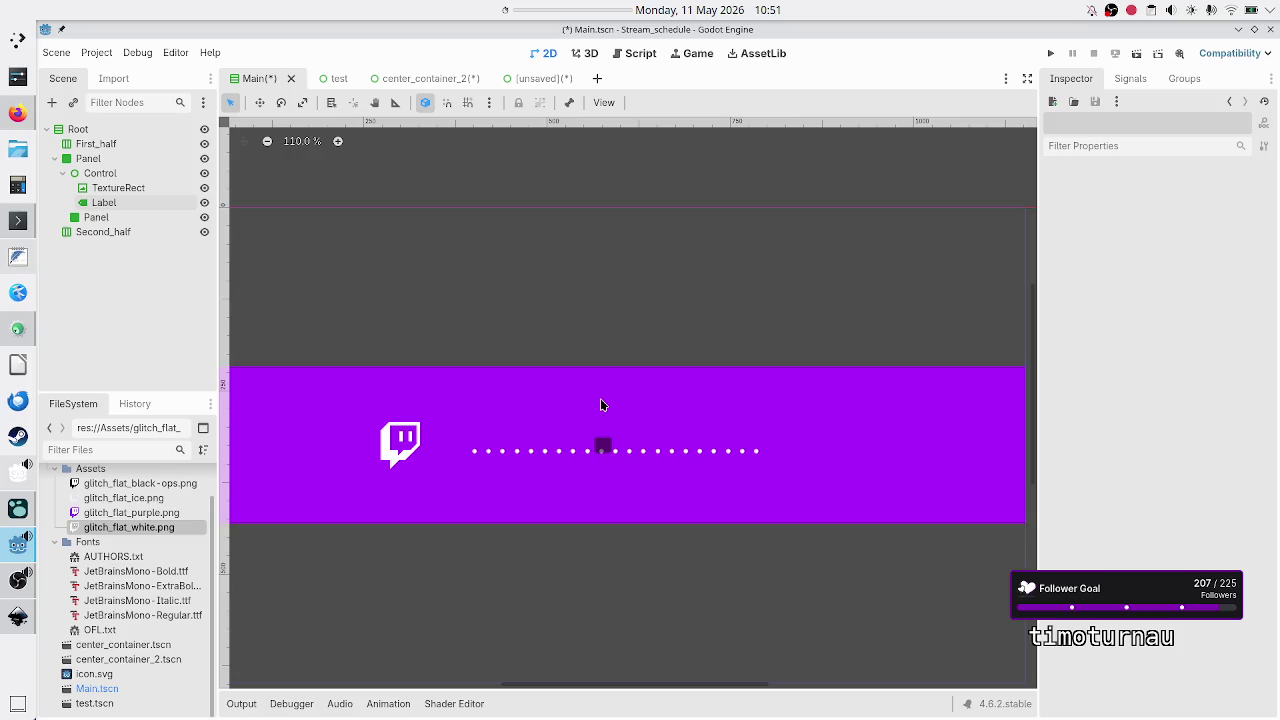
pyautogui.click(204, 217)
pyautogui.scroll(-2, 450, 326)
pyautogui.scroll(3, 450, 326)
pyautogui.scroll(1, 450, 327)
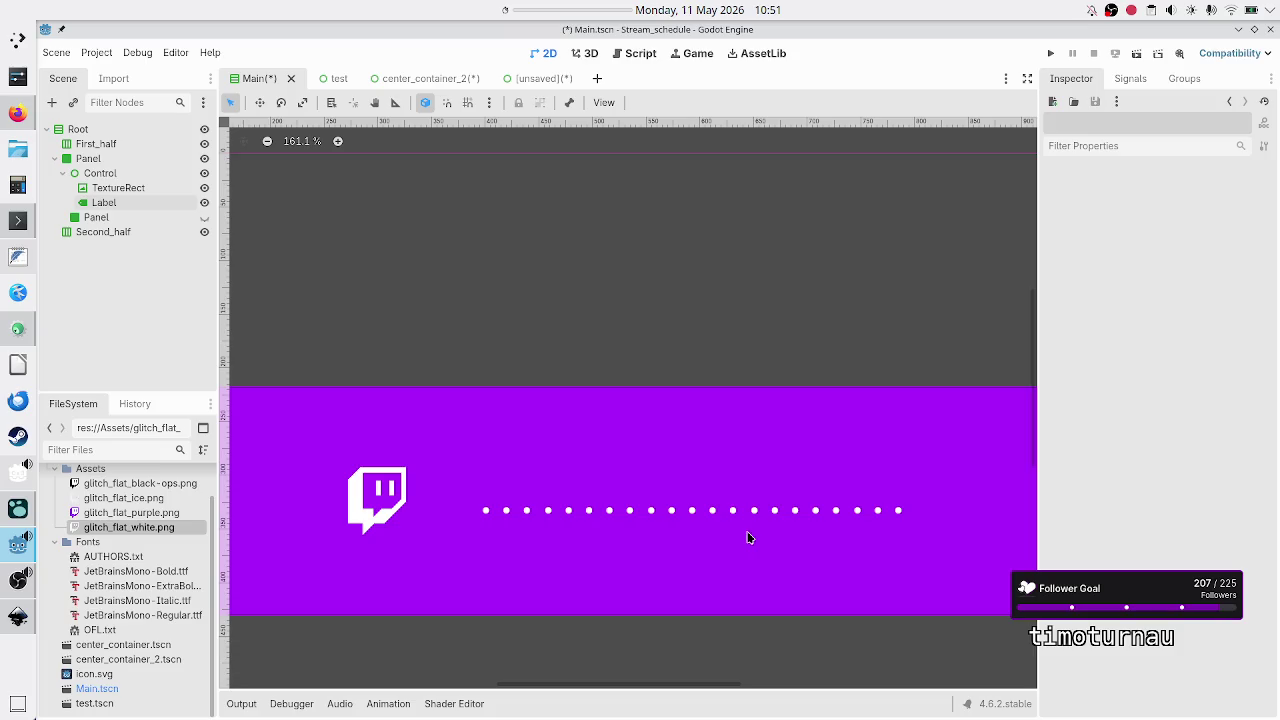
pyautogui.click(124, 208)
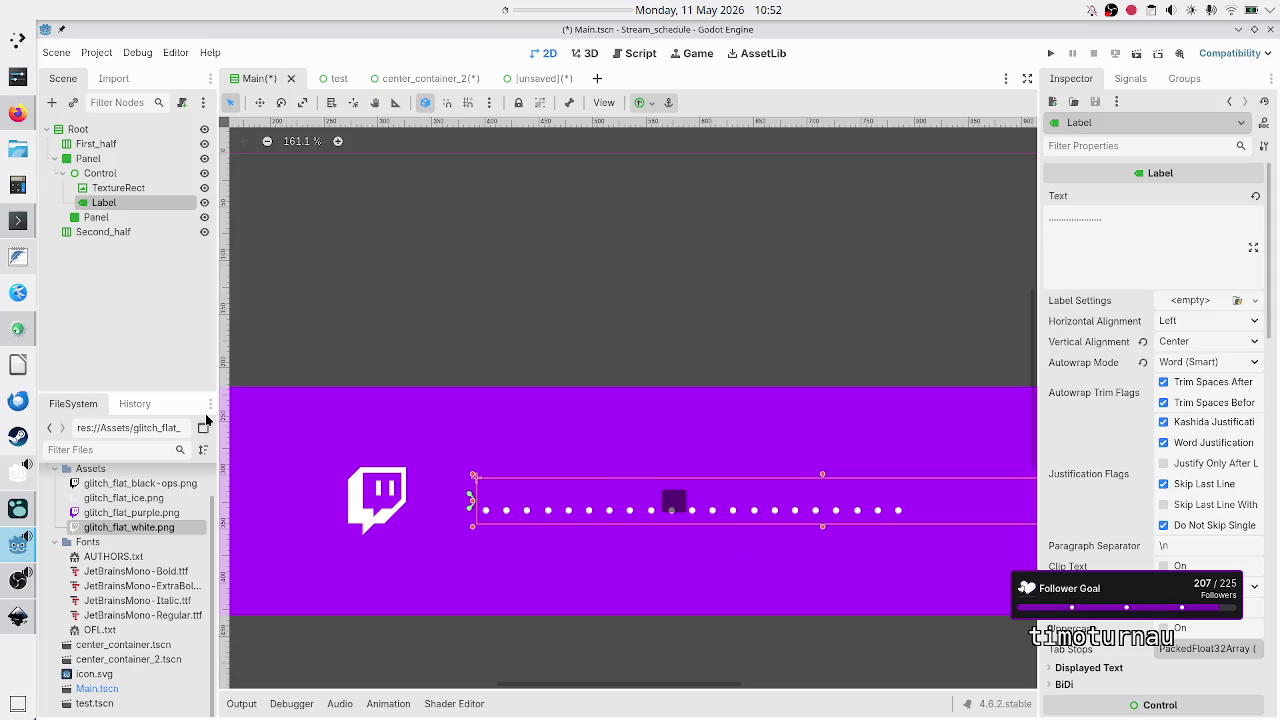
pyautogui.click(205, 203)
pyautogui.click(204, 217)
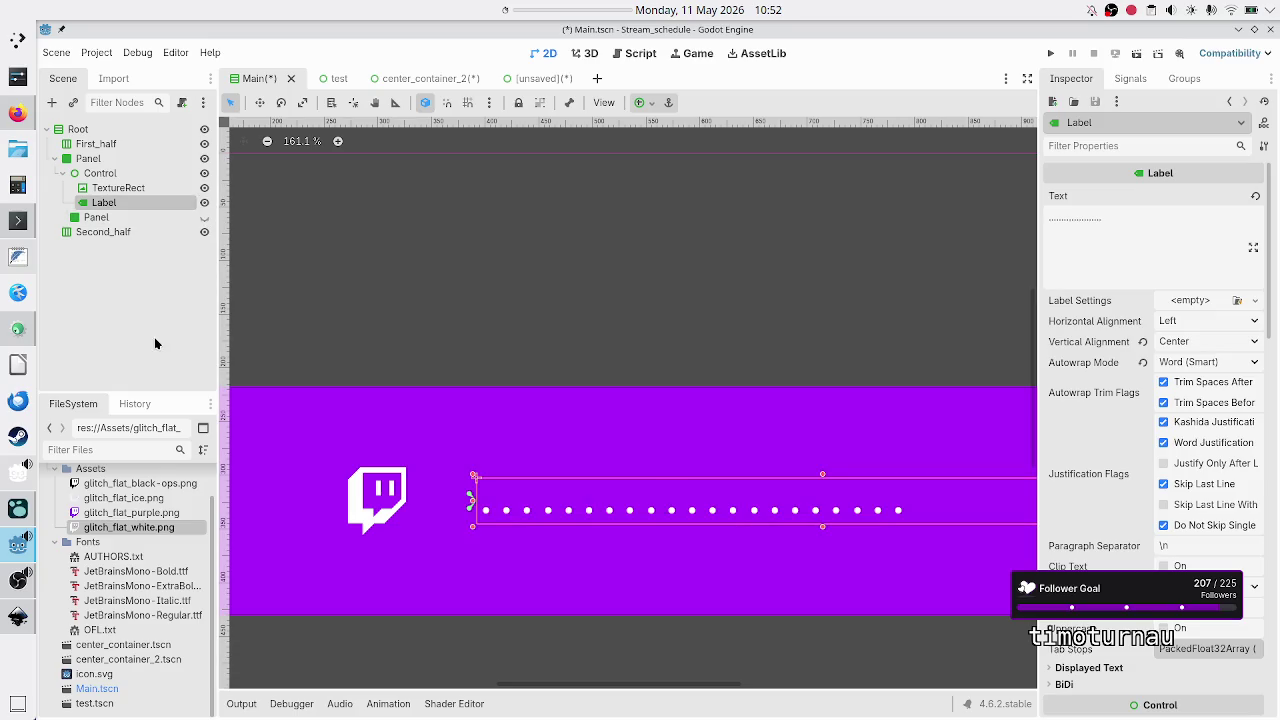
pyautogui.click(167, 302)
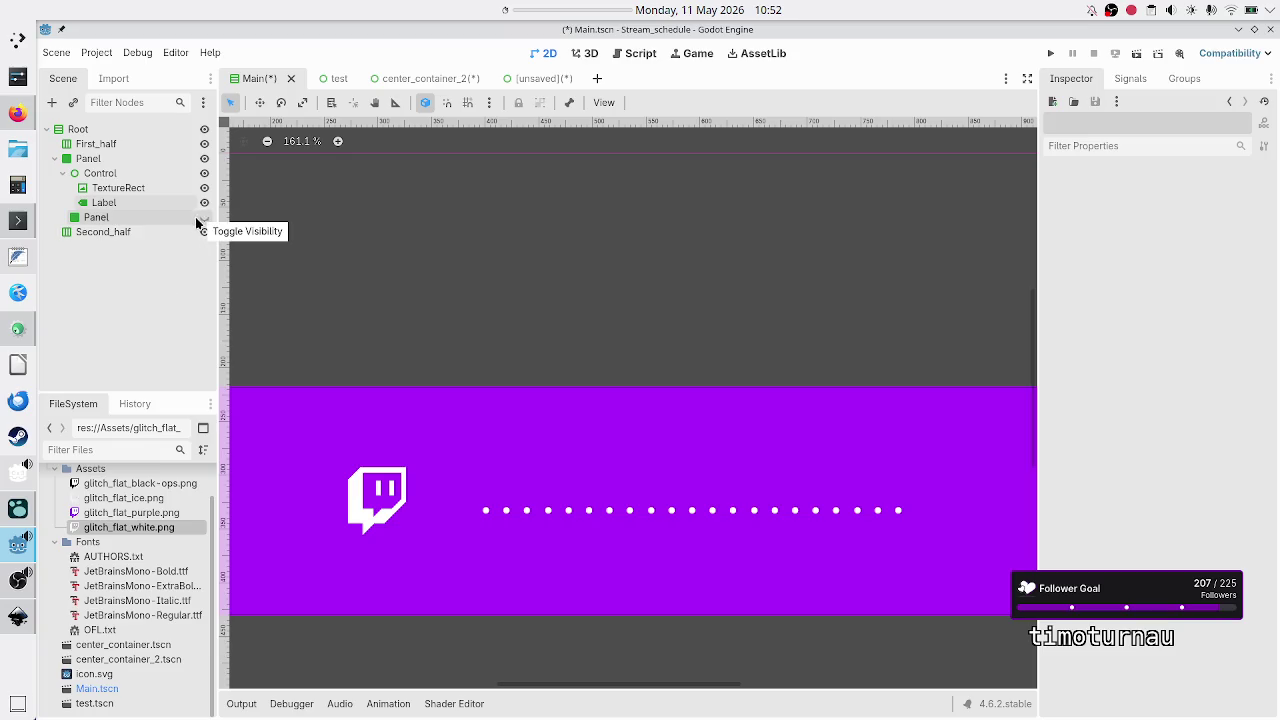
pyautogui.click(202, 220)
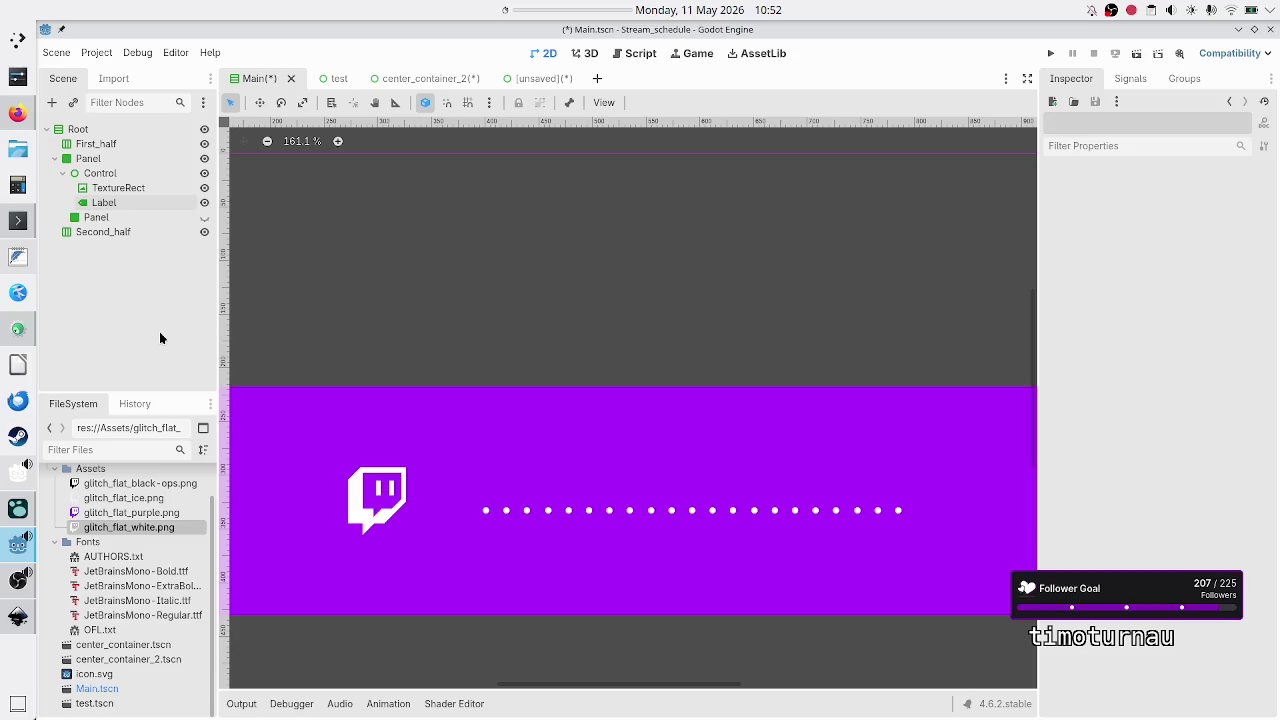
pyautogui.click(100, 173)
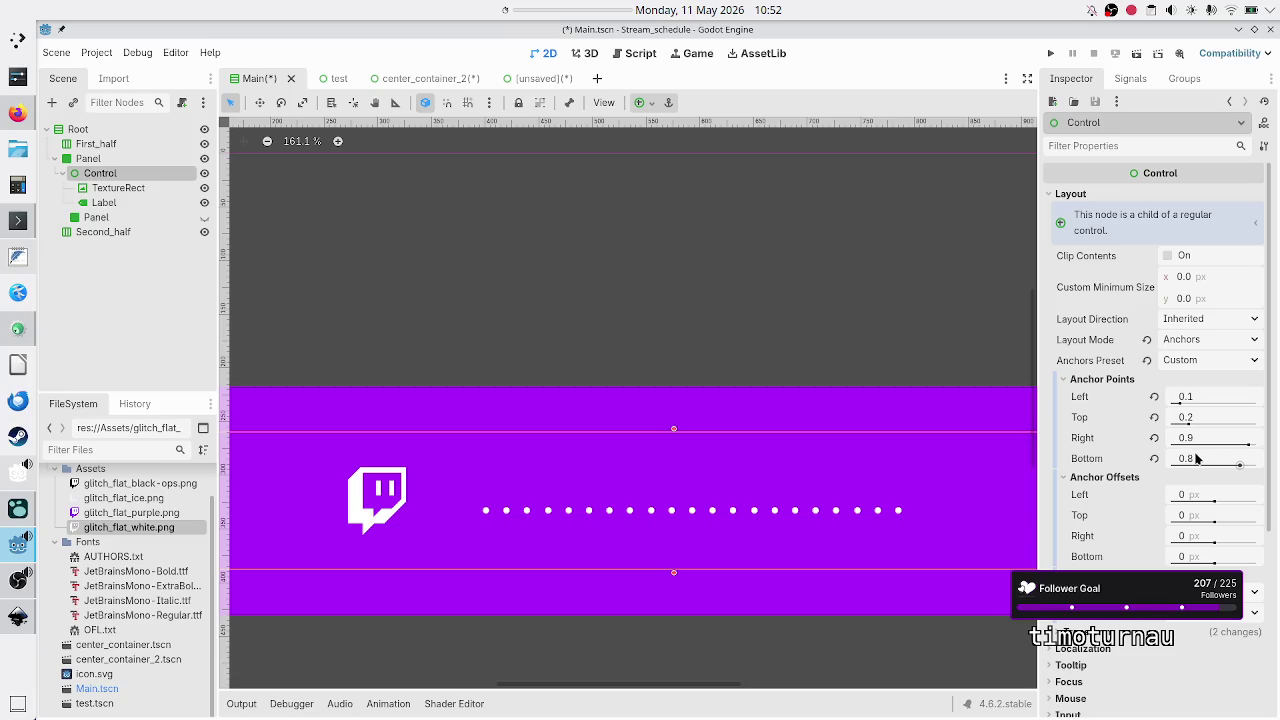
pyautogui.moveTo(1197, 458)
pyautogui.moveTo(1190, 505)
pyautogui.moveTo(1235, 515)
pyautogui.click(419, 79)
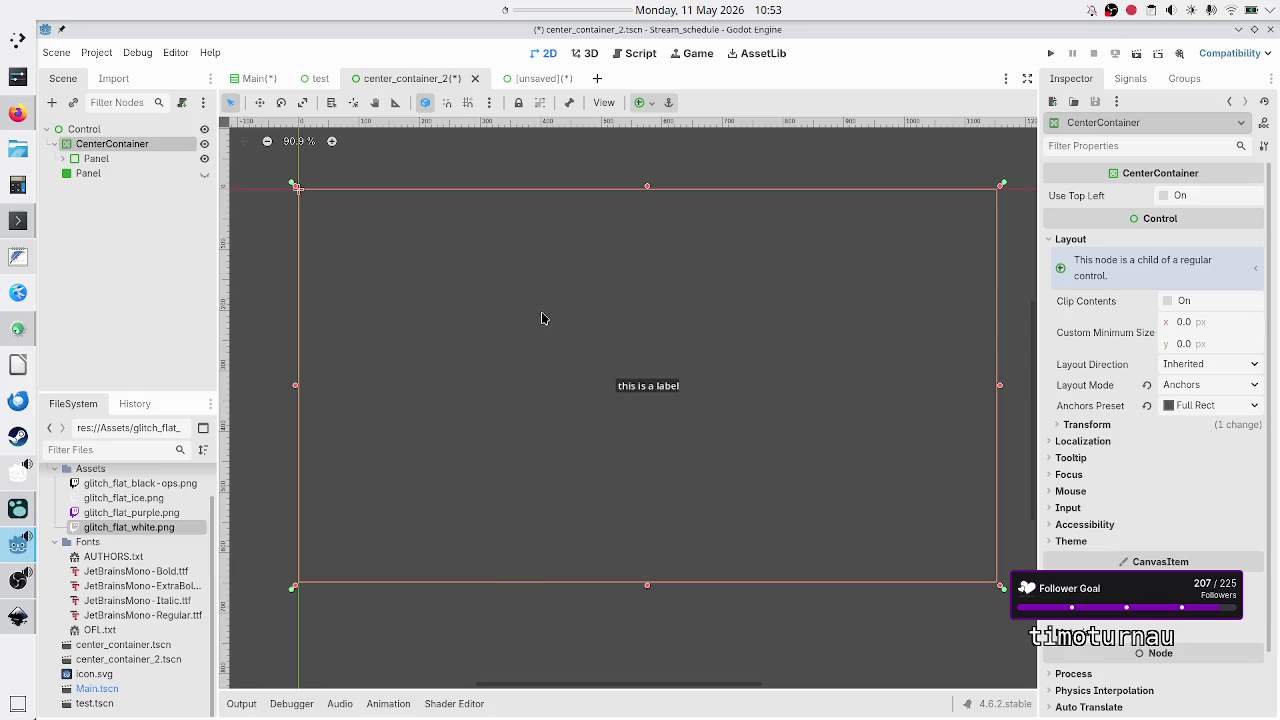
# Try moving the CenterContainer and giving it a 300 minimum size, revert both, then select its Panel.
pyautogui.moveTo(531, 314)
pyautogui.mouseDown()
pyautogui.moveTo(534, 386)
pyautogui.moveTo(537, 335)
pyautogui.mouseUp()
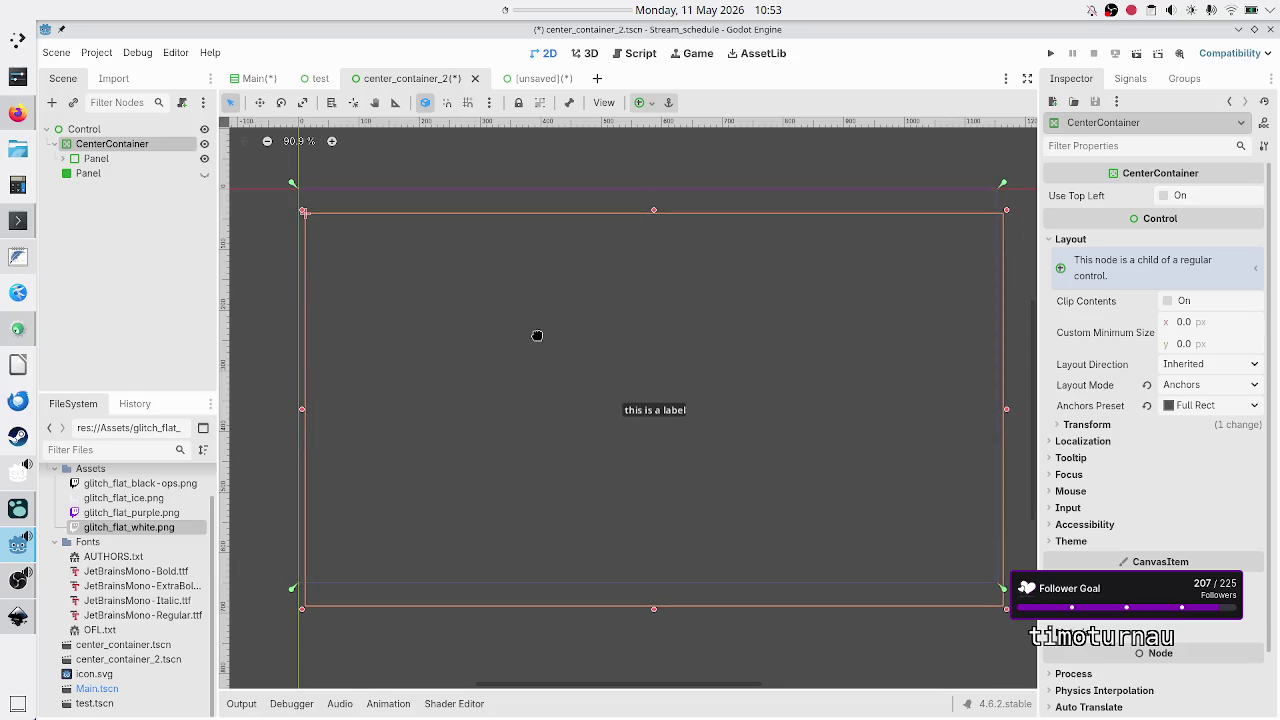
pyautogui.press('Escape')
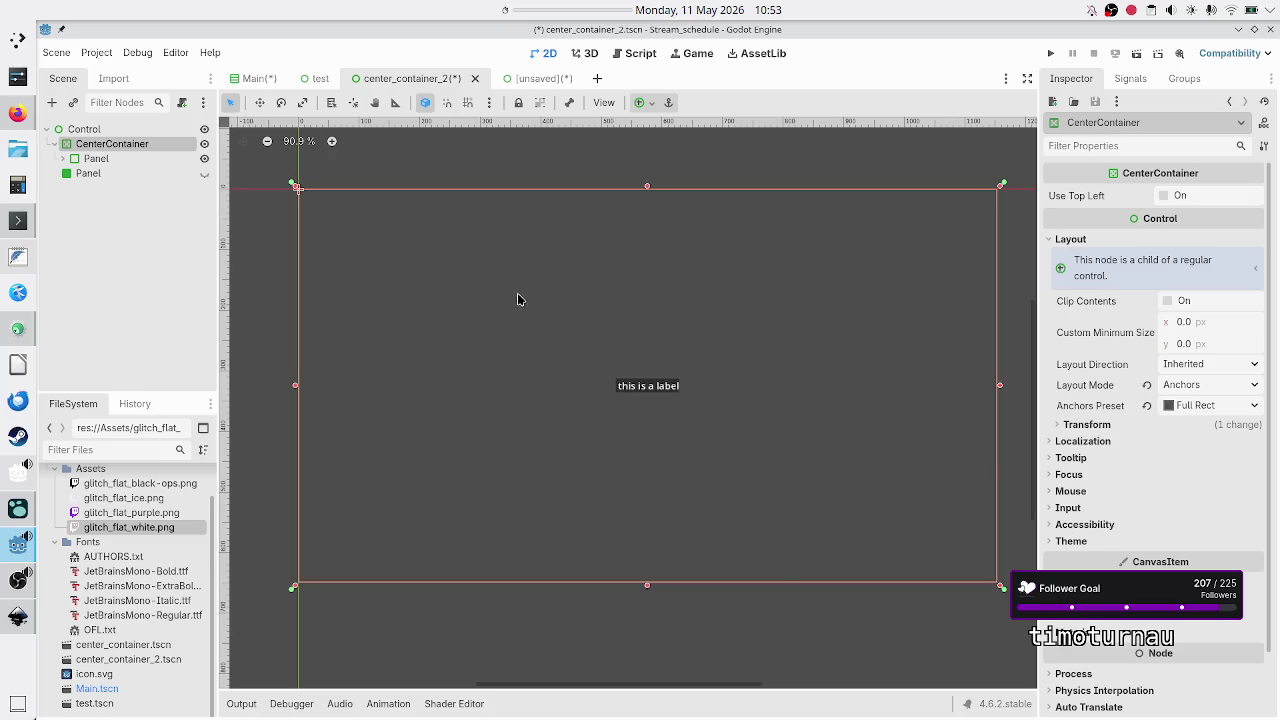
pyautogui.click(1211, 326)
pyautogui.write('300')
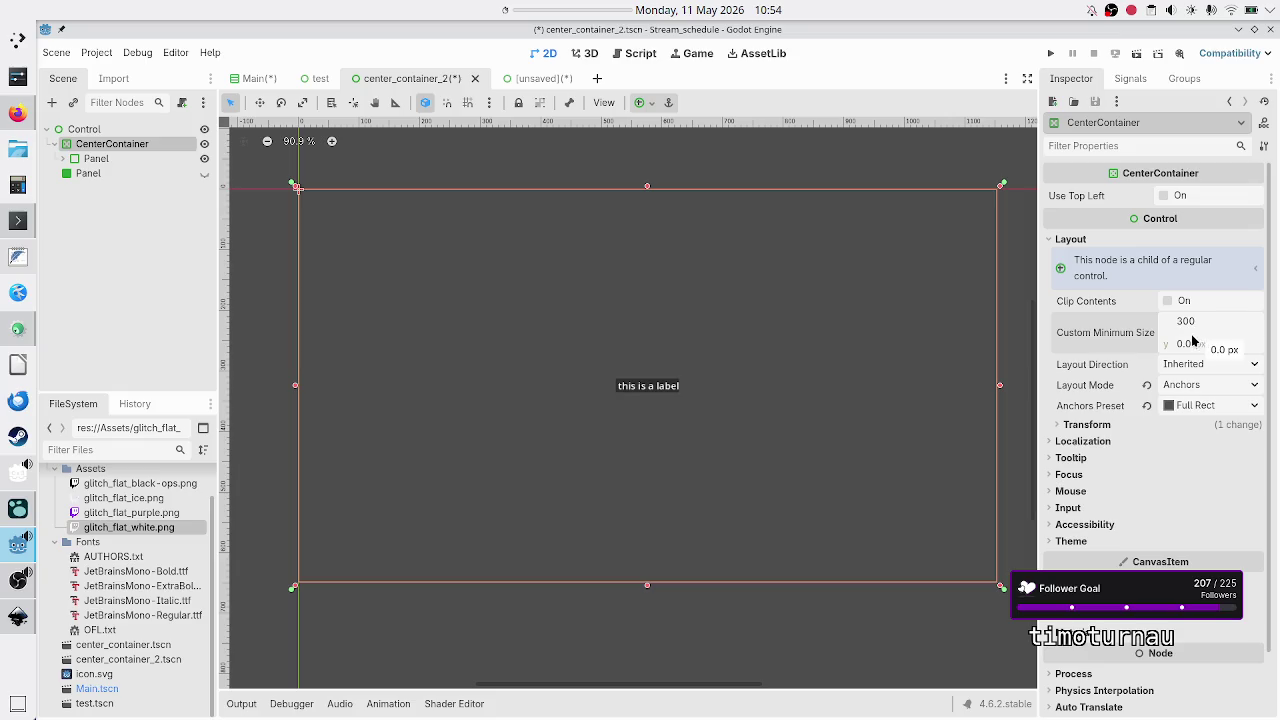
pyautogui.click(1195, 343)
pyautogui.write('300')
pyautogui.press('Return')
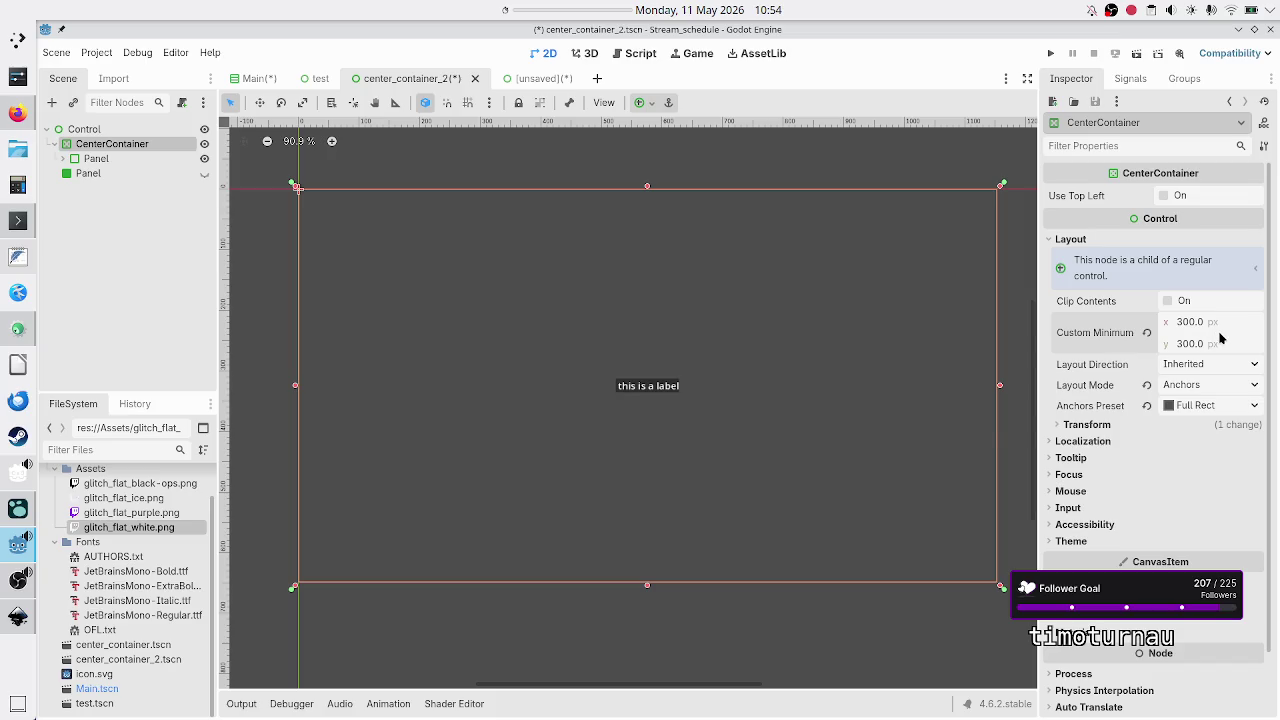
pyautogui.click(1205, 327)
pyautogui.write('300')
pyautogui.click(1146, 335)
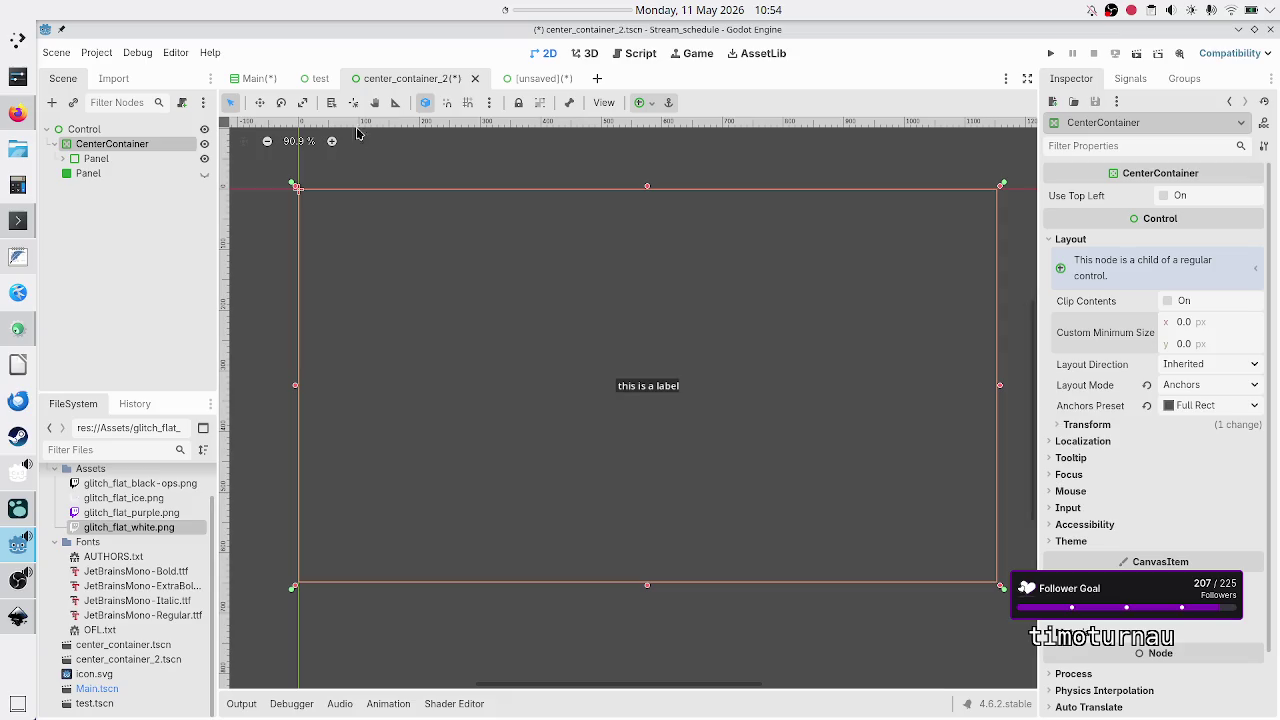
pyautogui.click(78, 161)
pyautogui.write('300')
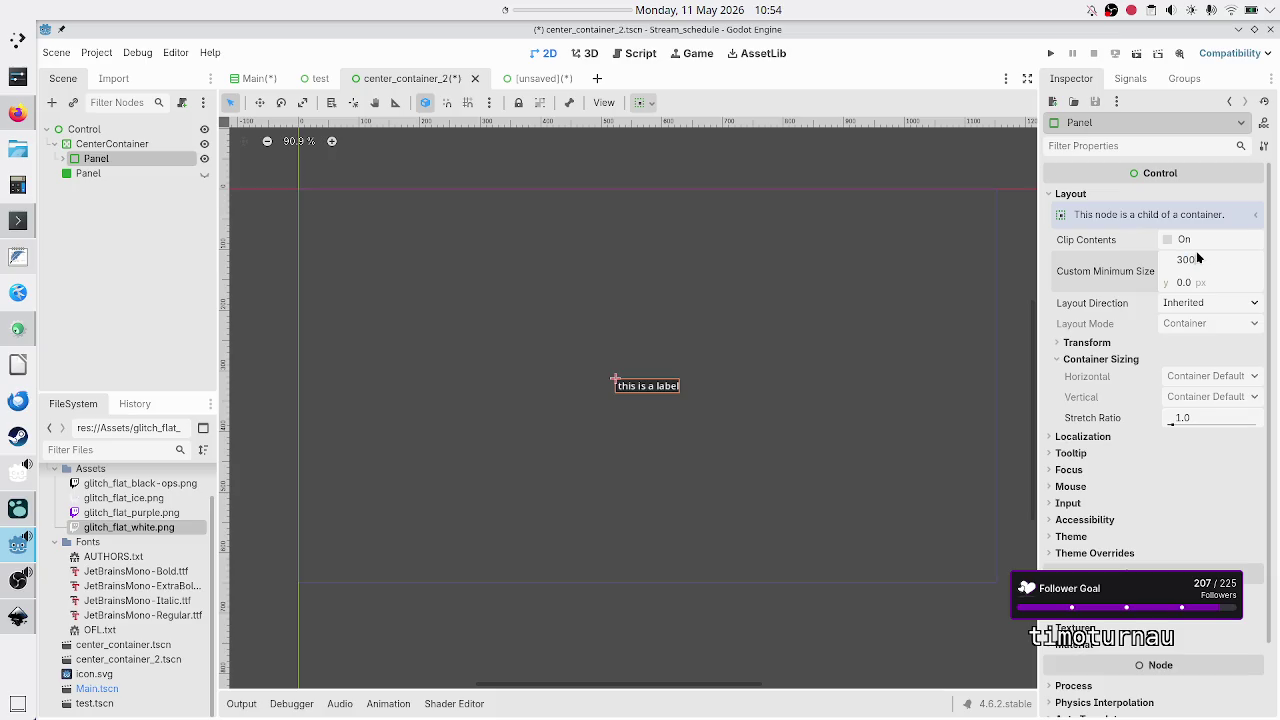
# Set the child Panel's custom minimum size to 300×300, then select the CenterContainer.
pyautogui.press('Tab')
pyautogui.write('300')
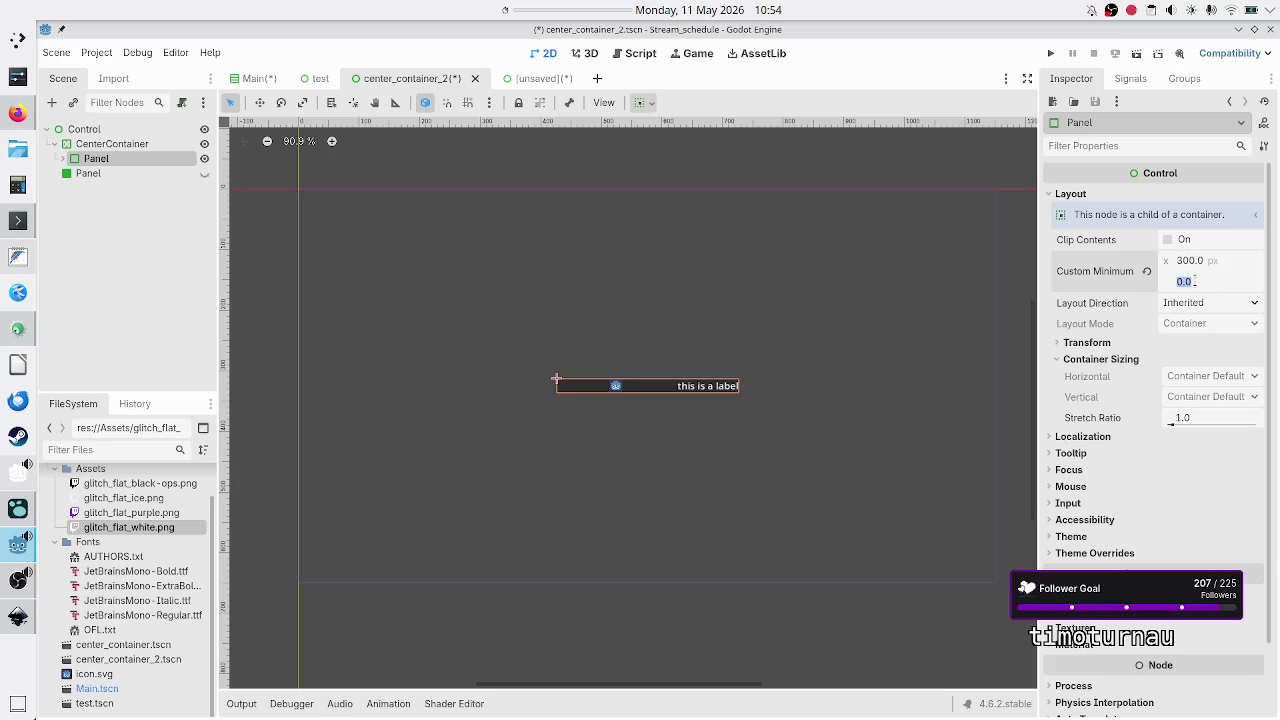
pyautogui.press('Return')
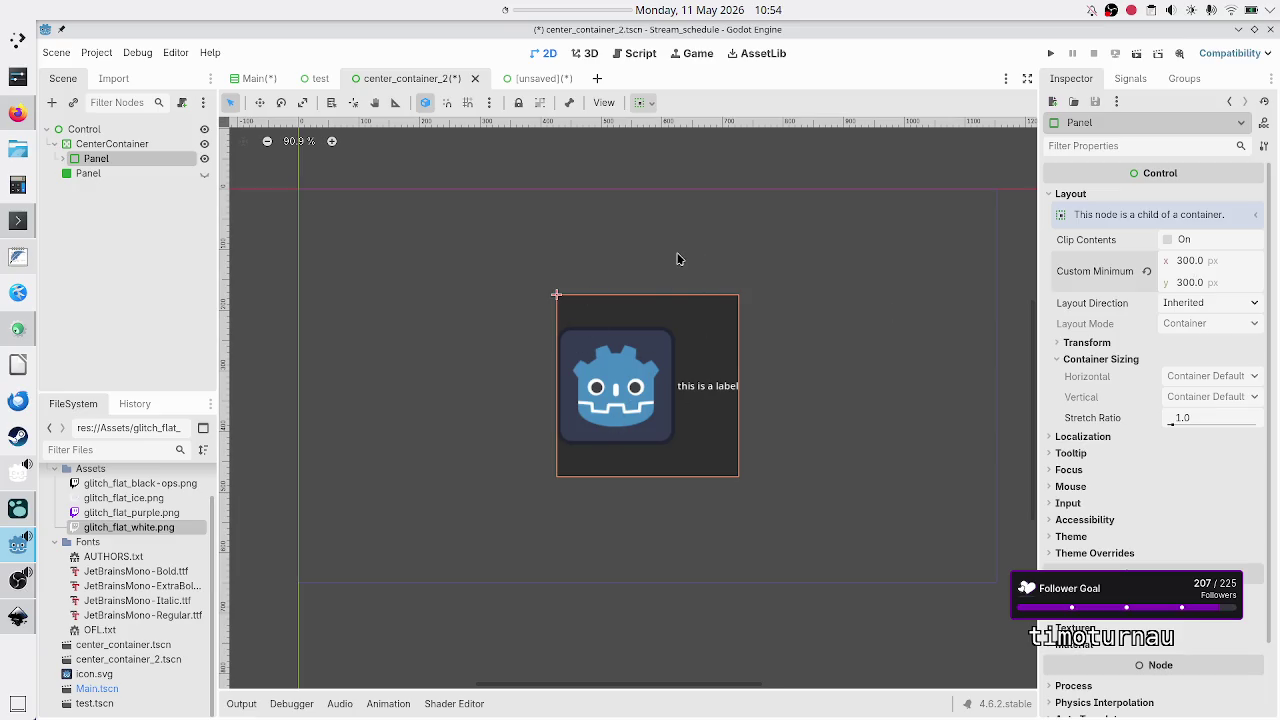
pyautogui.click(146, 146)
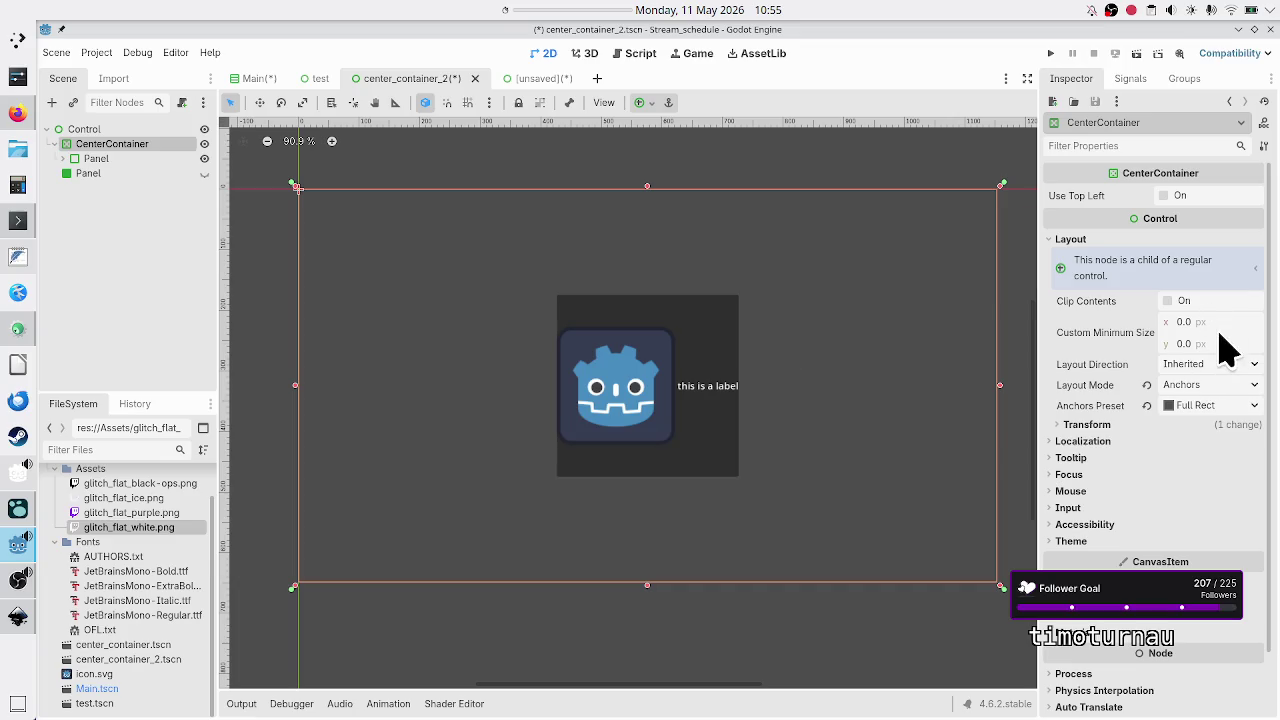
# Select the Panel, review its layout properties, try the 1.0 Stretch Ratio and expand Localization.
pyautogui.click(90, 158)
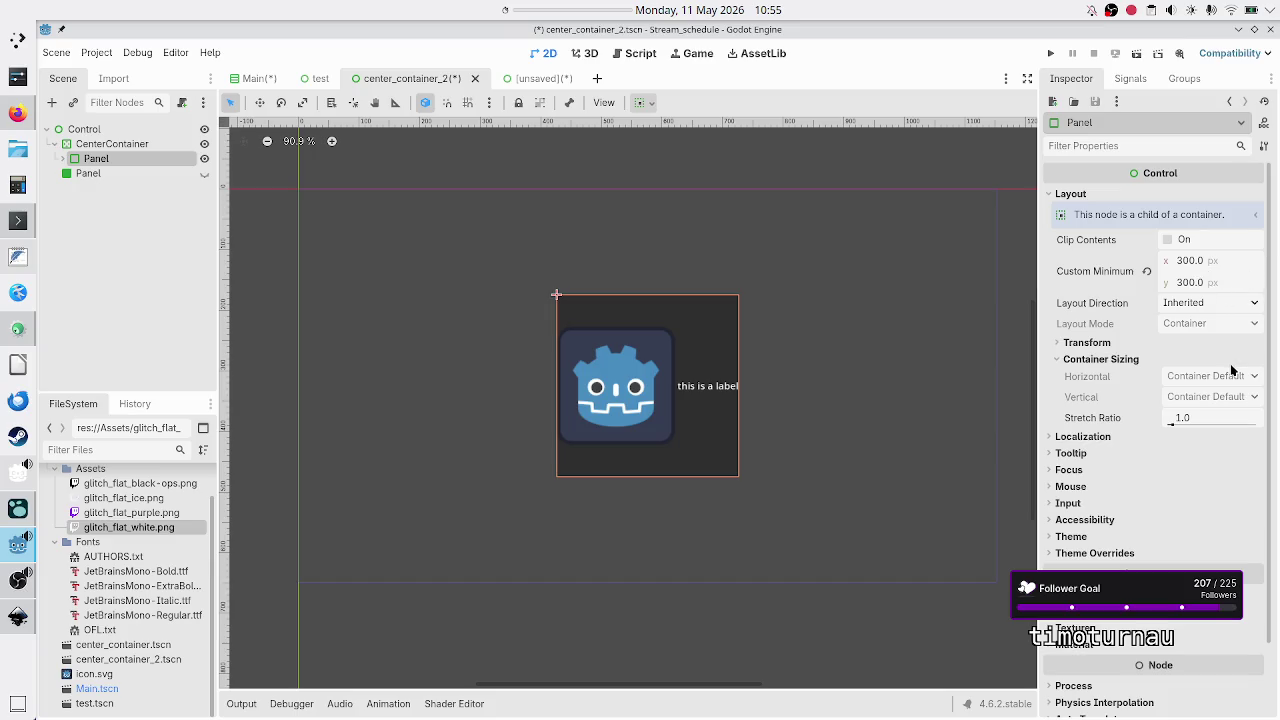
pyautogui.scroll(-2, 1133, 488)
pyautogui.scroll(2, 1133, 490)
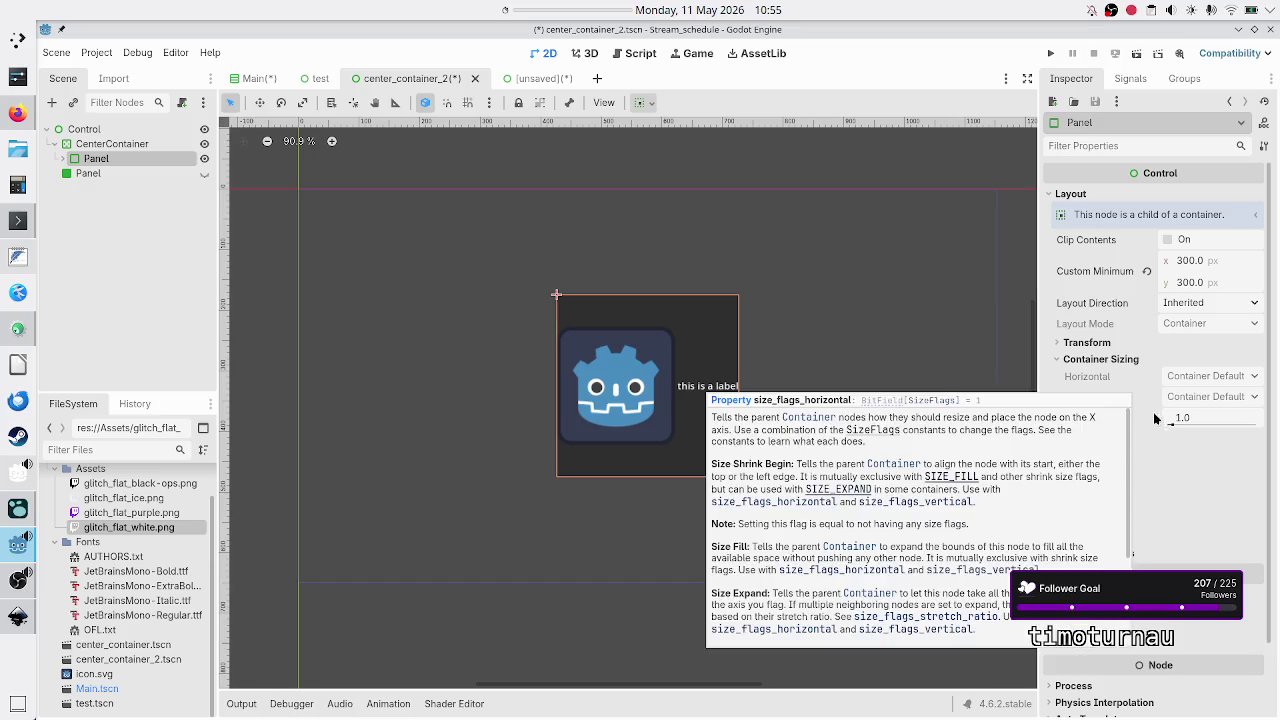
pyautogui.scroll(-2, 1160, 436)
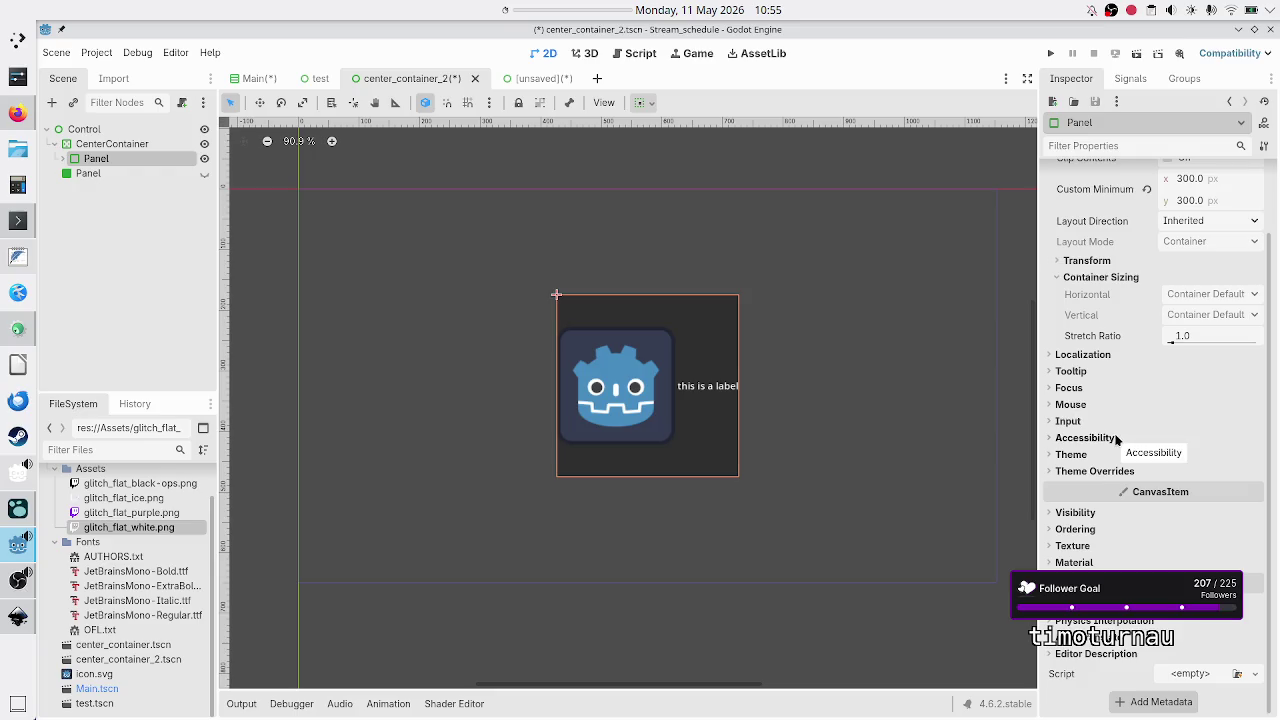
pyautogui.scroll(2, 1117, 440)
pyautogui.scroll(-2, 1117, 440)
pyautogui.scroll(2, 1117, 457)
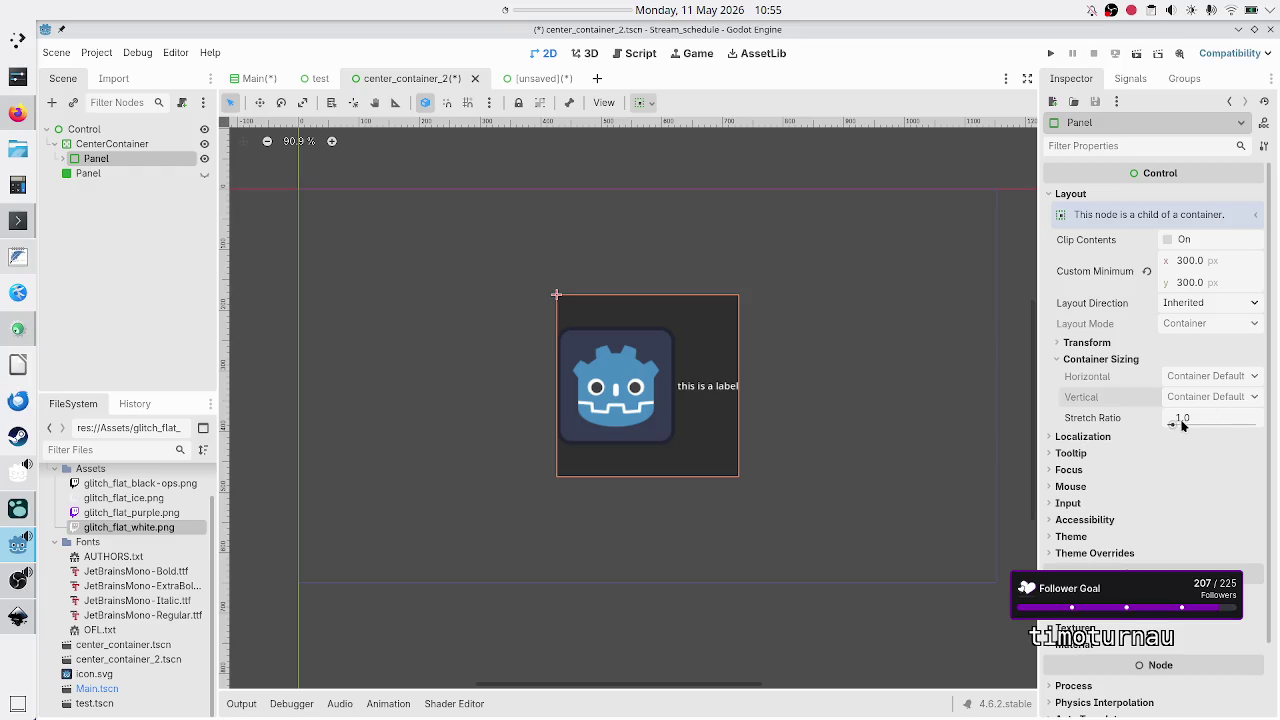
pyautogui.moveTo(1171, 422)
pyautogui.mouseDown()
pyautogui.moveTo(1200, 432)
pyautogui.moveTo(1183, 420)
pyautogui.moveTo(1157, 428)
pyautogui.mouseUp()
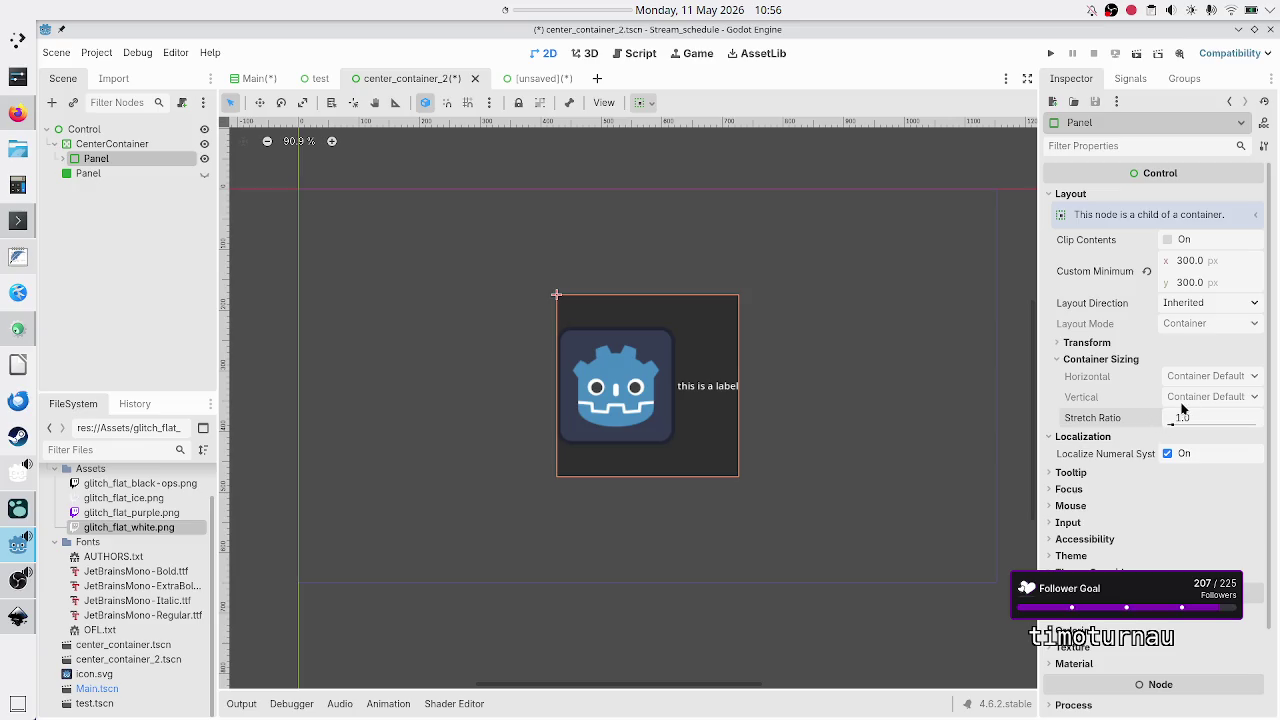
pyautogui.click(1237, 304)
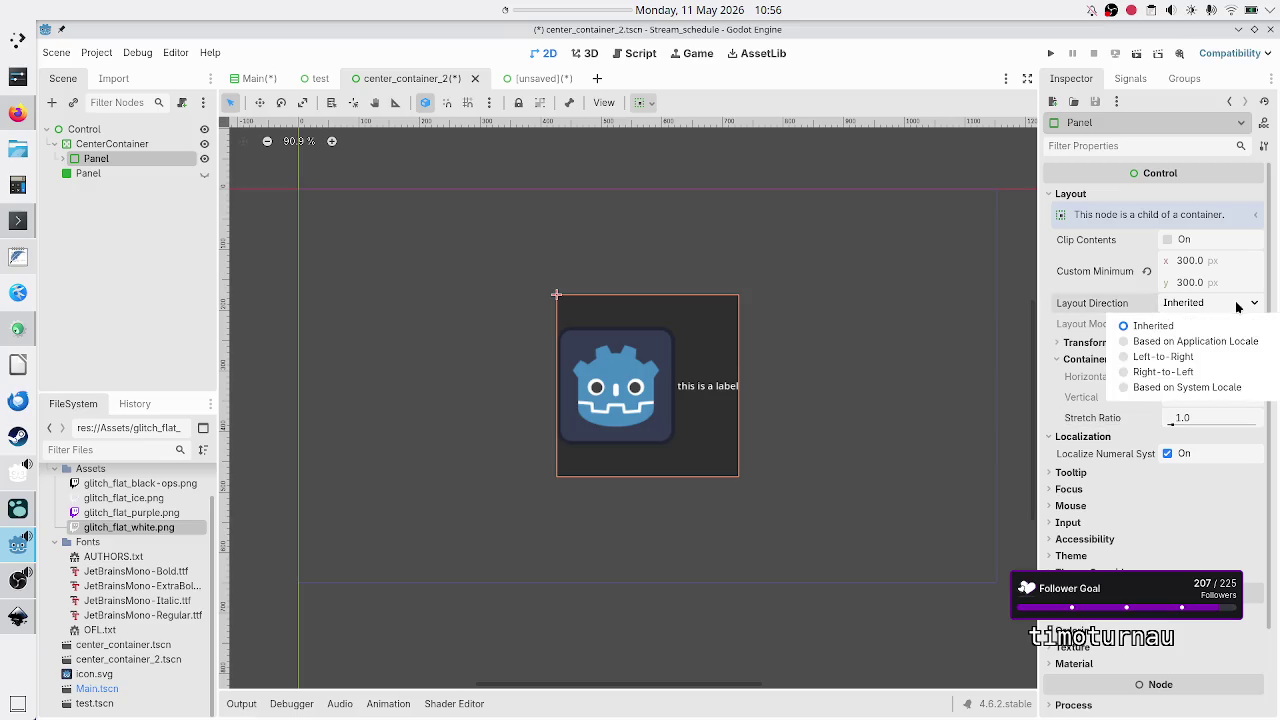
pyautogui.click(1237, 306)
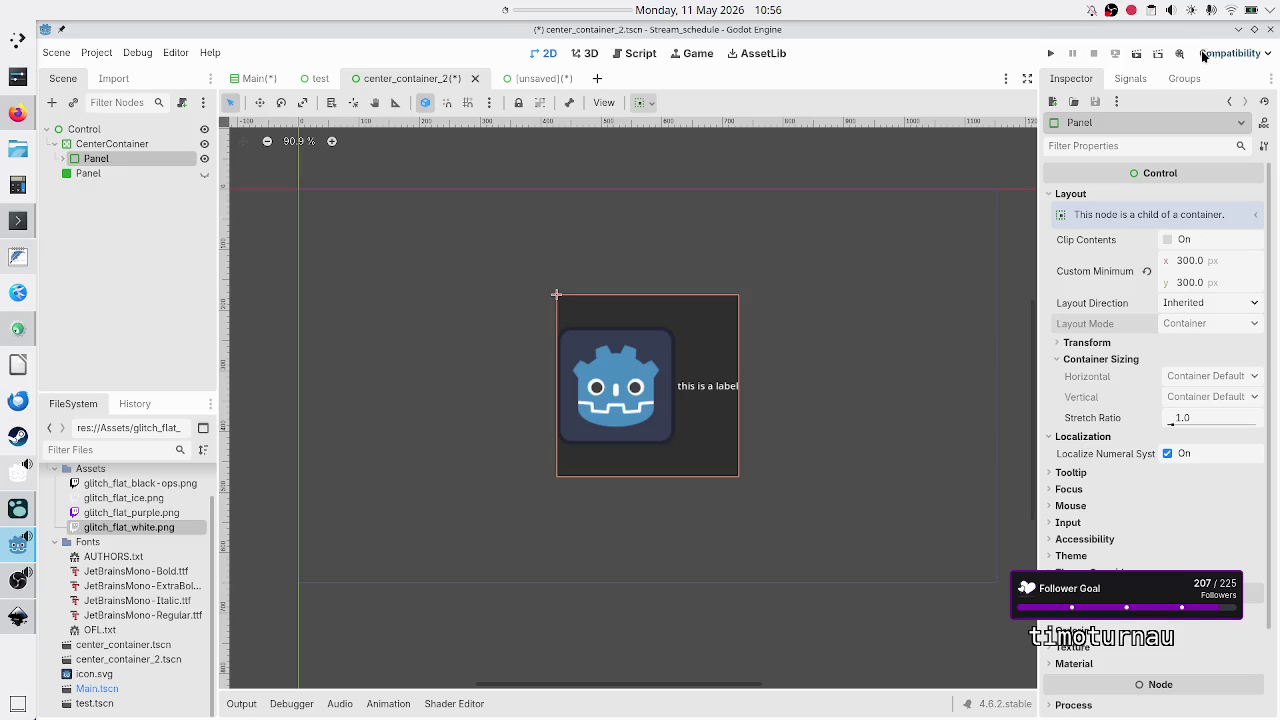
pyautogui.click(1131, 78)
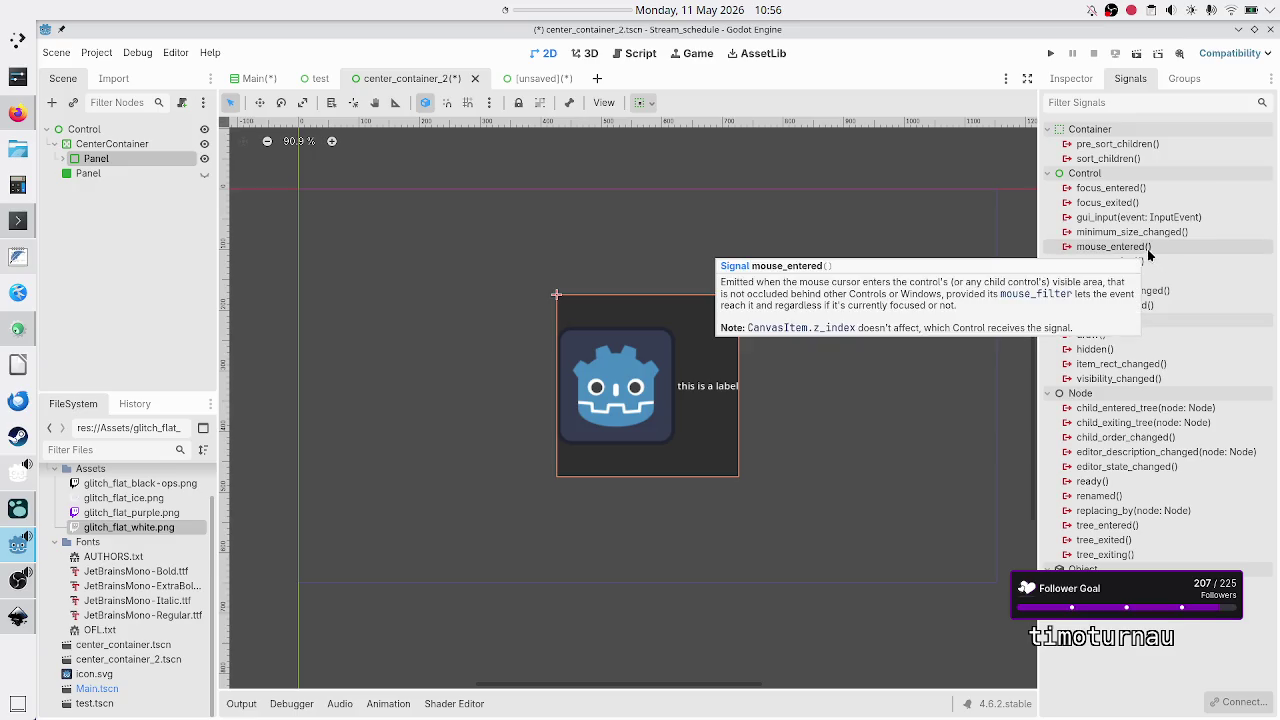
# Select the Container signals pre_sort_children() and sort_children() to read their descriptions.
pyautogui.click(1128, 146)
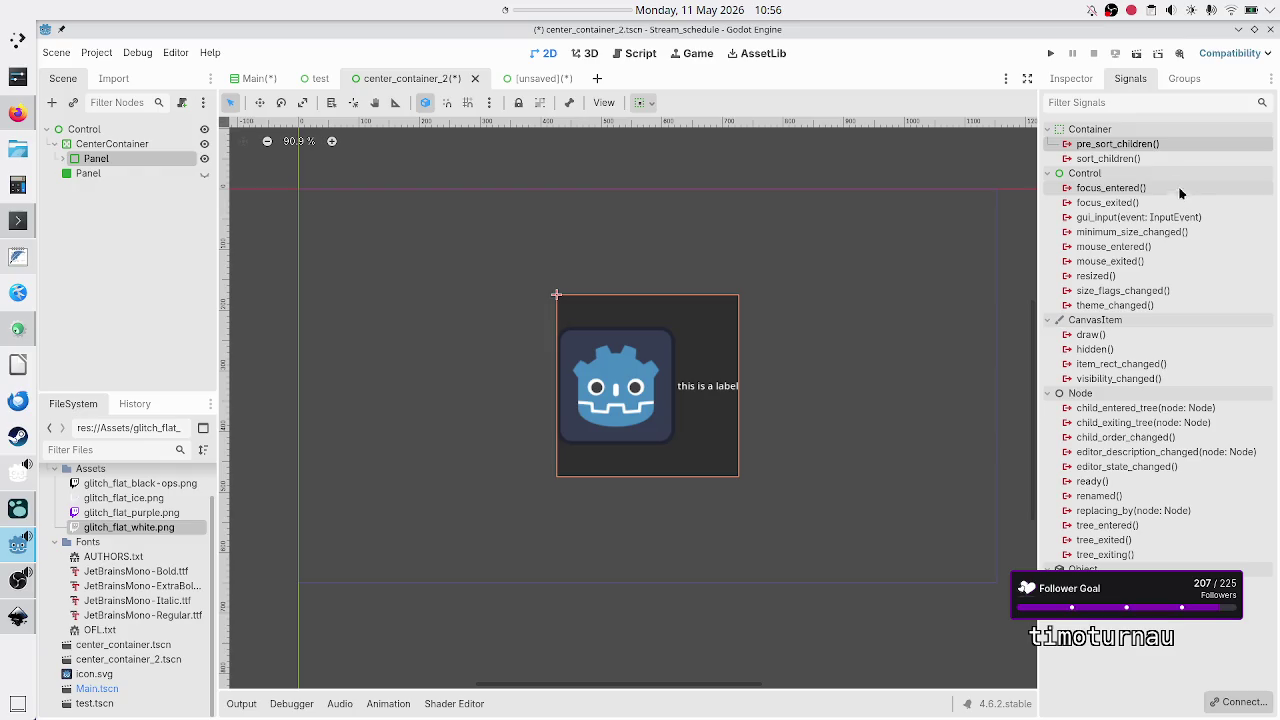
pyautogui.click(1148, 160)
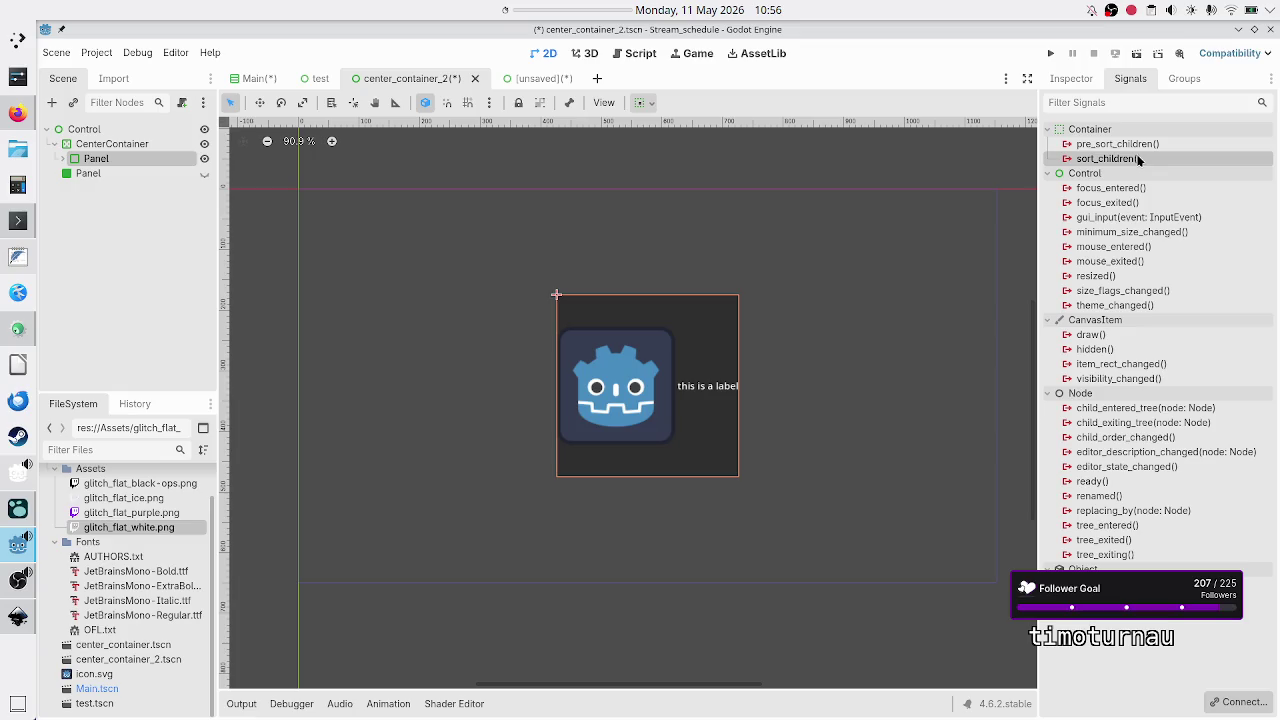
pyautogui.moveTo(1138, 160)
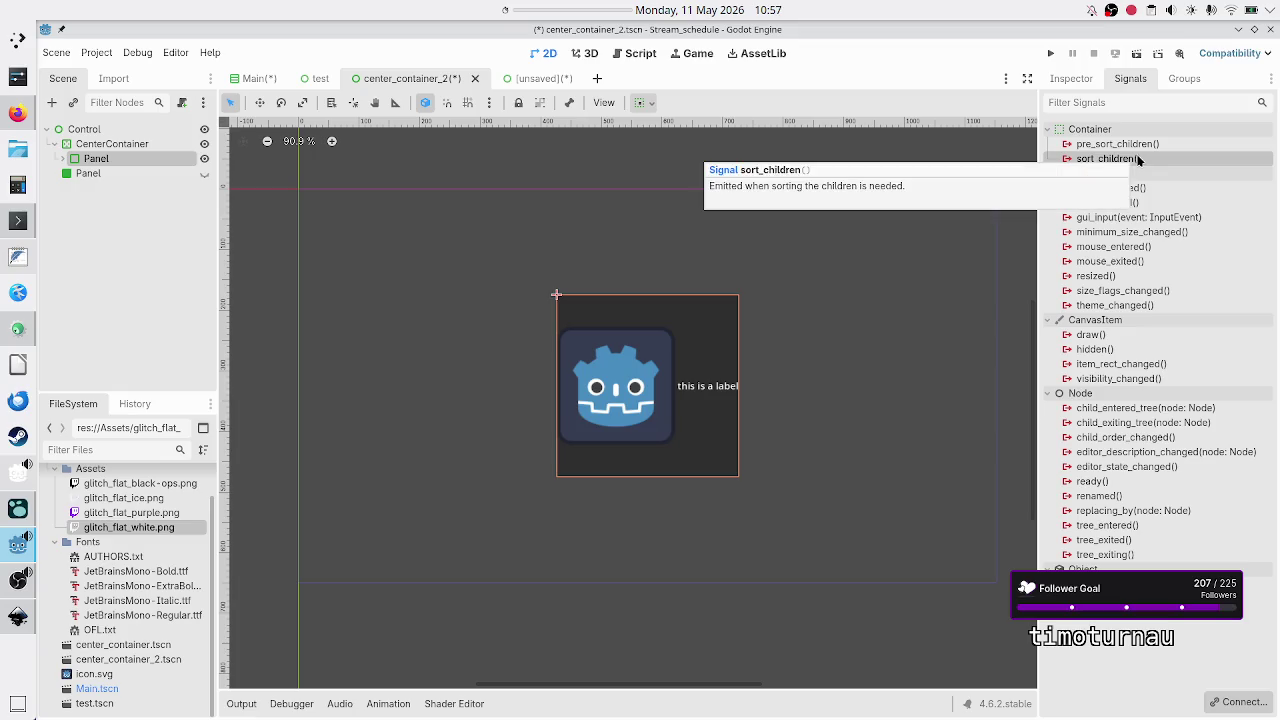